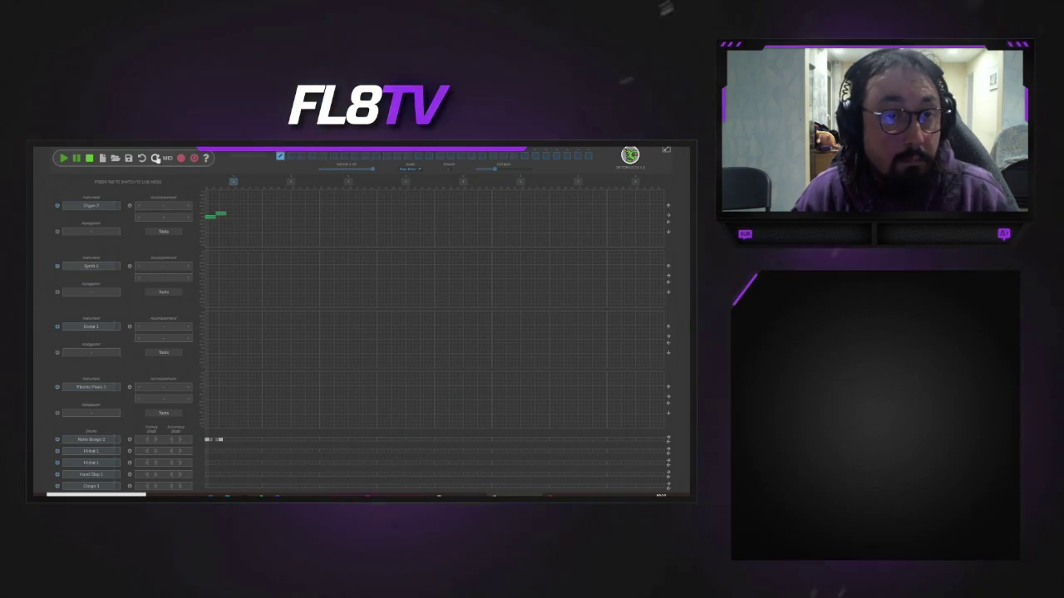
- Export the current jingle as a FLAC file named sapin.flac and dismiss the confirmation
{"action": "left_click", "coordinate": [182, 159]}
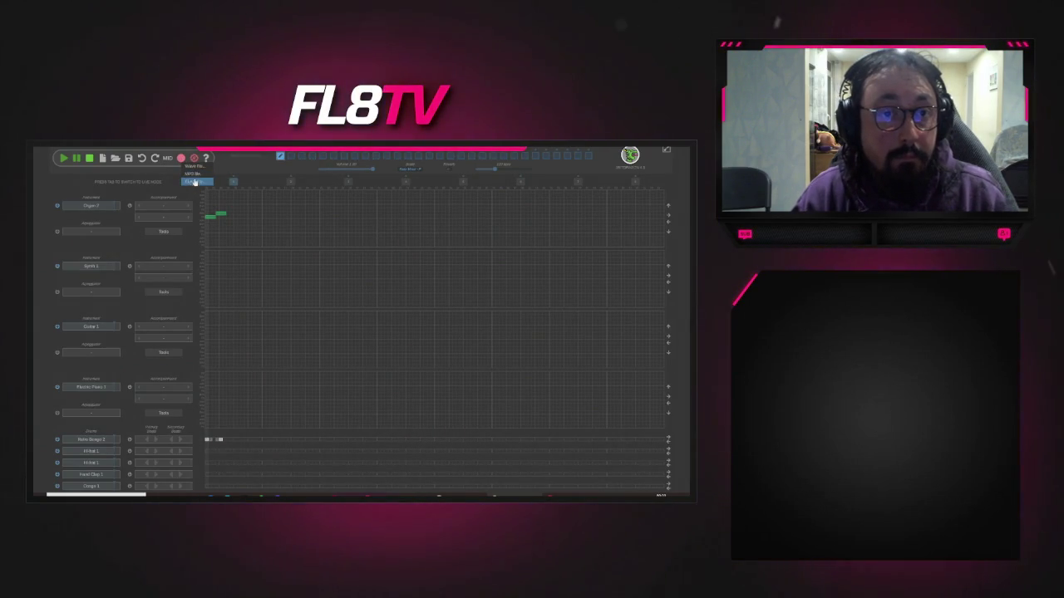
{"action": "left_click", "coordinate": [198, 182]}
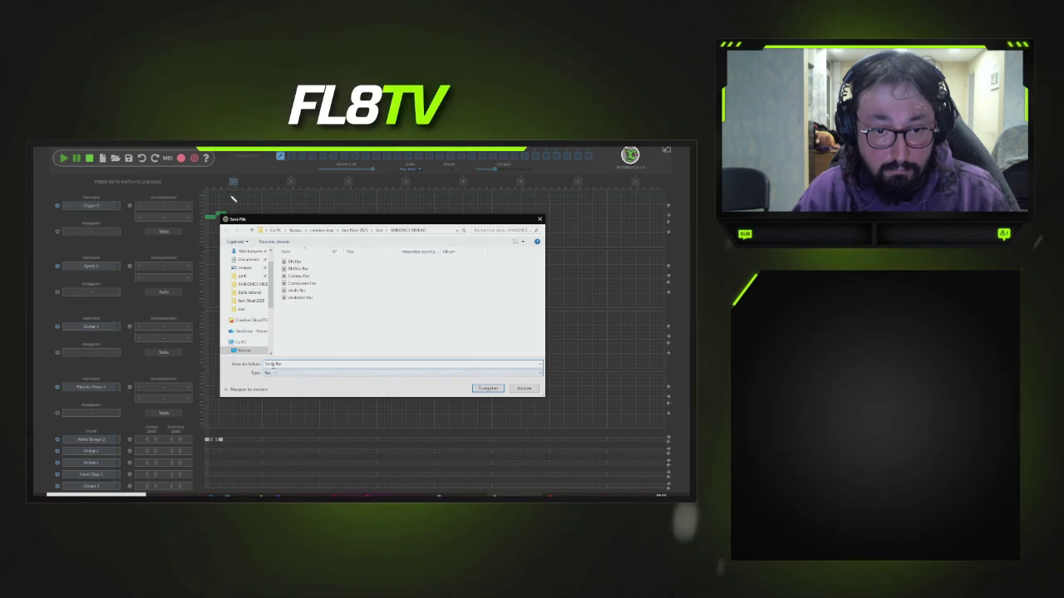
{"action": "type", "text": "sapin"}
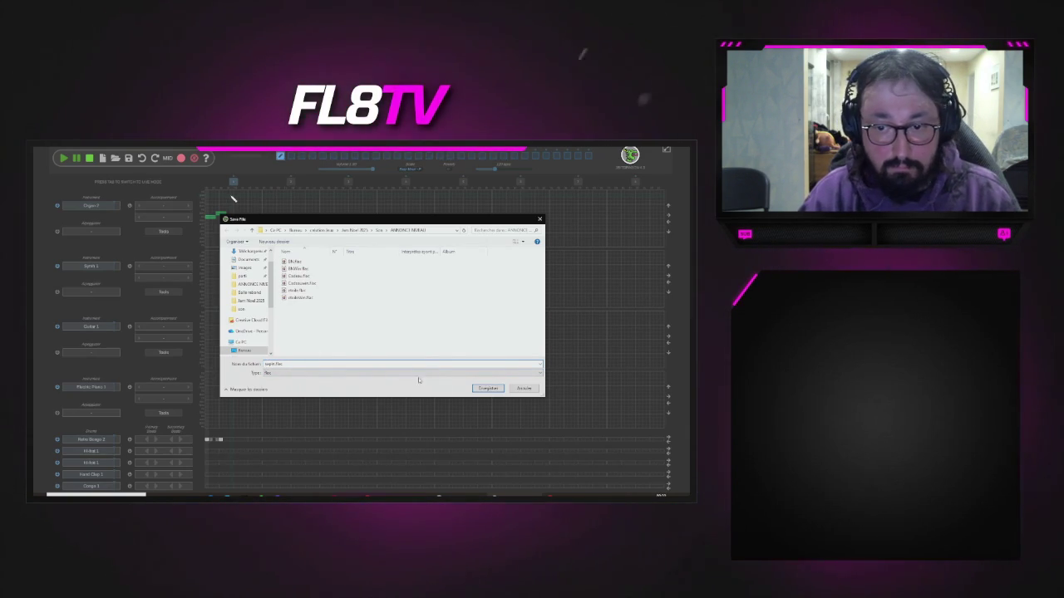
{"action": "left_click", "coordinate": [487, 389]}
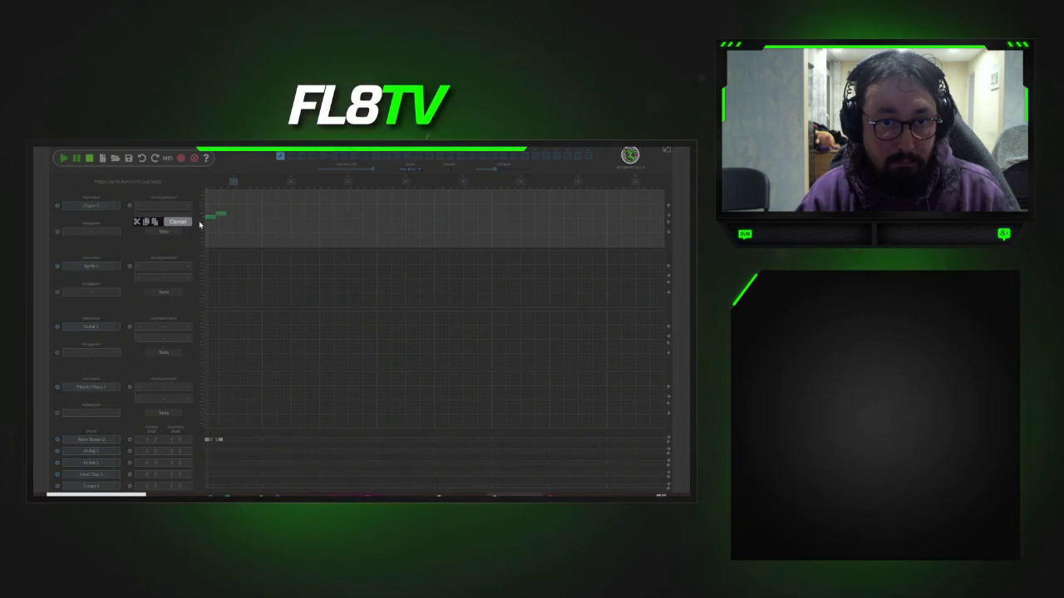
{"action": "left_click", "coordinate": [357, 335]}
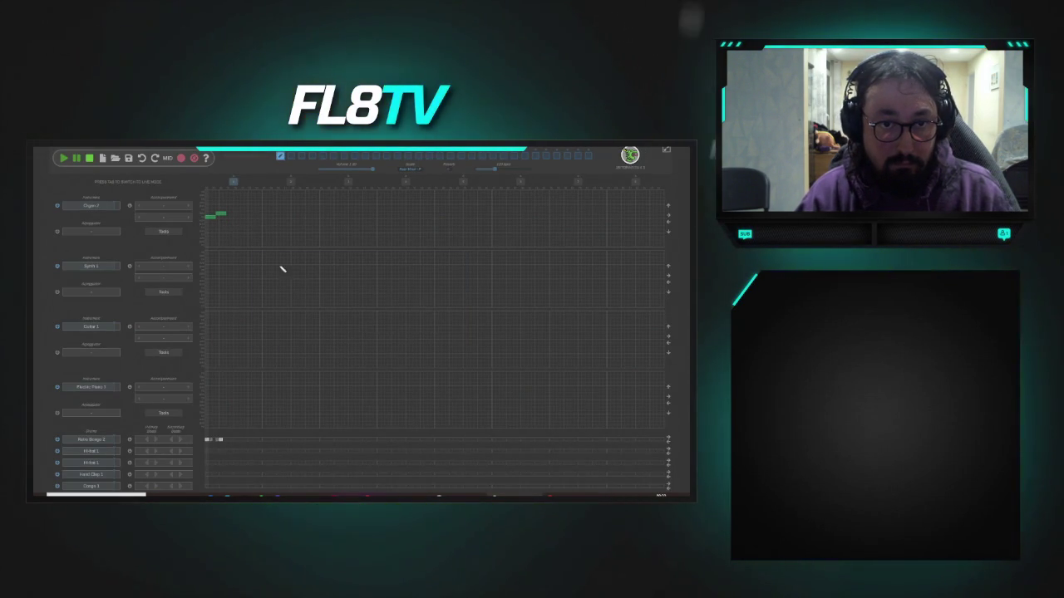
- Add a rising organ note and export the jingle as sapinWin.flac
{"action": "left_click_drag", "start_coordinate": [235, 216], "coordinate": [238, 213]}
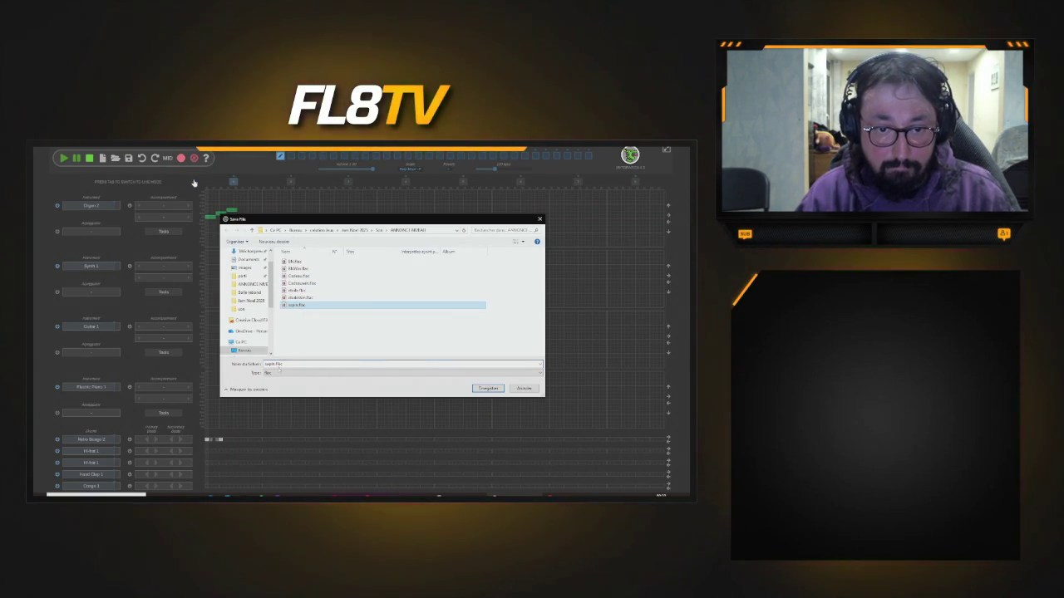
{"action": "left_click", "coordinate": [283, 364]}
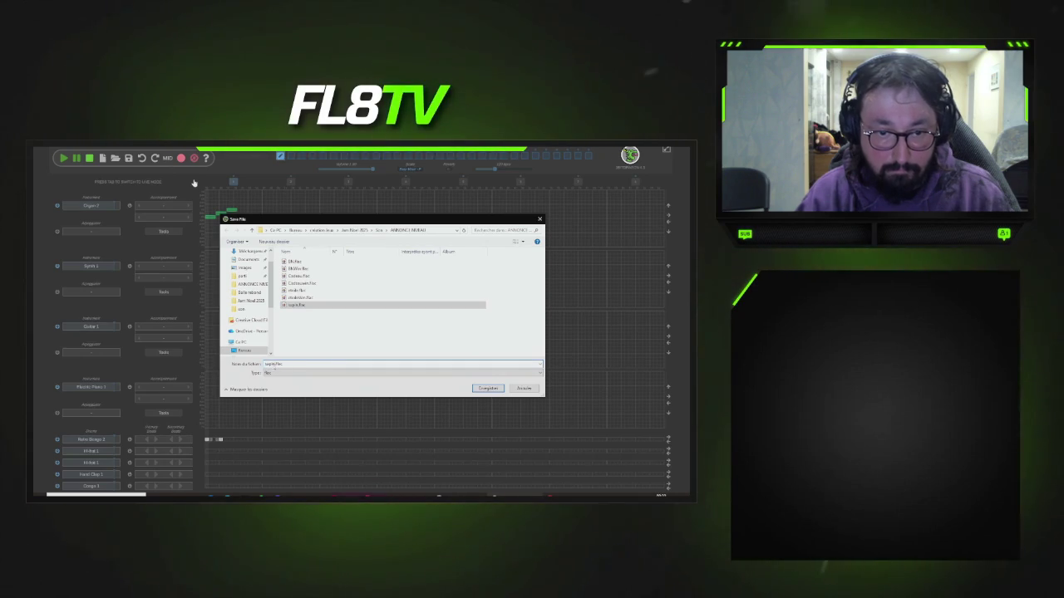
{"action": "type", "text": "Win"}
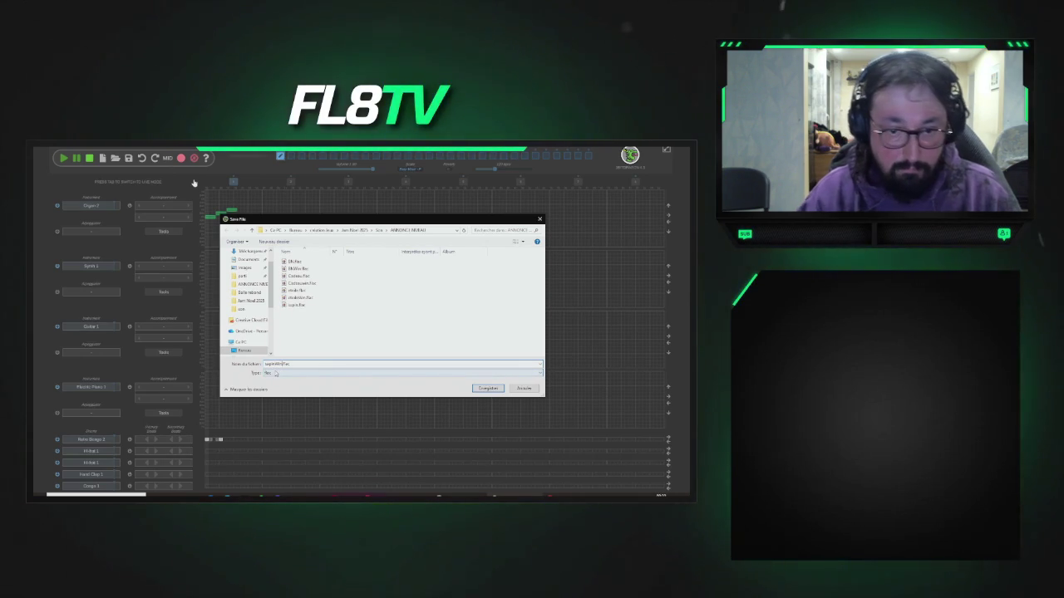
{"action": "left_click", "coordinate": [486, 388]}
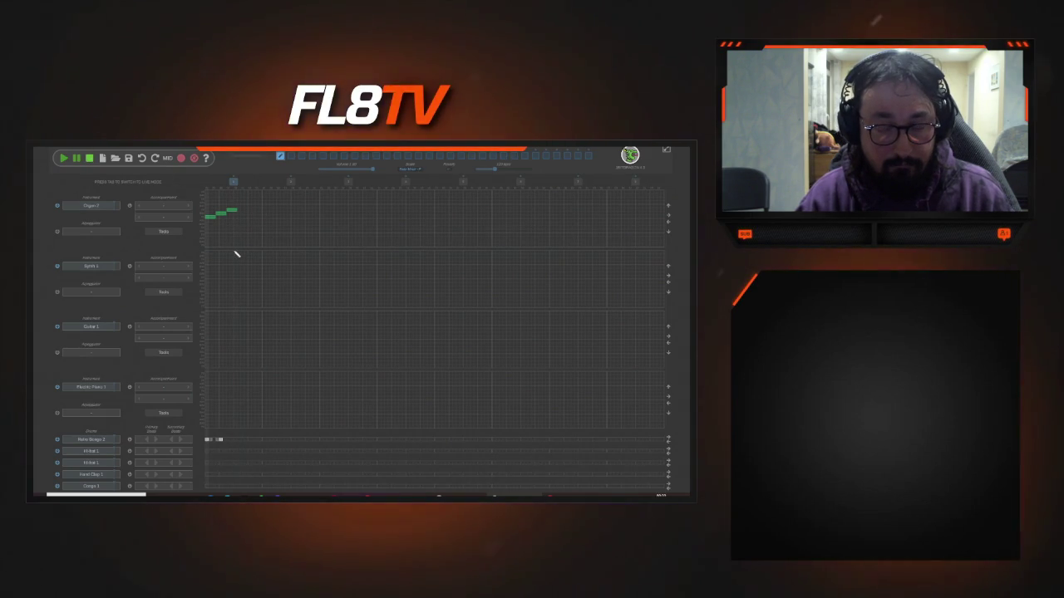
{"action": "left_click", "coordinate": [358, 334]}
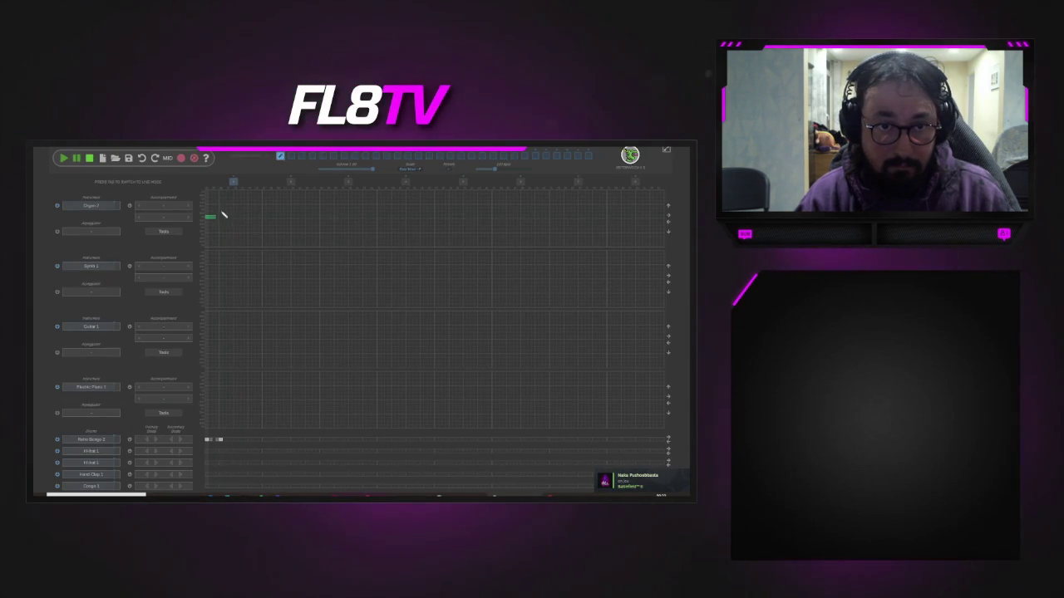
- Assign Jingle Bell 2 and Jingle Bell 1 to two drum tracks and add a hit near the start
{"action": "left_click", "coordinate": [93, 438]}
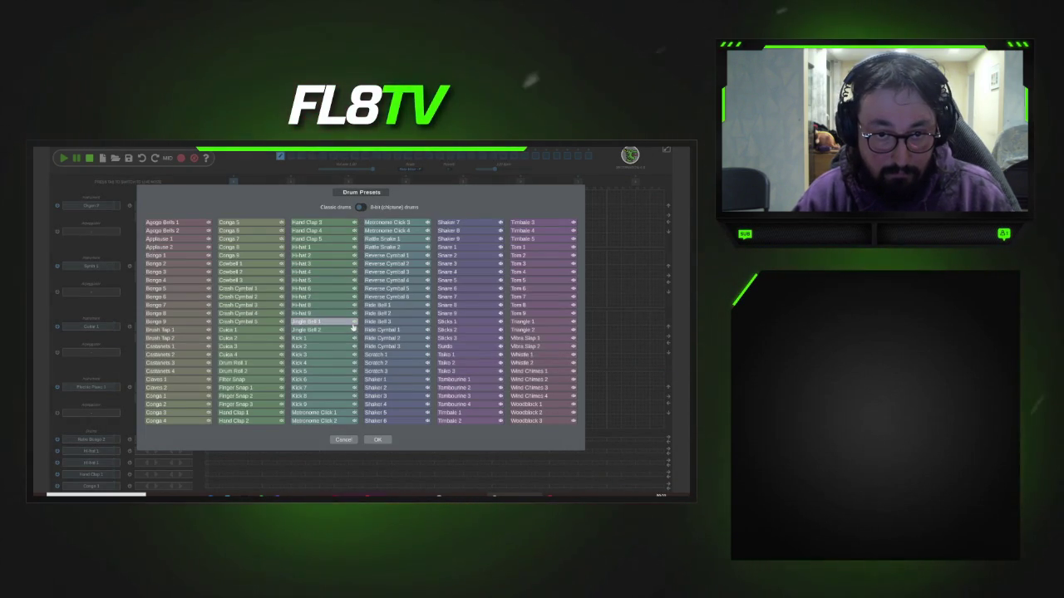
{"action": "left_click", "coordinate": [328, 330]}
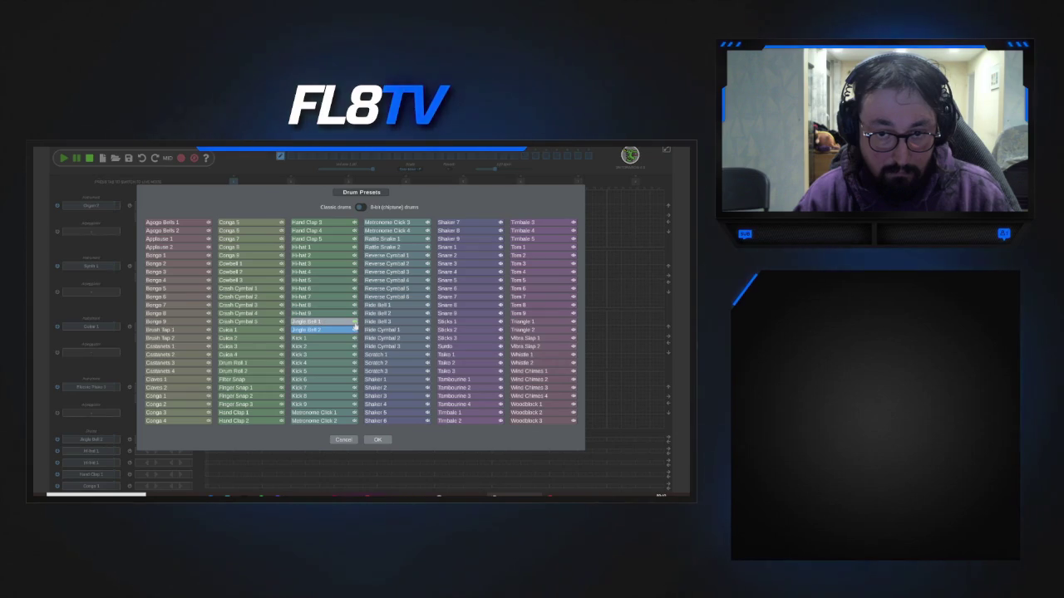
{"action": "double_click", "coordinate": [333, 330]}
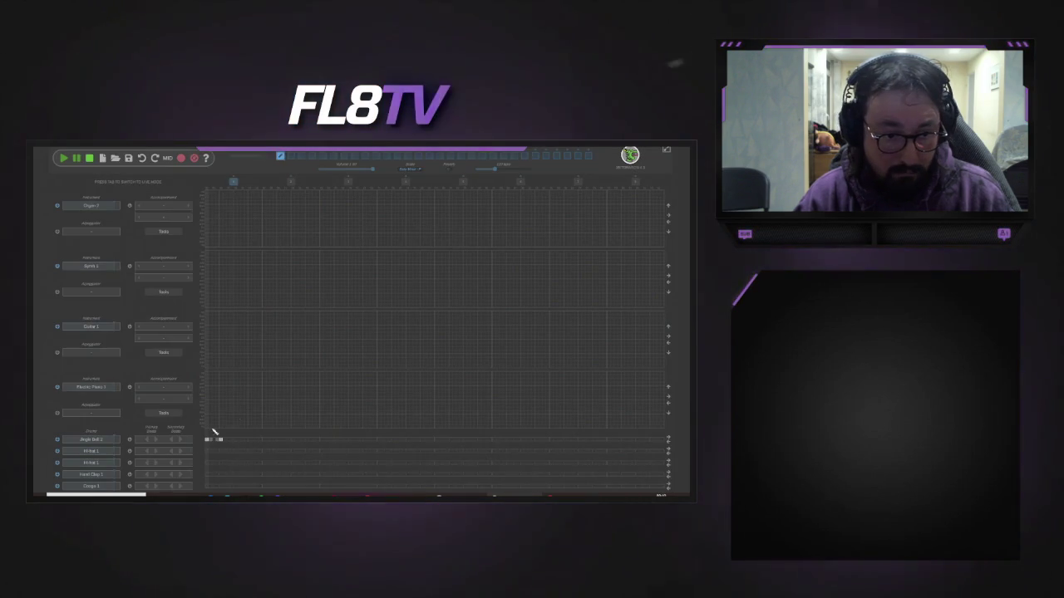
{"action": "left_click", "coordinate": [154, 430]}
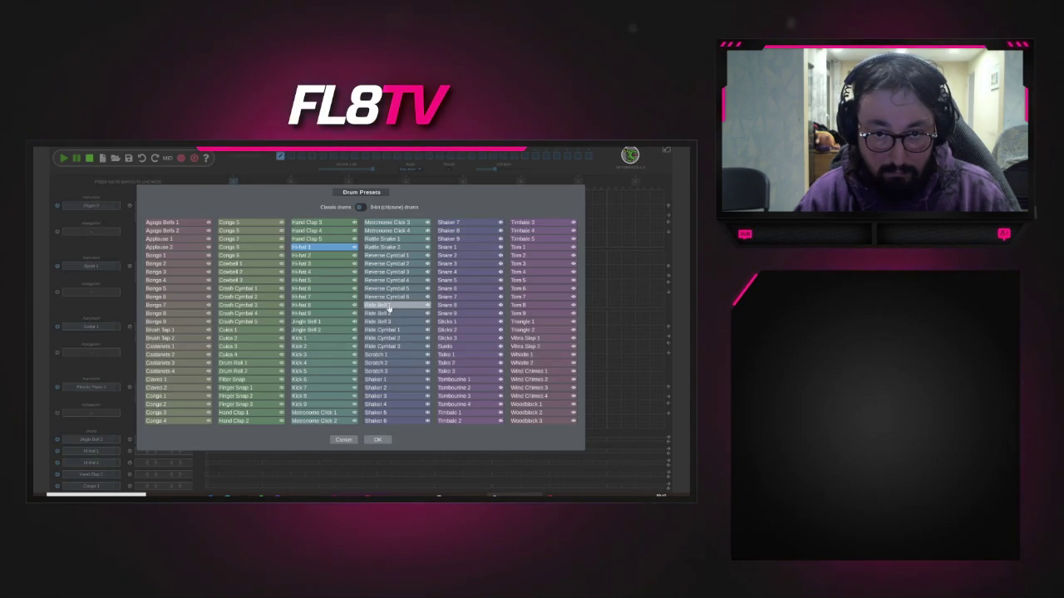
{"action": "double_click", "coordinate": [333, 322]}
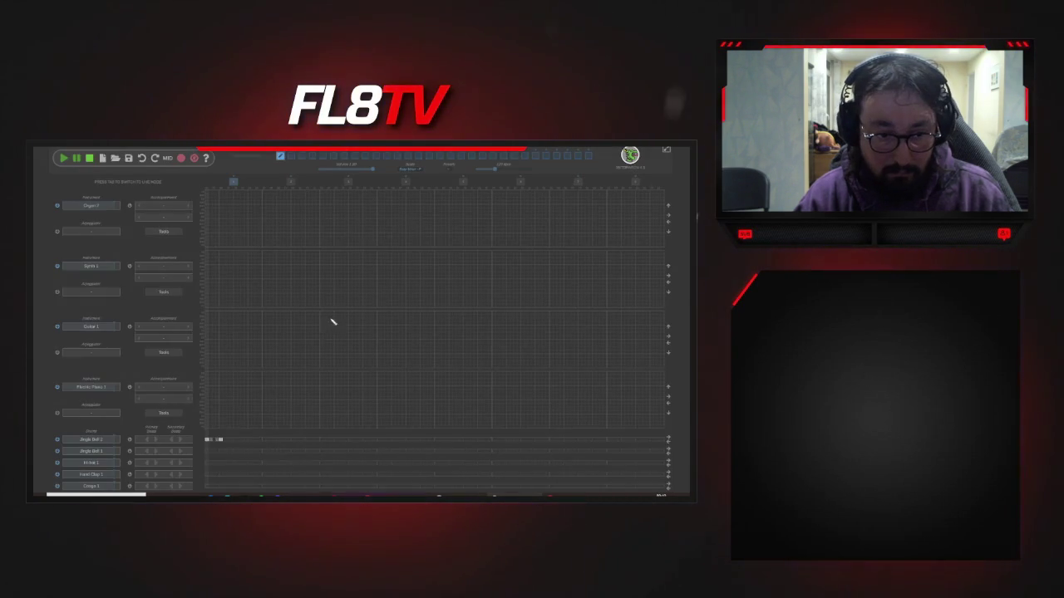
{"action": "left_click", "coordinate": [208, 440]}
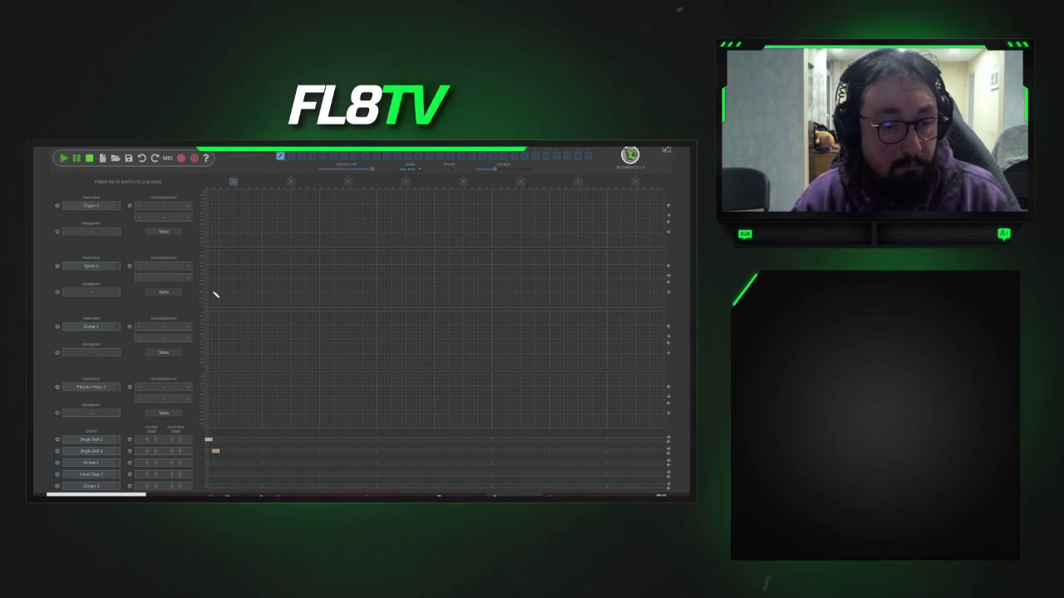
- In performance mode, drag the Drums pad point right while previewing the jingle
{"action": "left_click", "coordinate": [193, 158]}
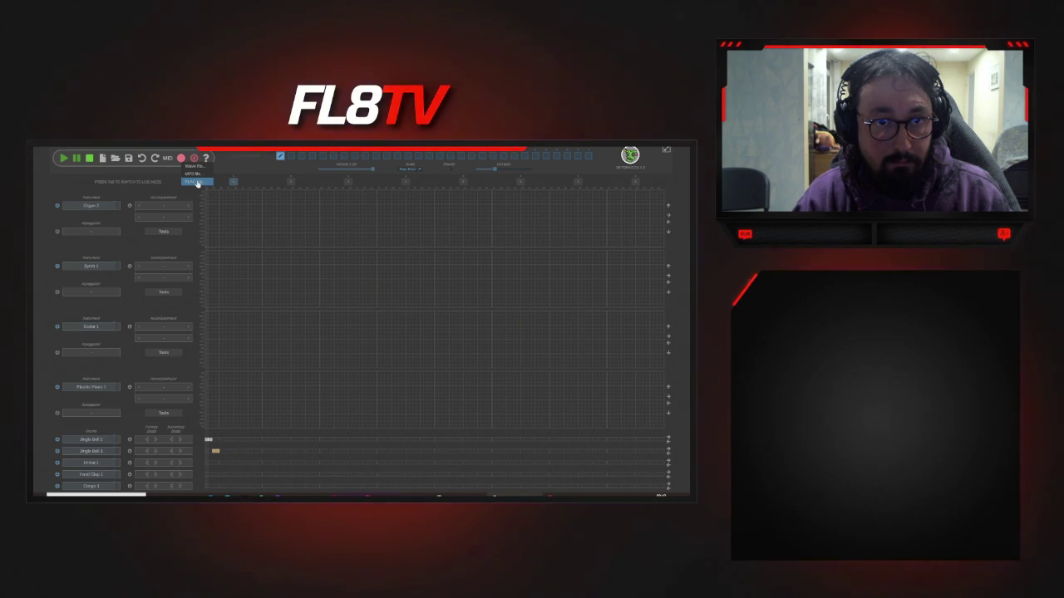
{"action": "key", "text": "Tab"}
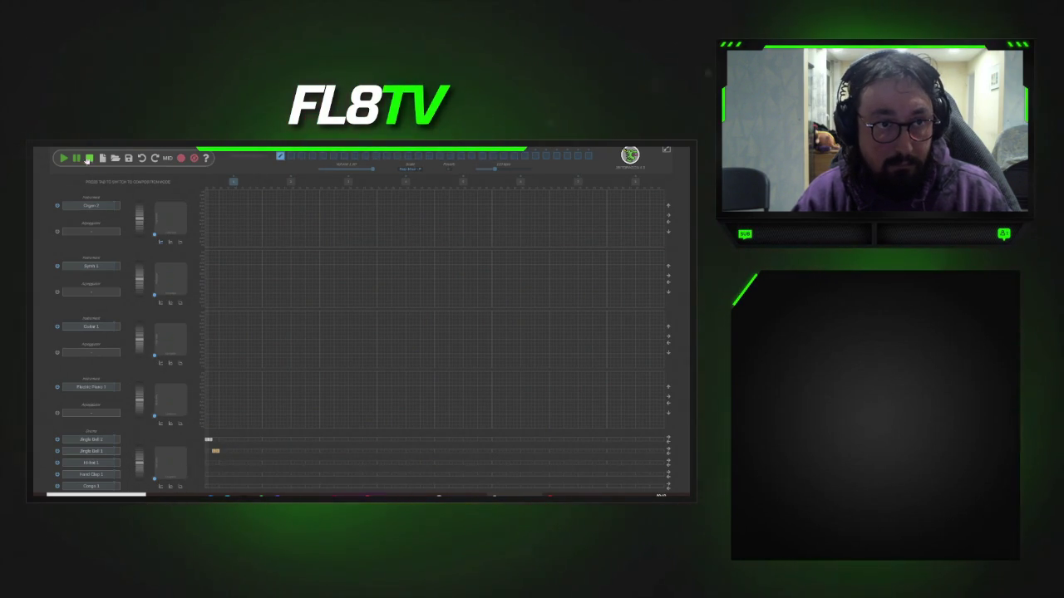
{"action": "left_click", "coordinate": [63, 159]}
{"action": "left_click", "coordinate": [83, 159]}
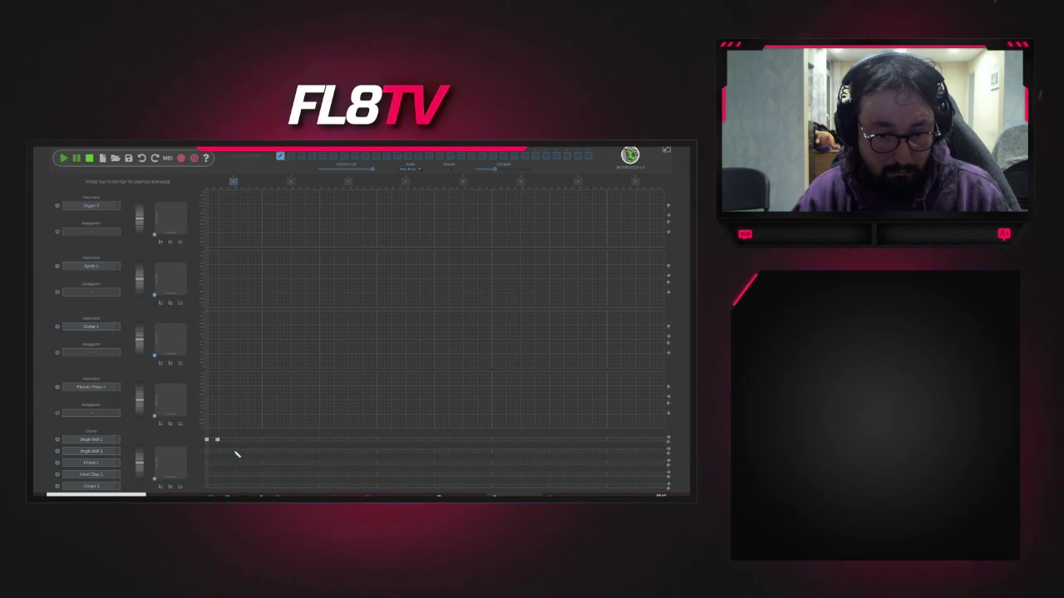
{"action": "left_click", "coordinate": [65, 159]}
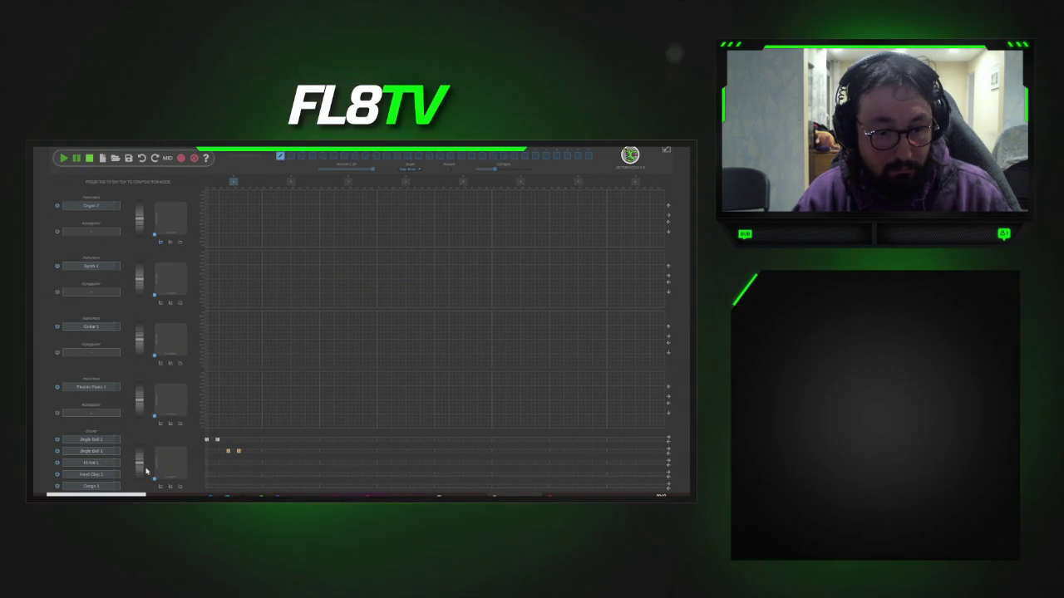
{"action": "left_click_drag", "start_coordinate": [157, 480], "coordinate": [185, 480]}
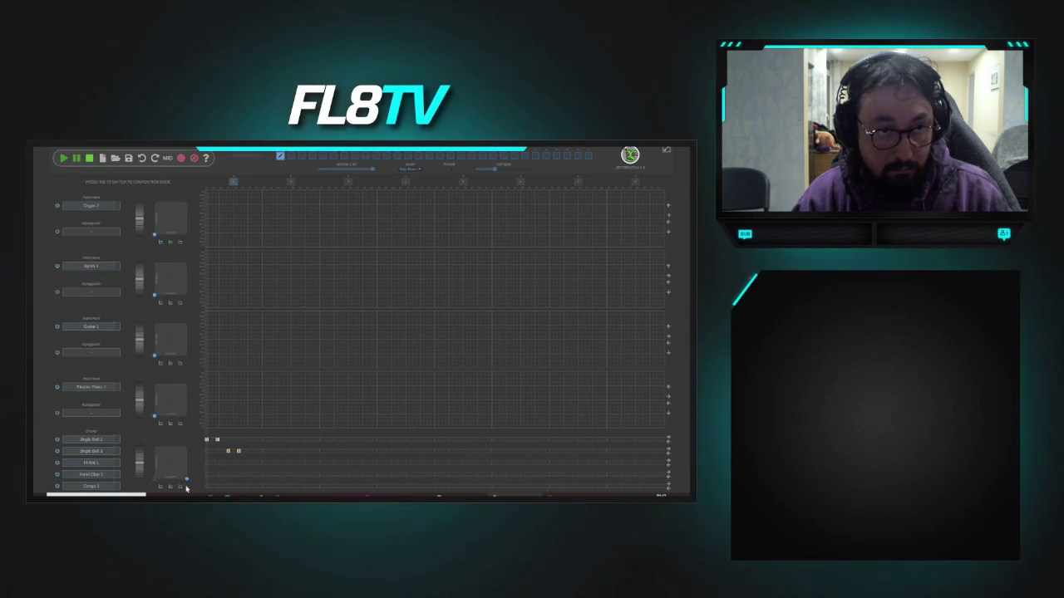
{"action": "left_click", "coordinate": [64, 160]}
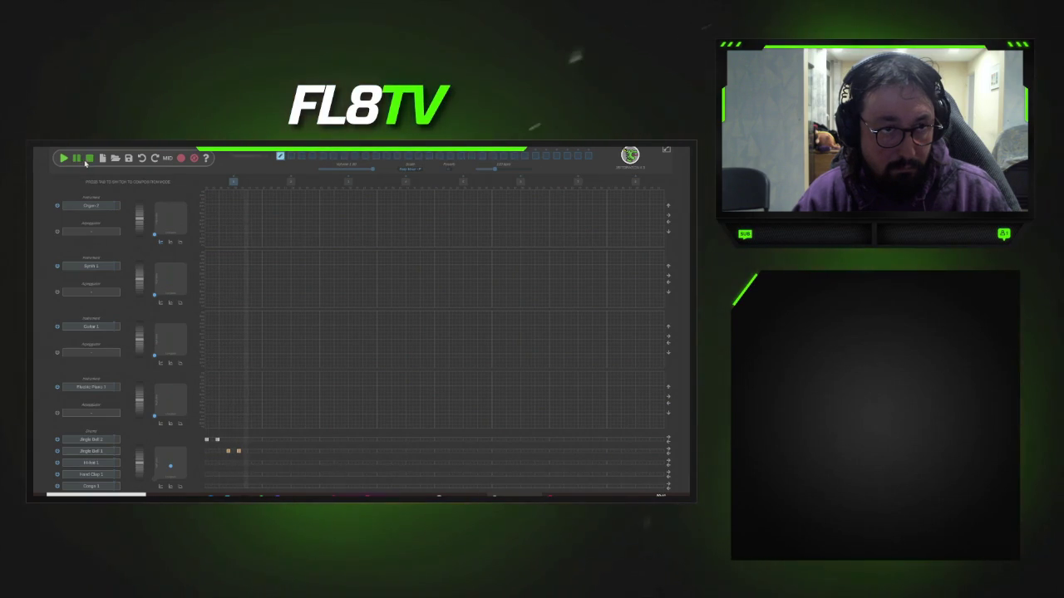
{"action": "left_click", "coordinate": [89, 158]}
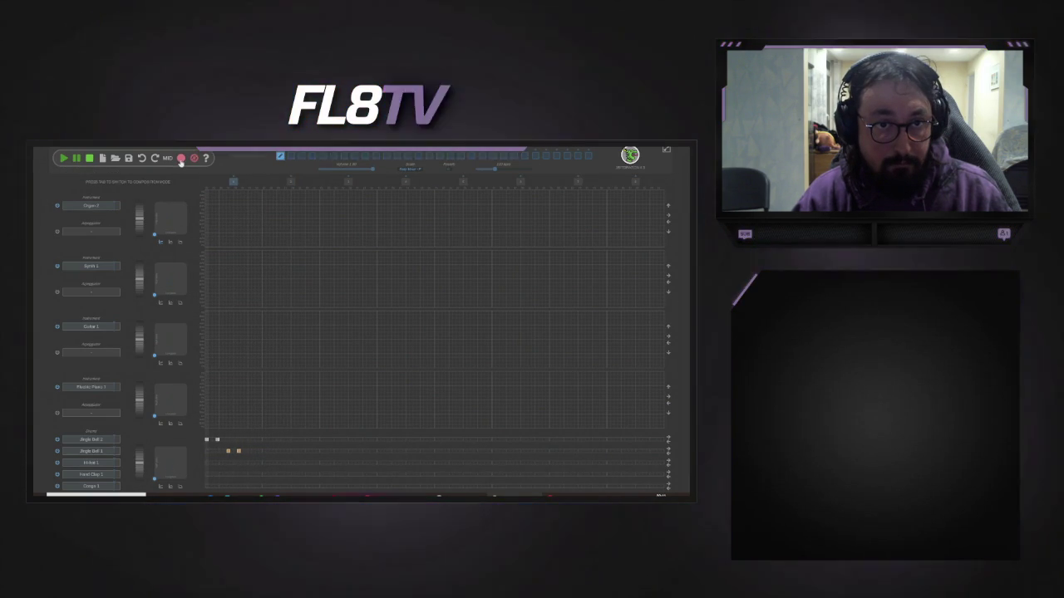
- Save the jingle as a new FLAC file and dismiss the confirmation
{"action": "key", "text": "ctrl+s"}
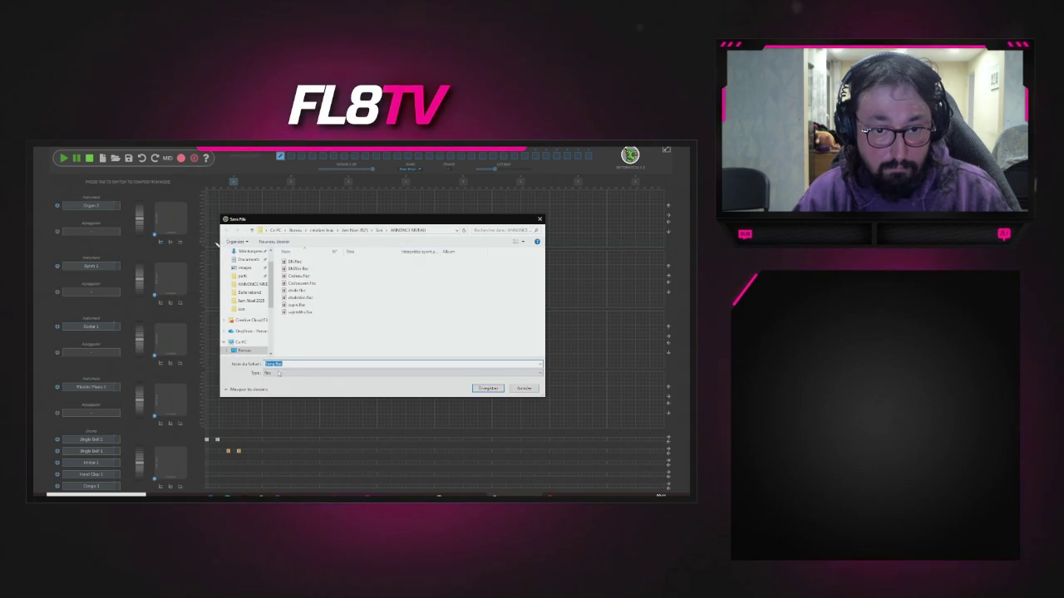
{"action": "type", "text": "FL8"}
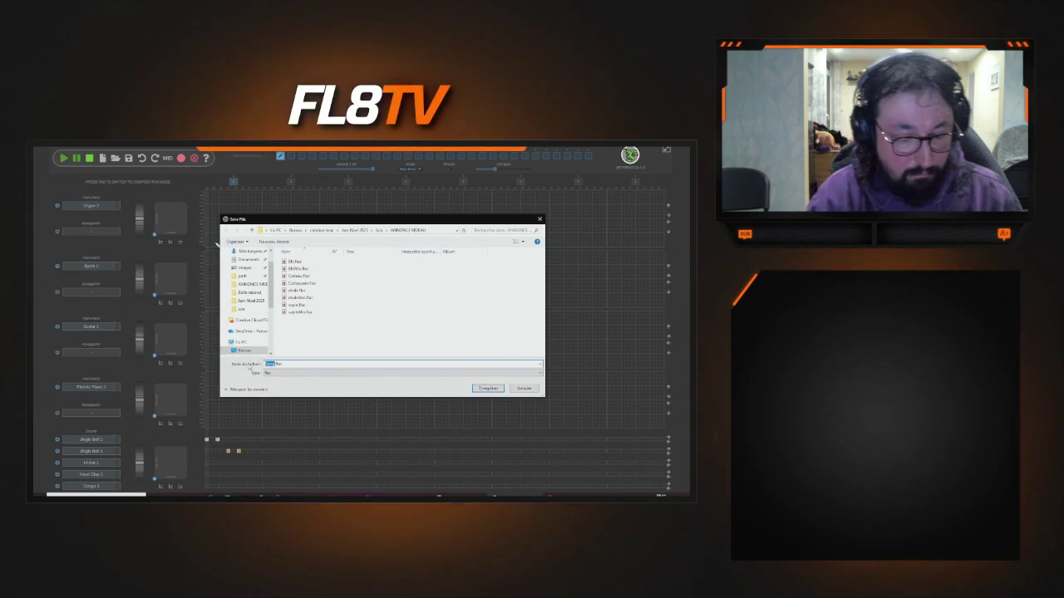
{"action": "key", "text": "BackSpace"}
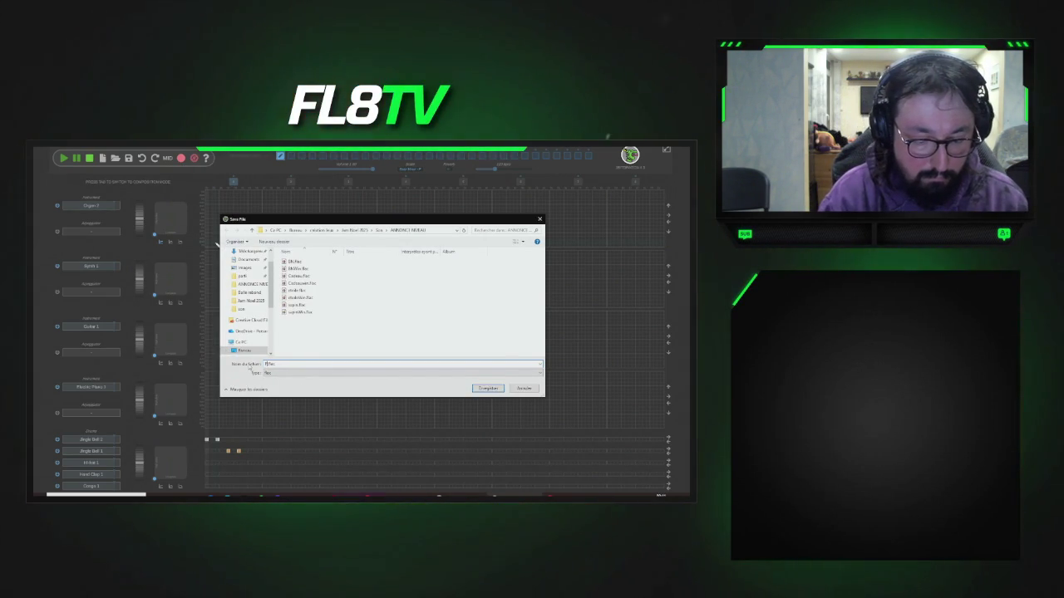
{"action": "left_click", "coordinate": [487, 388]}
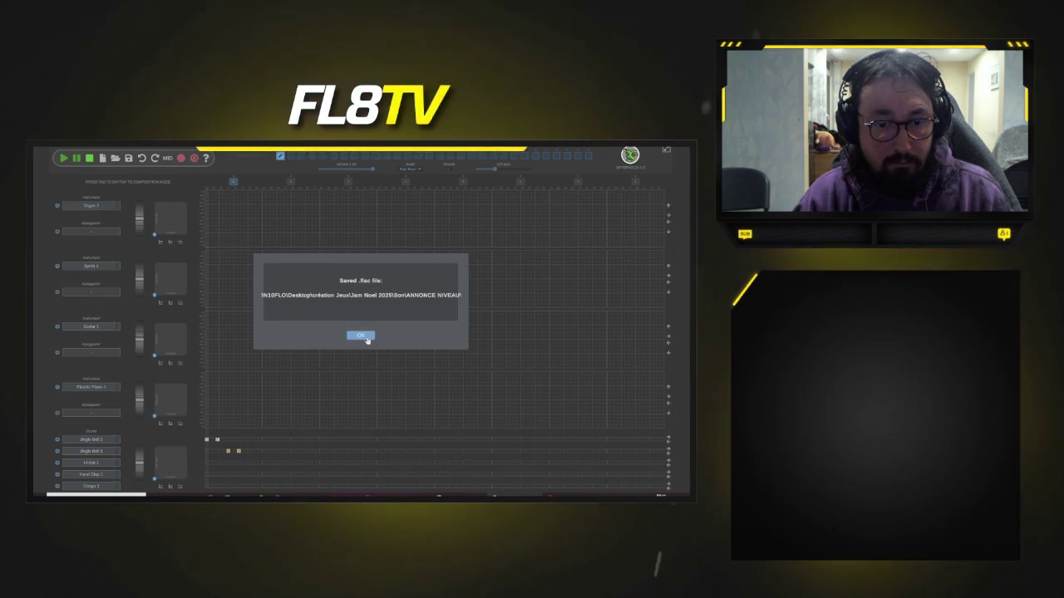
{"action": "left_click", "coordinate": [360, 335]}
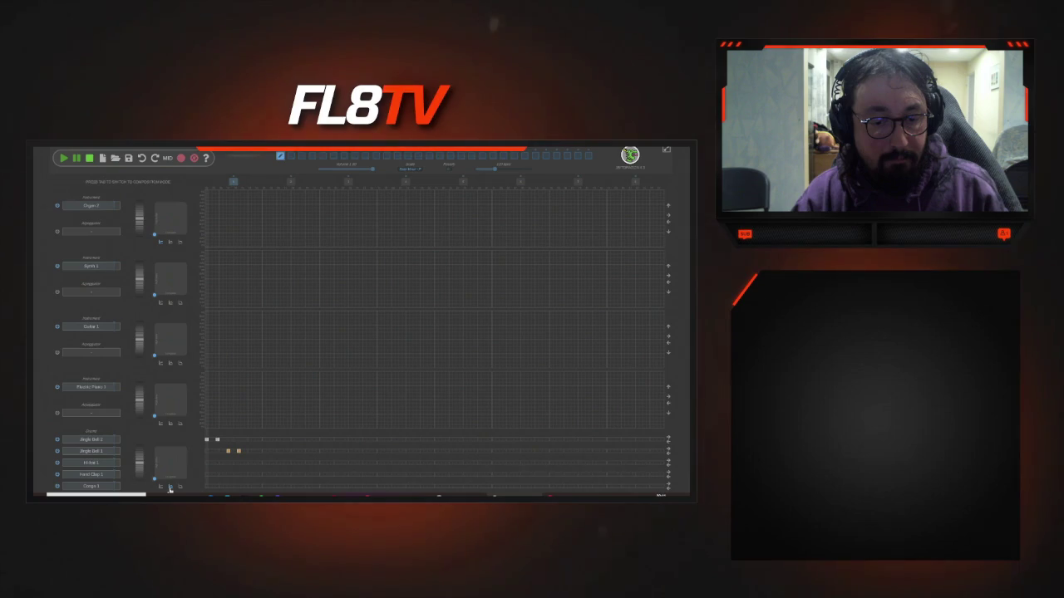
- Set a drum track to Surdo and add a hit to its row
{"action": "left_click", "coordinate": [92, 465]}
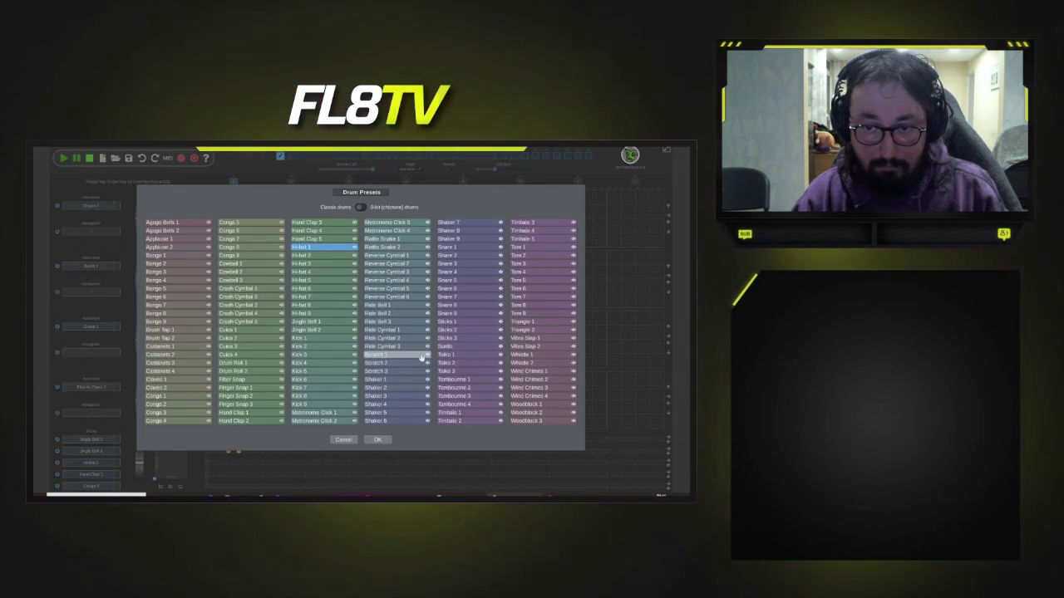
{"action": "left_click", "coordinate": [490, 346]}
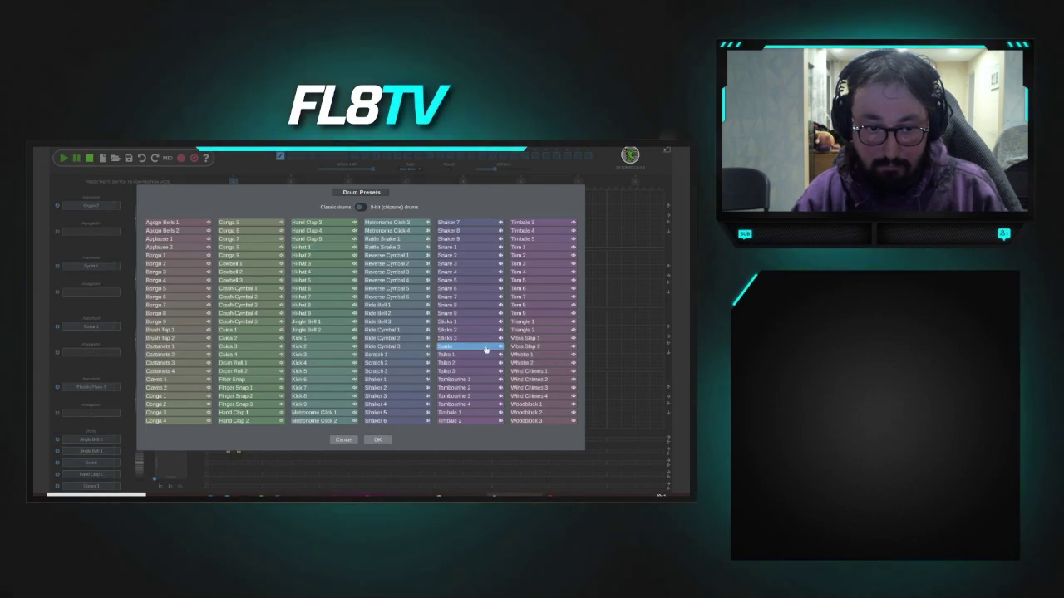
{"action": "left_click", "coordinate": [377, 439]}
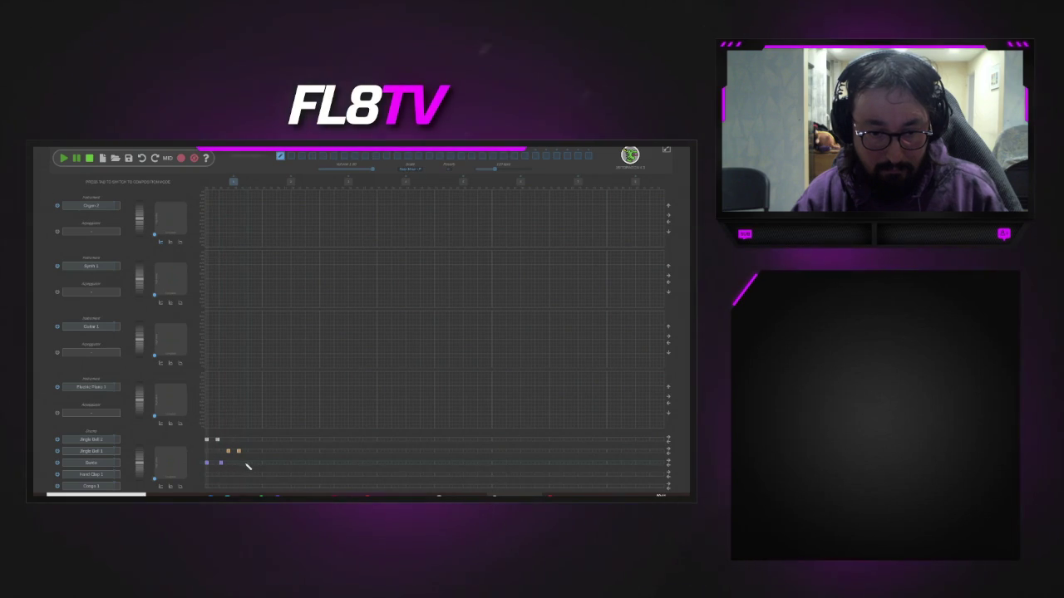
{"action": "left_click", "coordinate": [245, 462]}
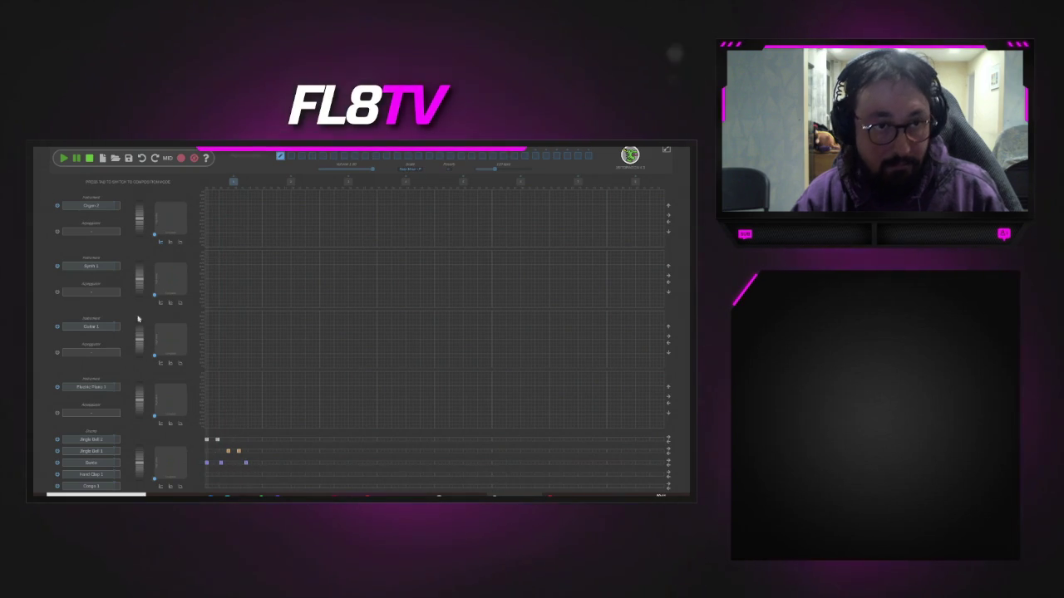
- Delete all three Surdo hits while the pattern plays, then stop playback
{"action": "left_click", "coordinate": [64, 159]}
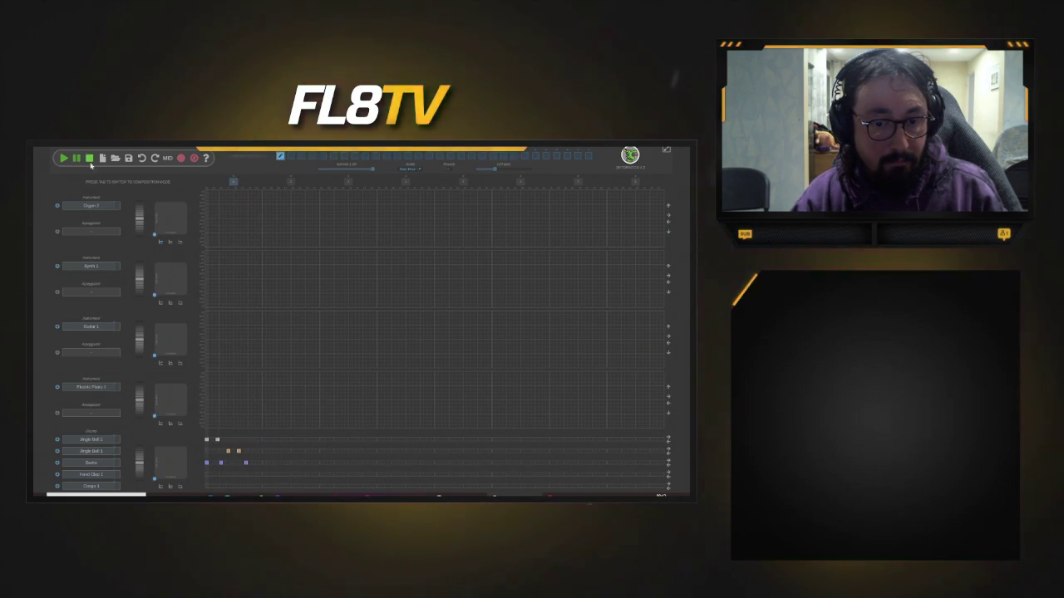
{"action": "left_click", "coordinate": [245, 462]}
{"action": "left_click", "coordinate": [220, 462]}
{"action": "left_click", "coordinate": [206, 462]}
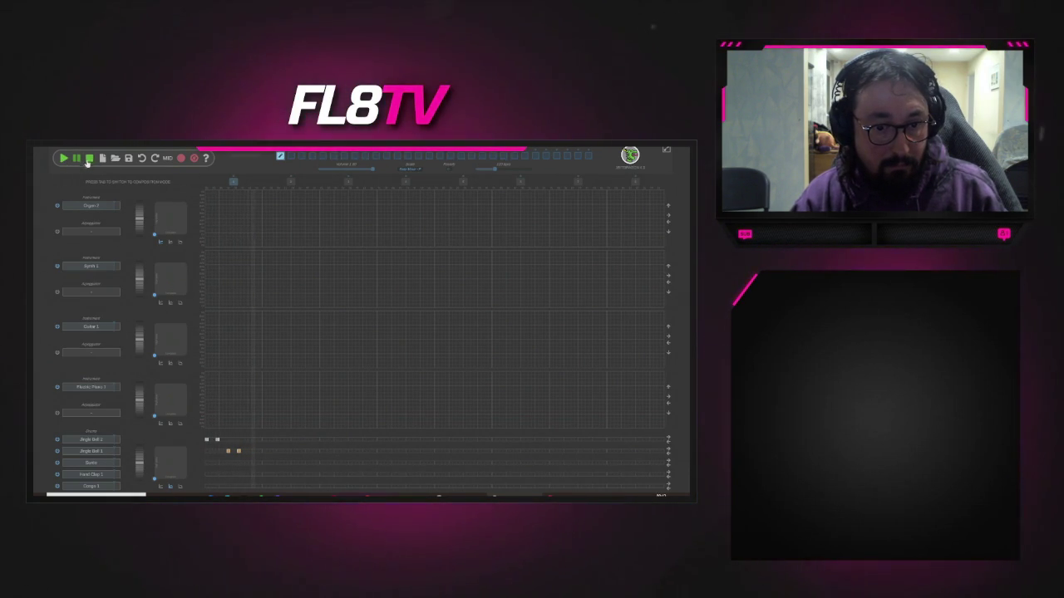
{"action": "left_click", "coordinate": [90, 159]}
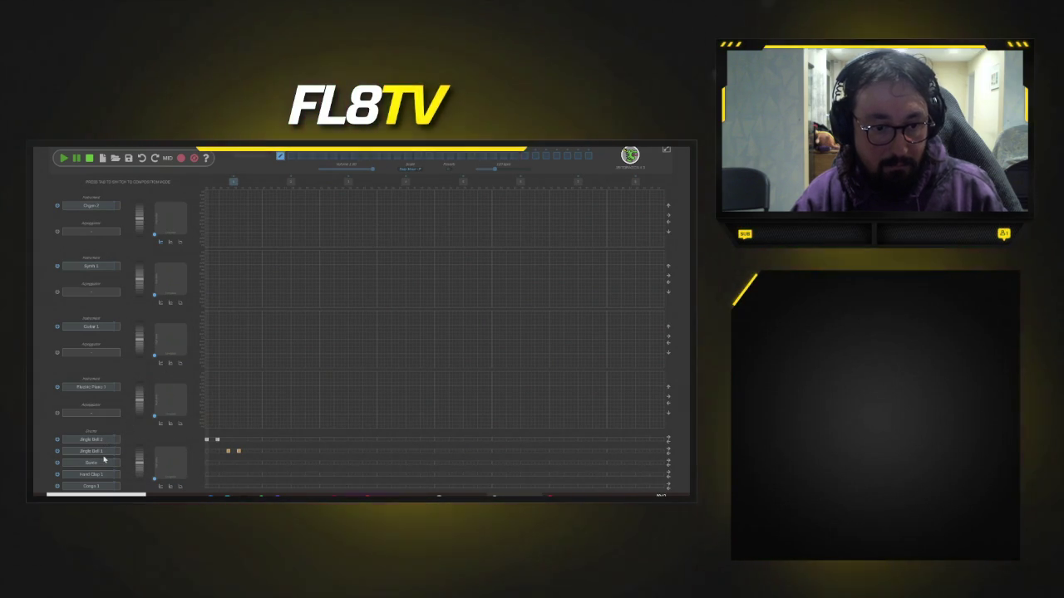
- Switch the second drum track to Cowbell 3 and play to hear it
{"action": "left_click", "coordinate": [103, 453]}
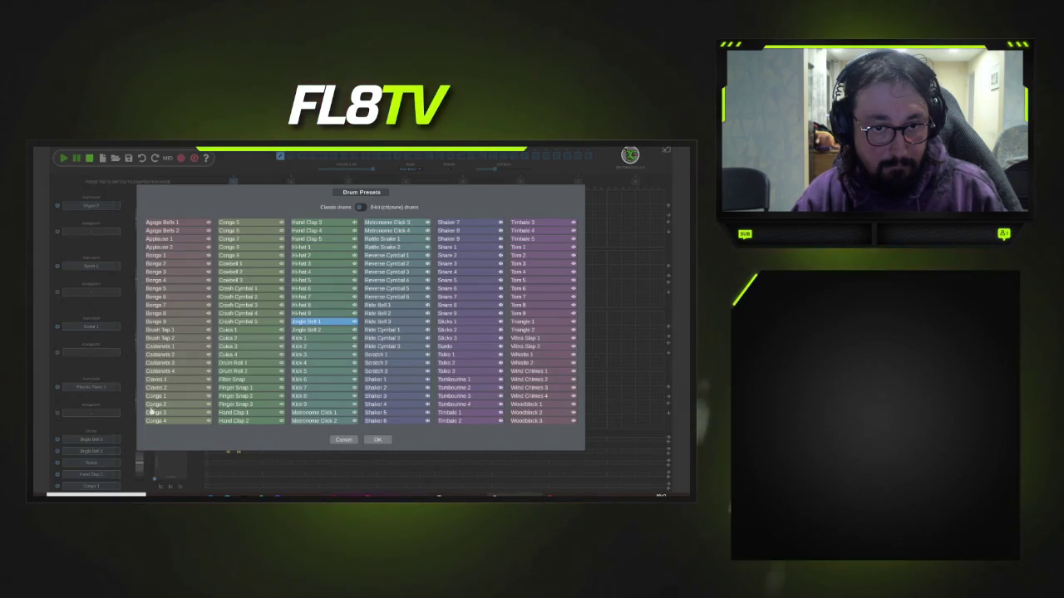
{"action": "left_click", "coordinate": [264, 283]}
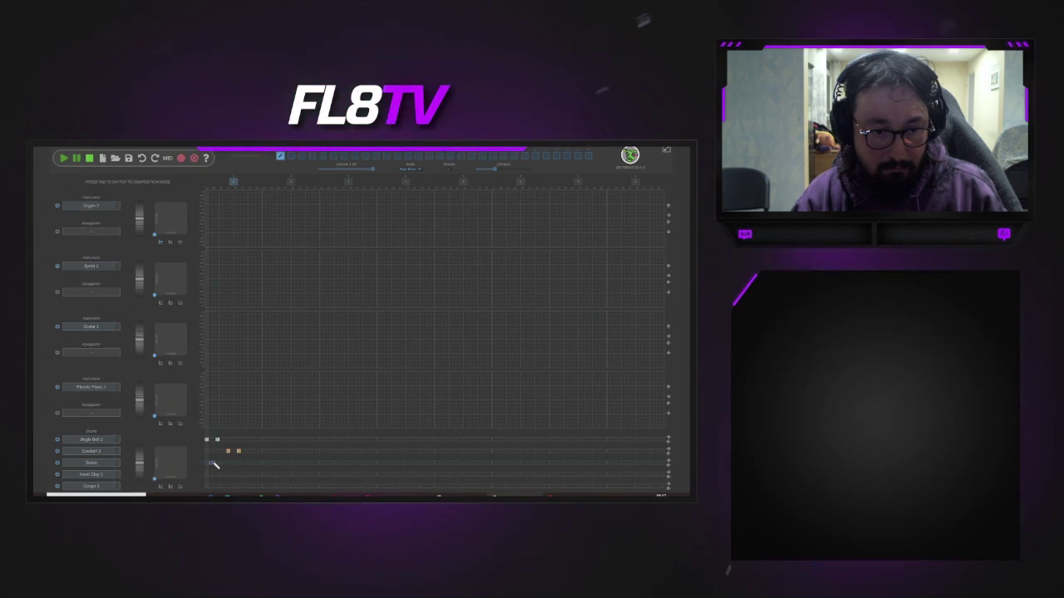
{"action": "left_click", "coordinate": [91, 462]}
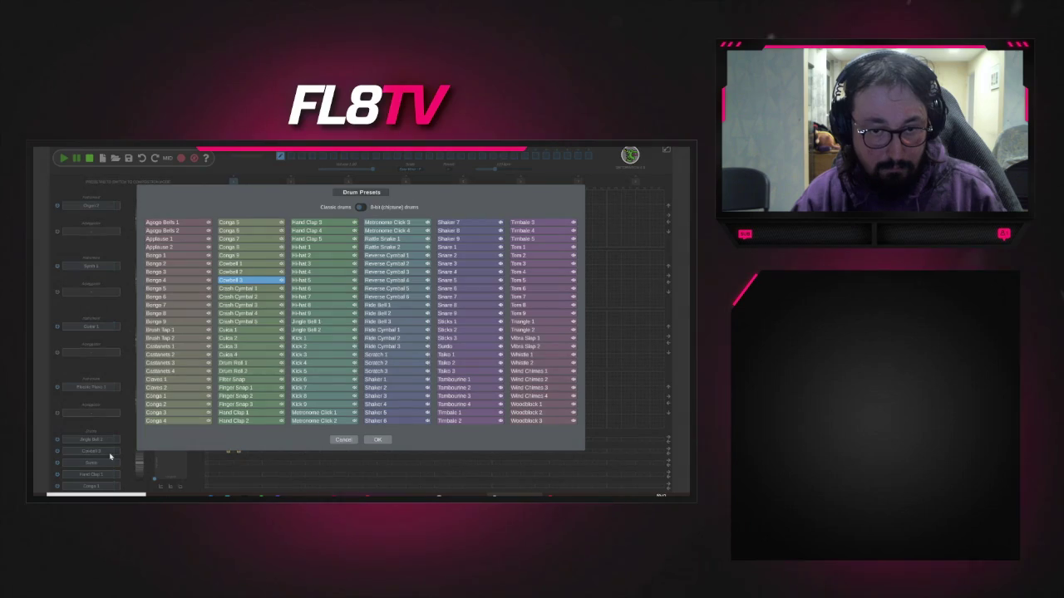
{"action": "left_click", "coordinate": [378, 442]}
{"action": "left_click", "coordinate": [64, 159]}
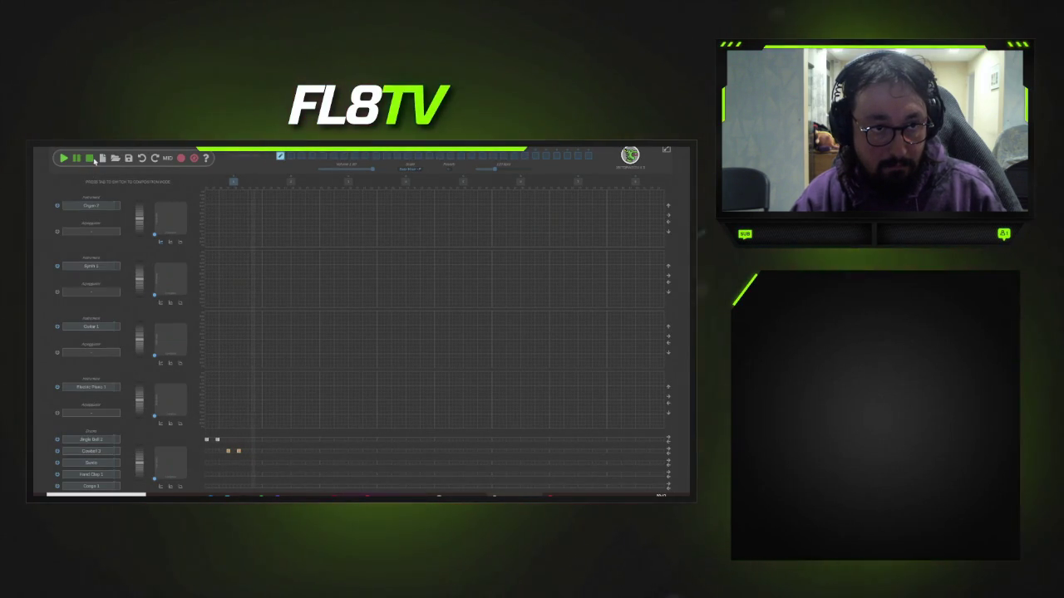
- Restore Jingle Bell 1 on the second drum track and remove one of its hits
{"action": "left_click", "coordinate": [104, 450]}
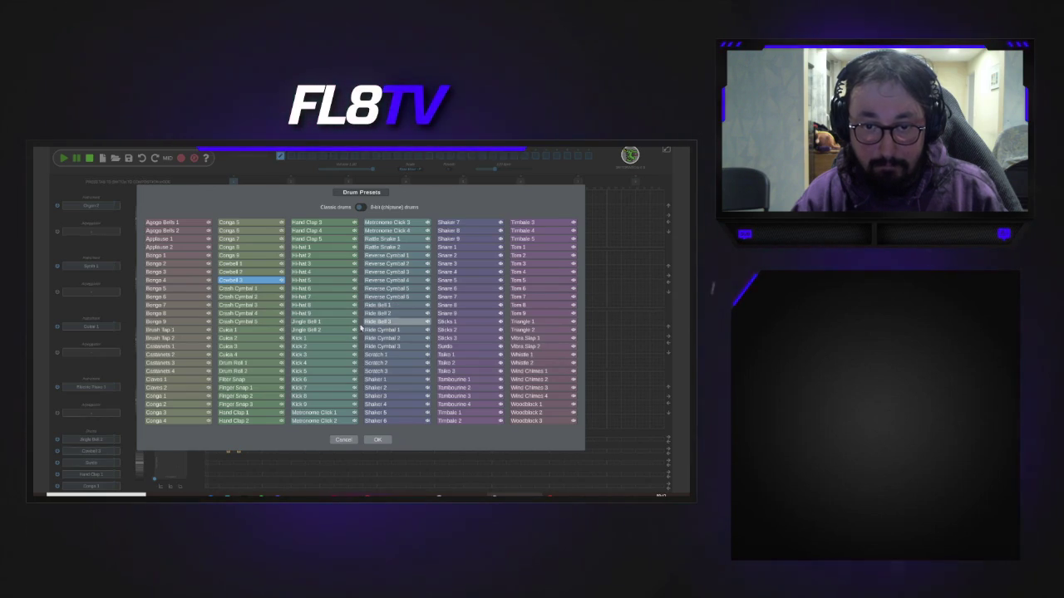
{"action": "left_click", "coordinate": [328, 322]}
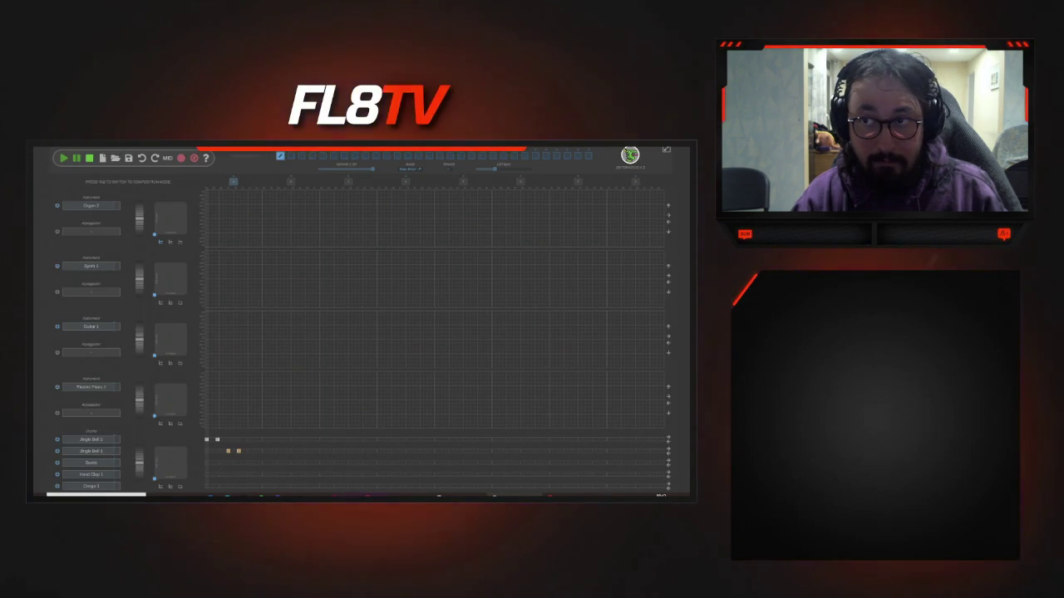
{"action": "left_click", "coordinate": [239, 451]}
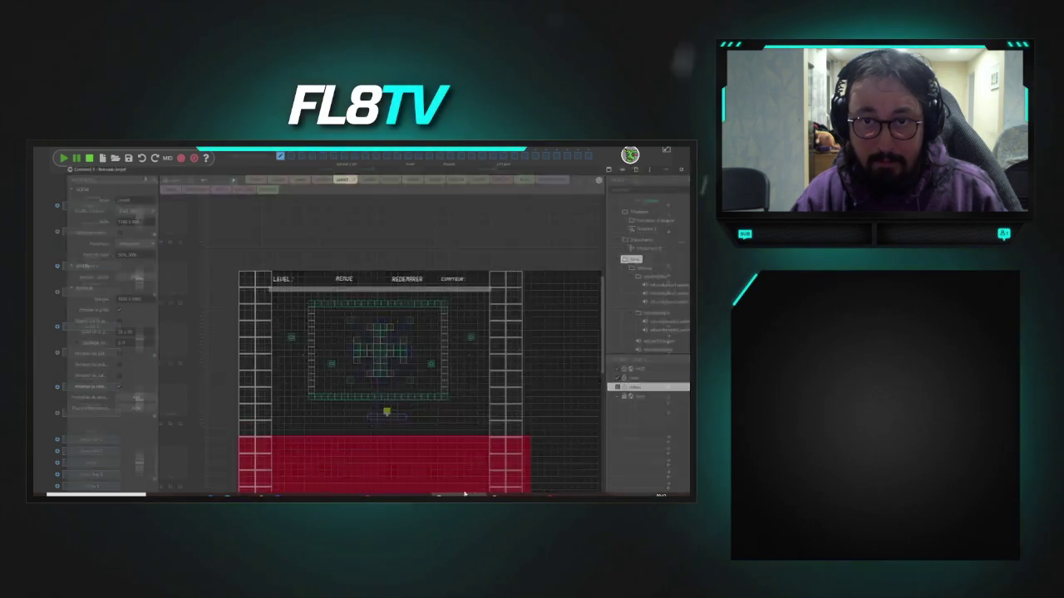
- Replace Organ 2 on the first track with Tremolo Strings 1 and draw a long note
{"action": "left_click", "coordinate": [344, 154]}
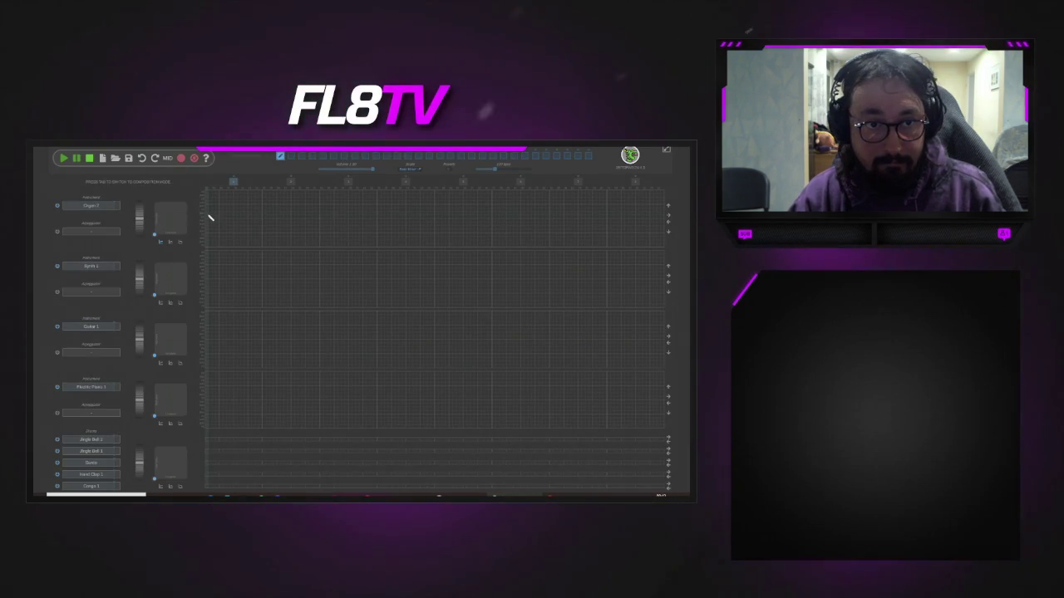
{"action": "left_click", "coordinate": [101, 206]}
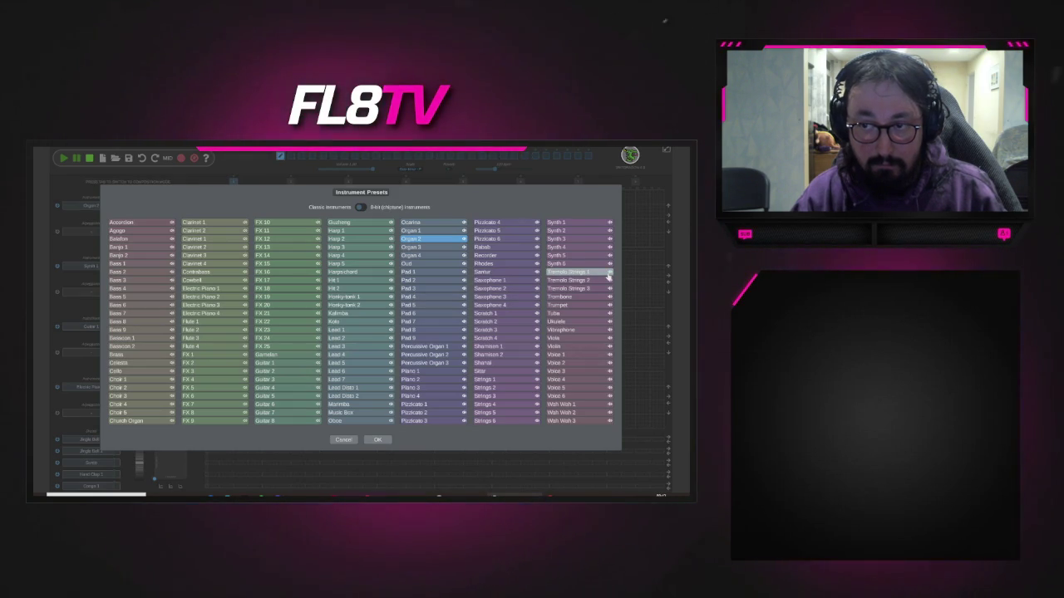
{"action": "double_click", "coordinate": [597, 275]}
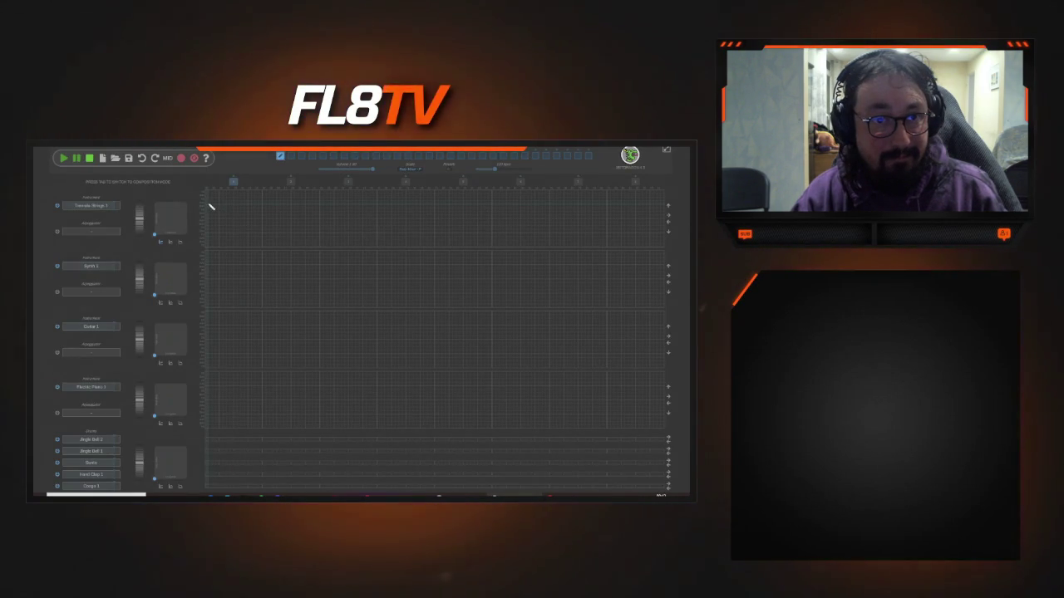
{"action": "mouse_move", "coordinate": [221, 206]}
{"action": "left_mouse_down"}
{"action": "mouse_move", "coordinate": [237, 207]}
{"action": "mouse_move", "coordinate": [244, 227]}
{"action": "left_mouse_up"}
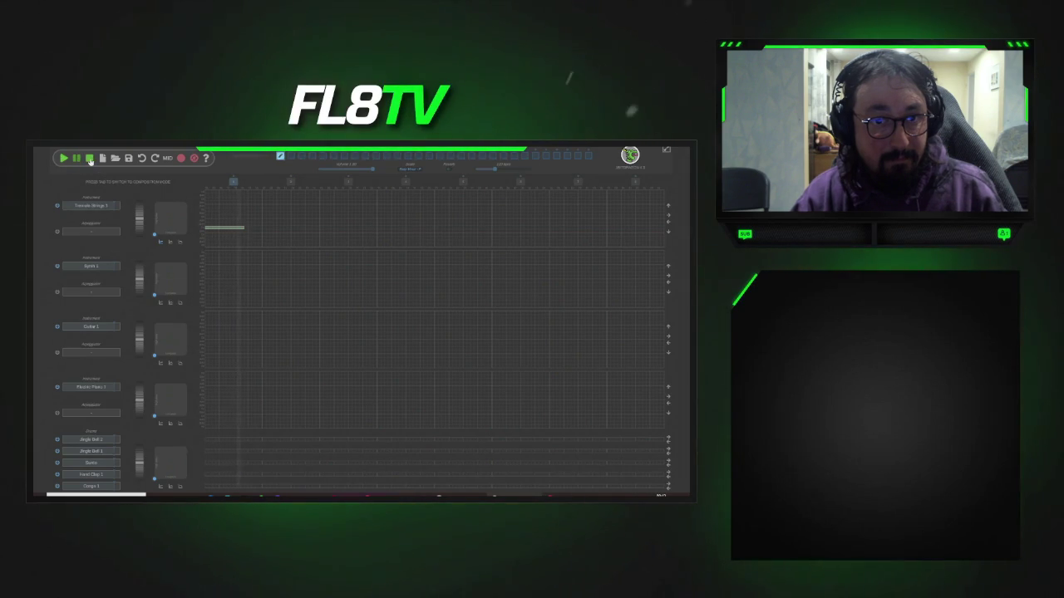
- Preview the Tremolo Strings note with Play and Stop, then choose FLAC export
{"action": "left_click", "coordinate": [89, 160]}
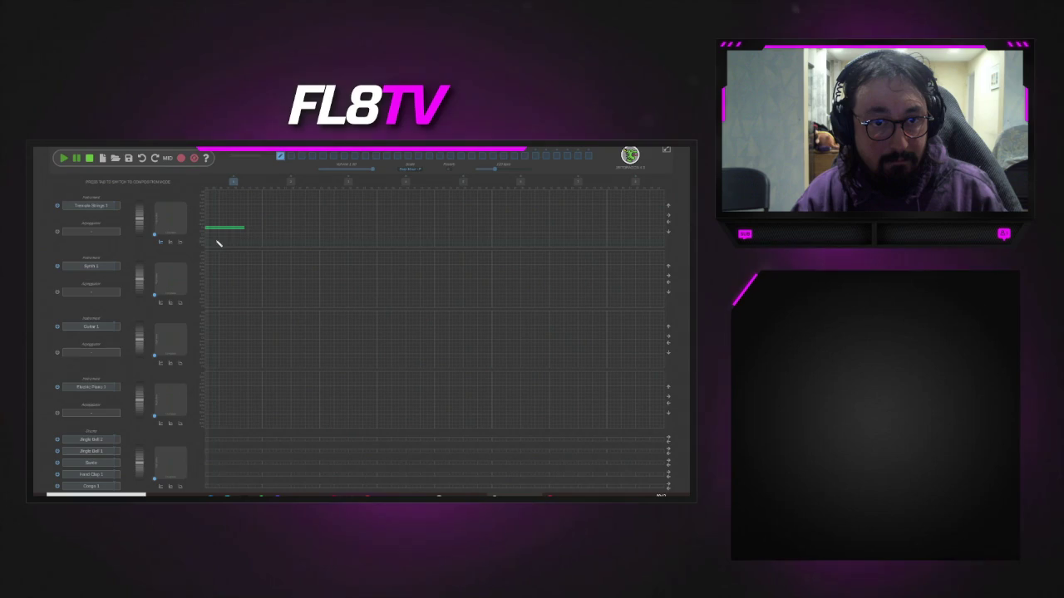
{"action": "left_click", "coordinate": [63, 160]}
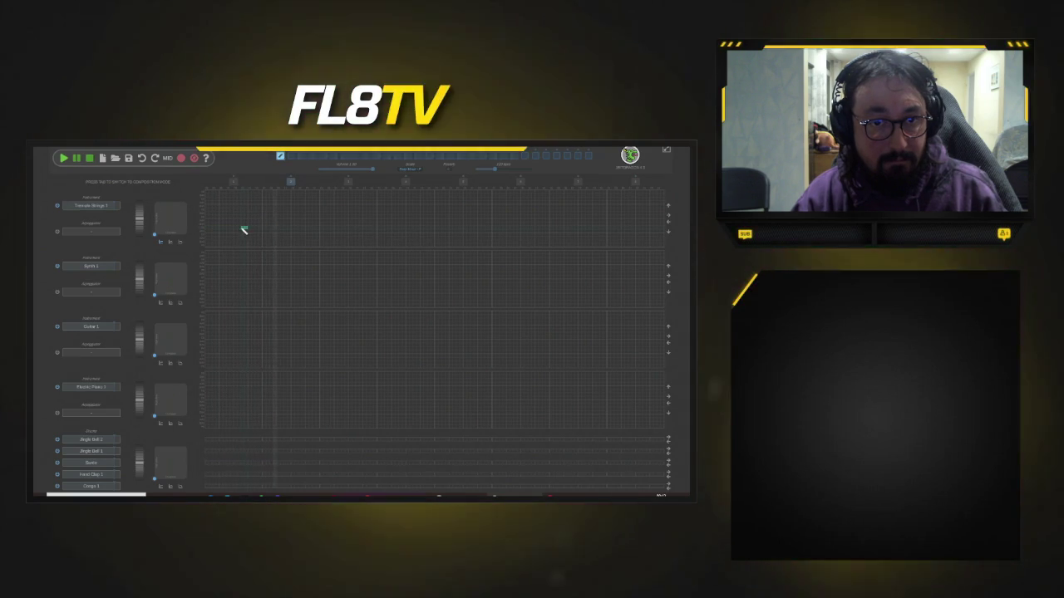
{"action": "left_click", "coordinate": [64, 159]}
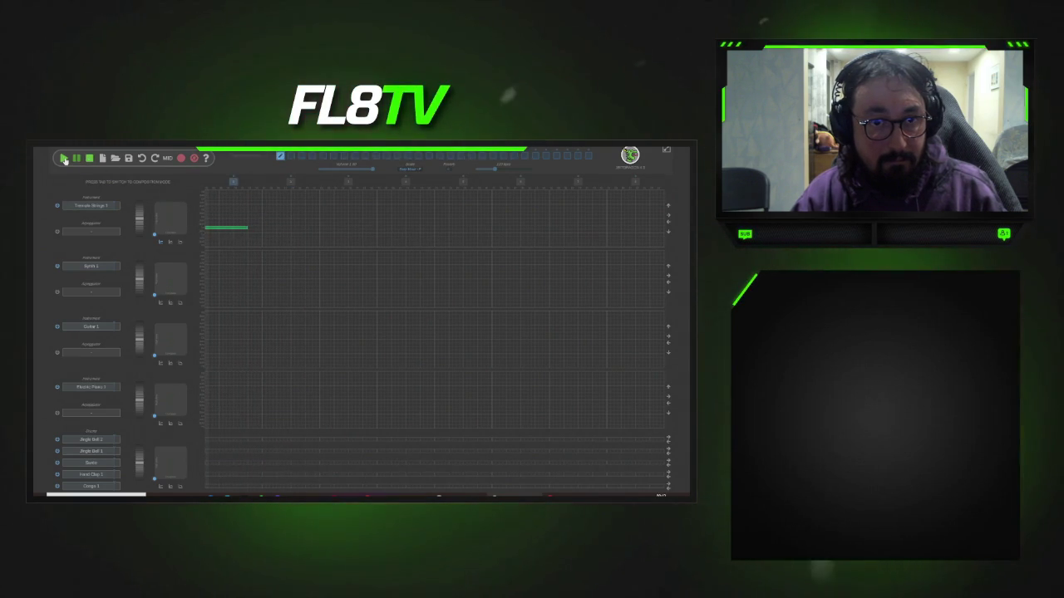
{"action": "left_click", "coordinate": [90, 159]}
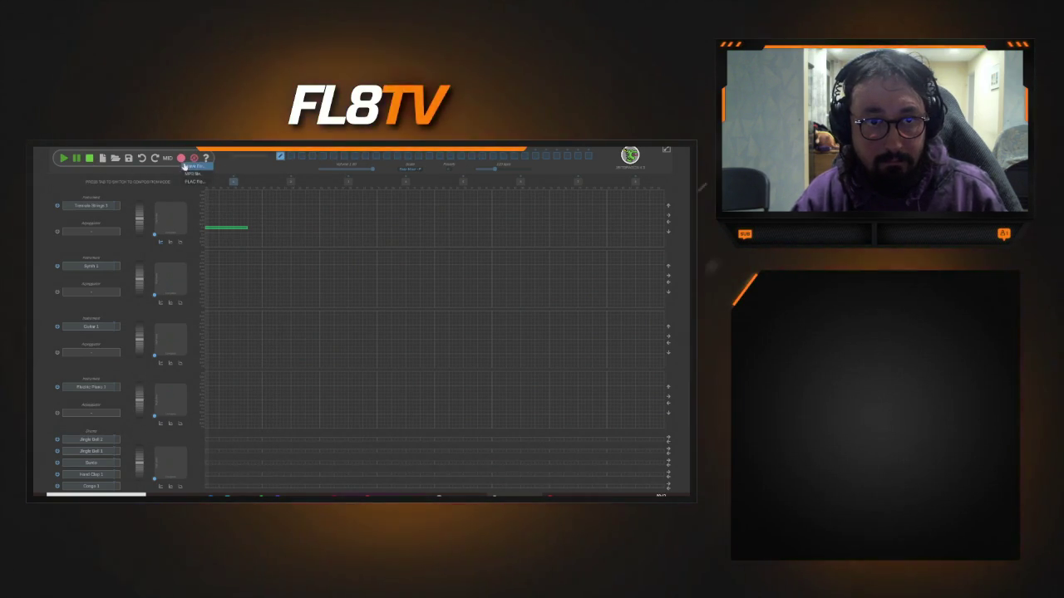
{"action": "left_click", "coordinate": [194, 181]}
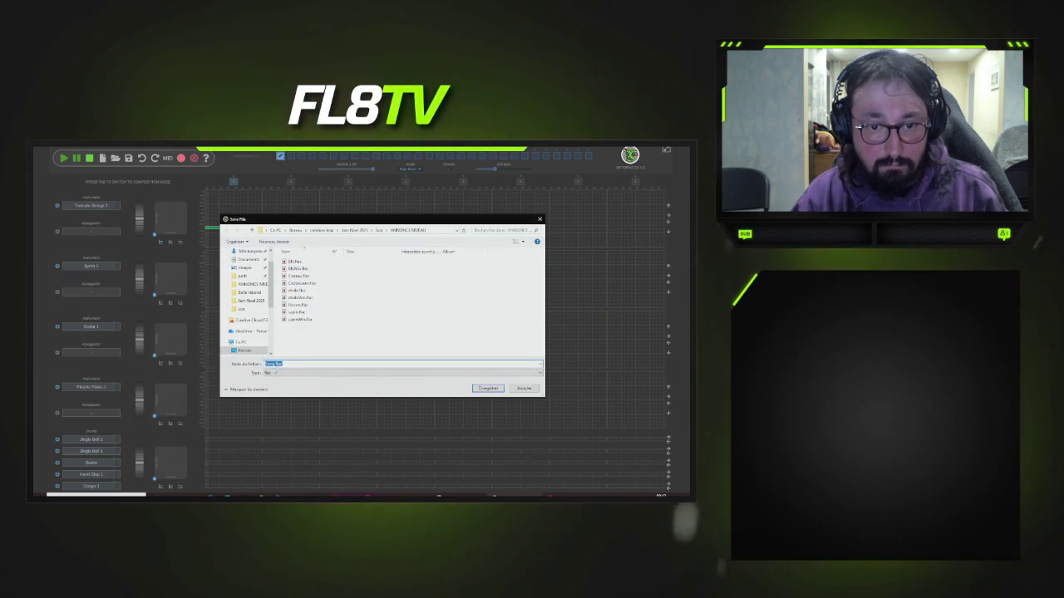
- Save the FLAC export with 'test' replacing Song in the name and dismiss the confirmation
{"action": "left_click", "coordinate": [272, 364]}
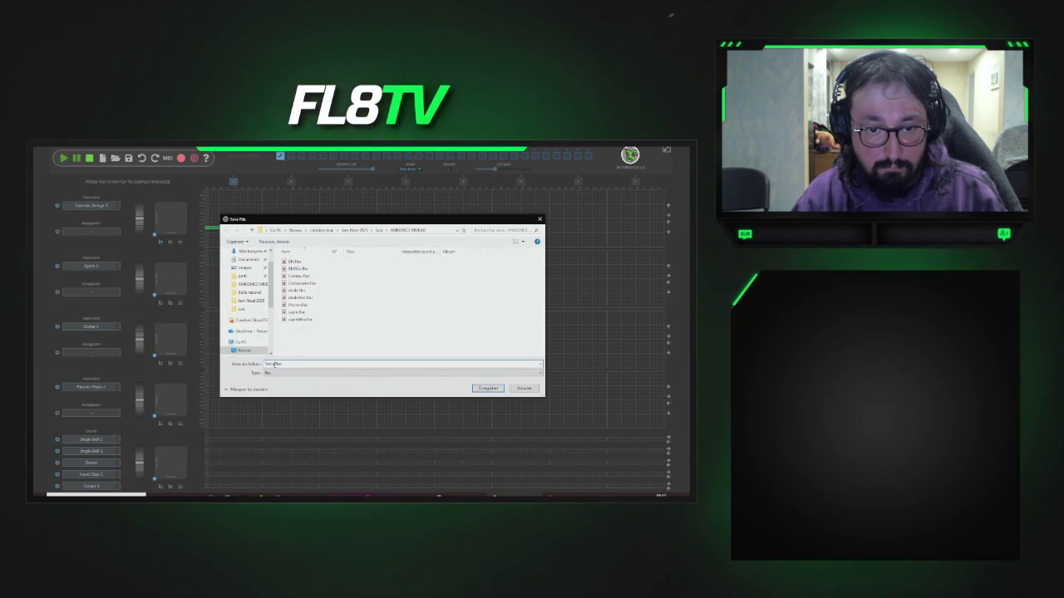
{"action": "double_click", "coordinate": [272, 364]}
{"action": "type", "text": "test"}
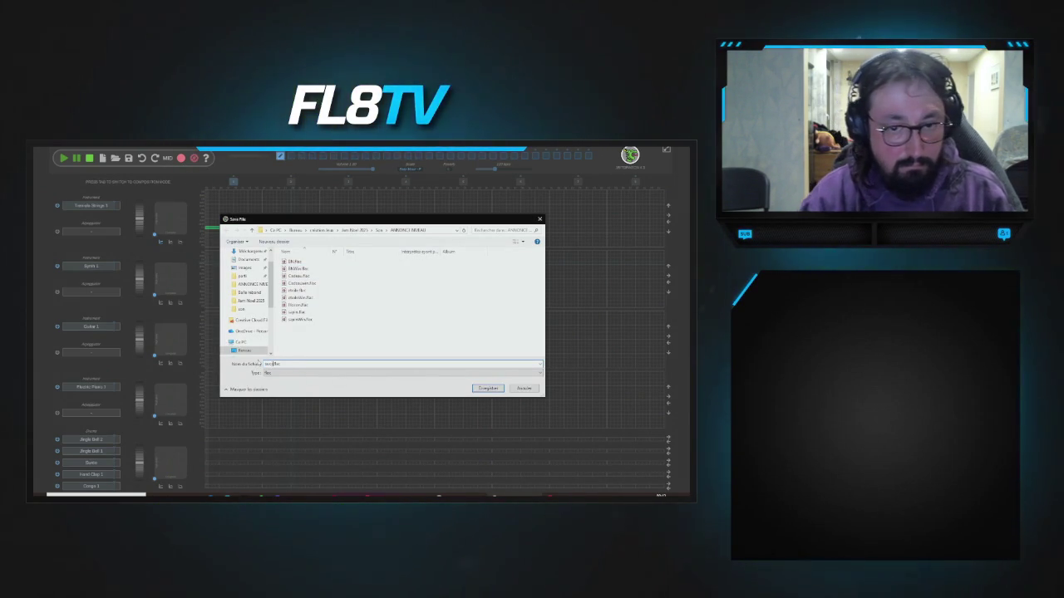
{"action": "left_click", "coordinate": [487, 388]}
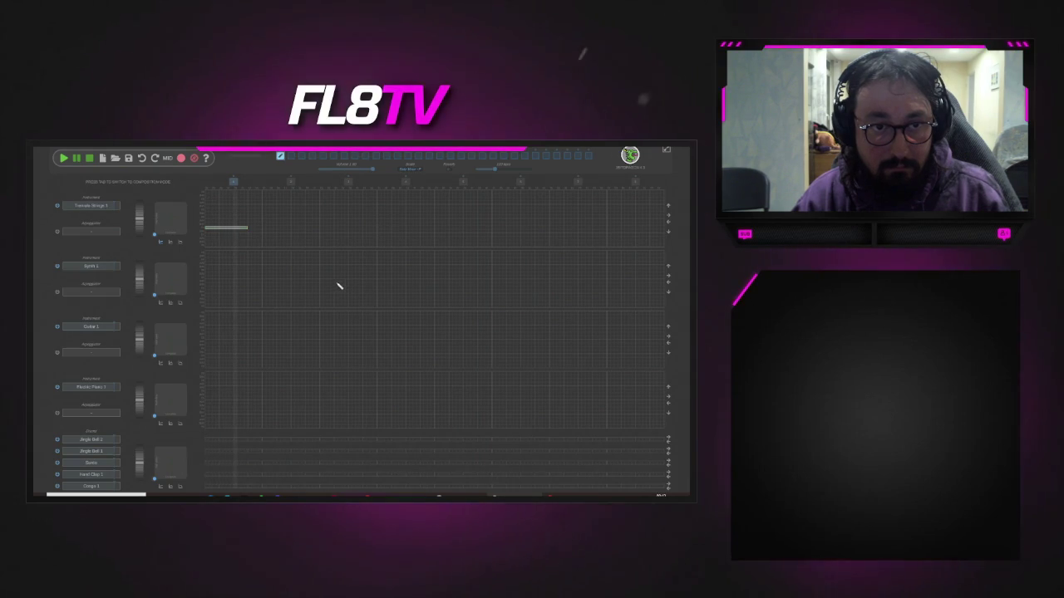
{"action": "left_click", "coordinate": [90, 158]}
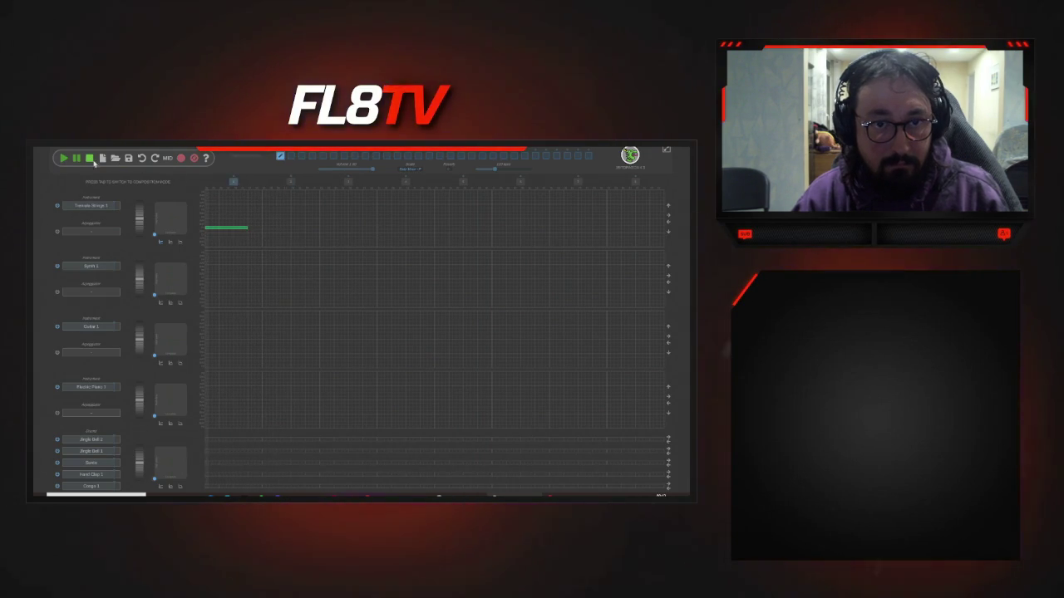
{"action": "left_click", "coordinate": [232, 214]}
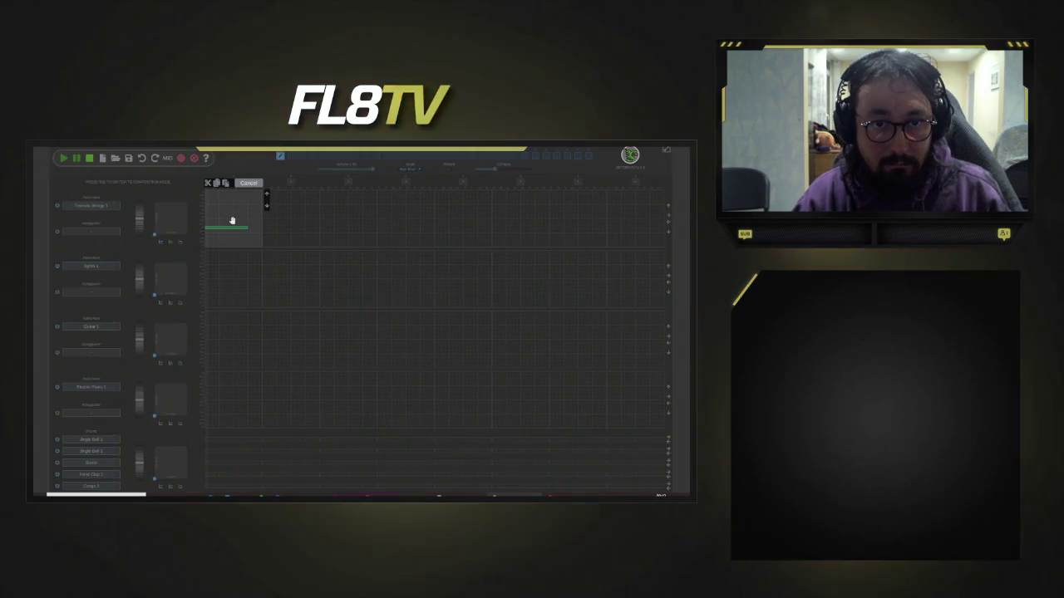
{"action": "left_click", "coordinate": [266, 197]}
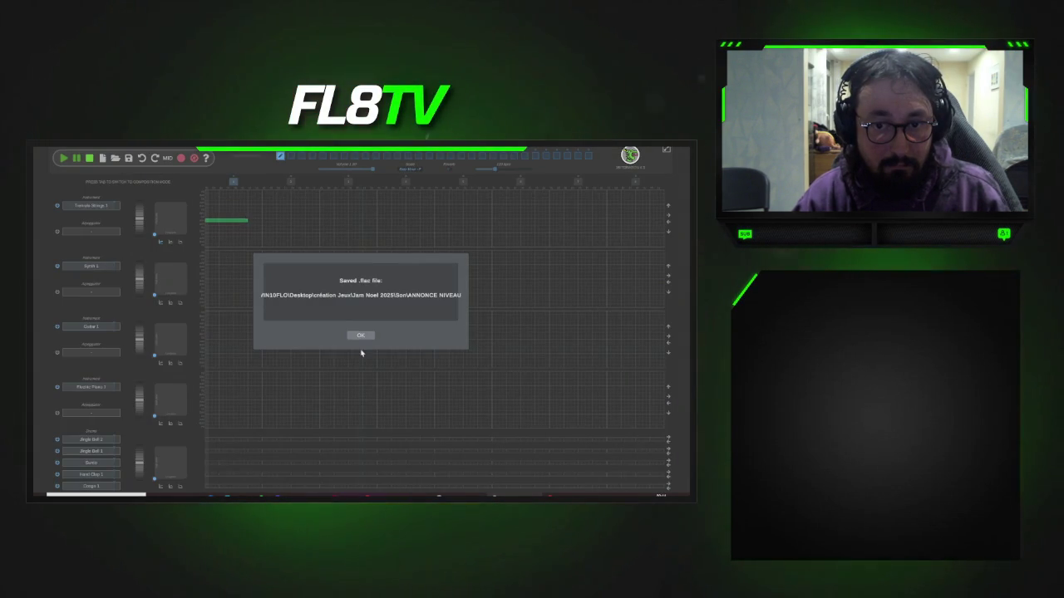
{"action": "left_click", "coordinate": [359, 337]}
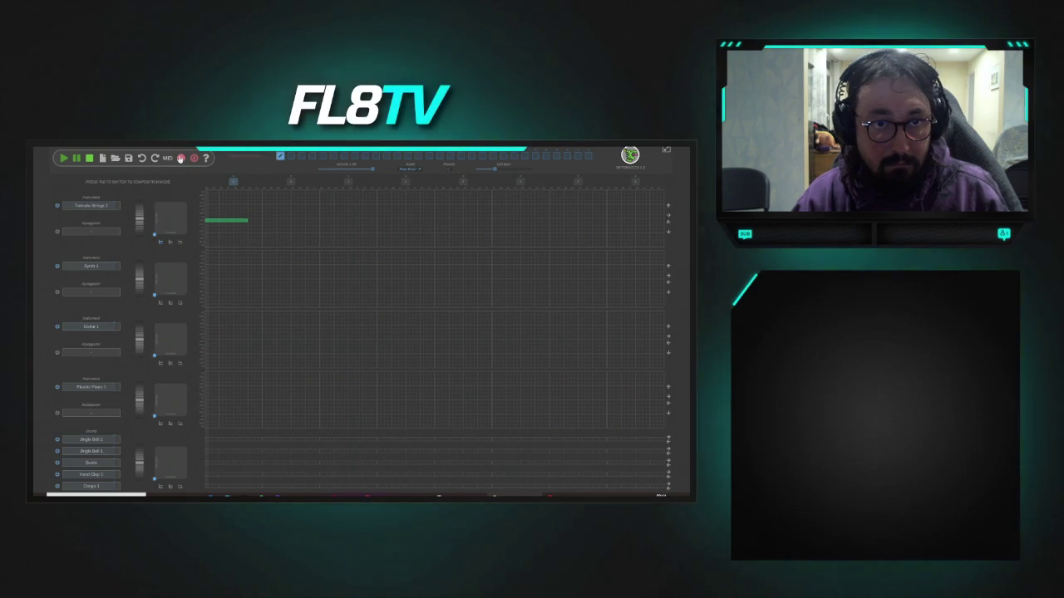
- Export another FLAC file named sorawin.flac, preview it, and dismiss the confirmation
{"action": "left_click", "coordinate": [193, 181]}
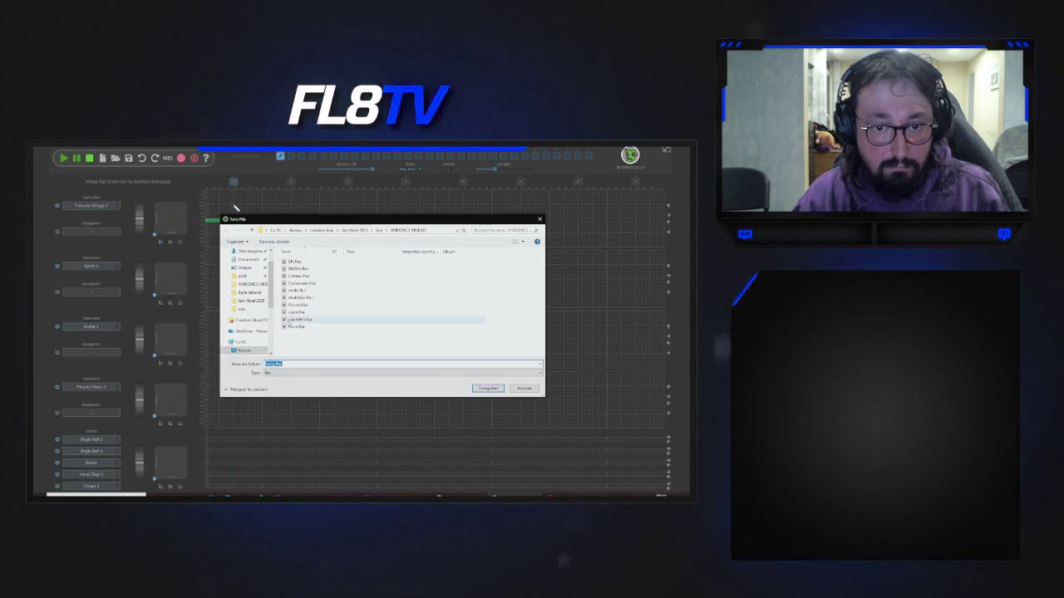
{"action": "left_click", "coordinate": [297, 326]}
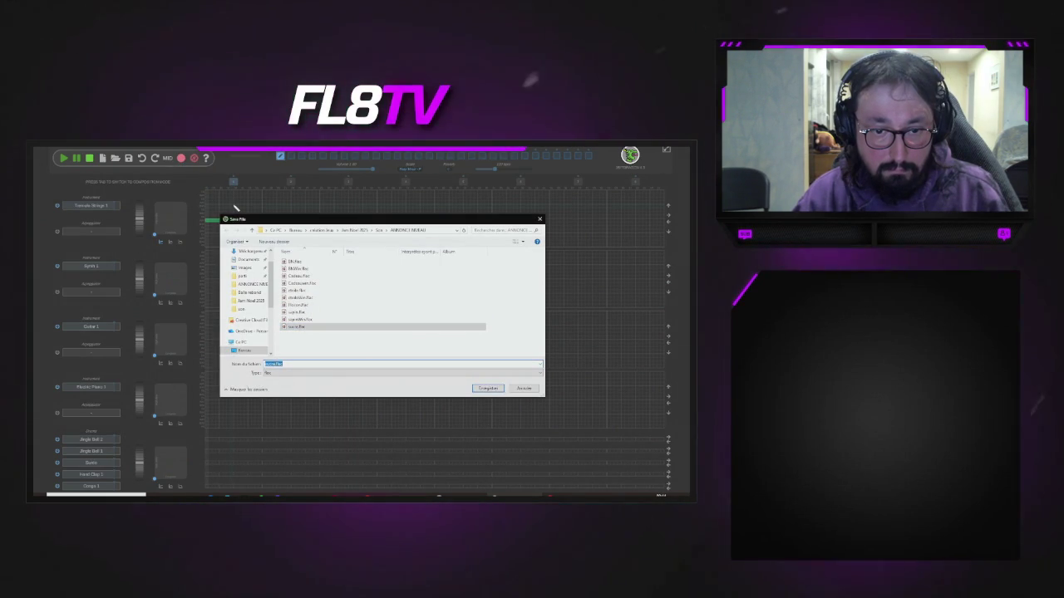
{"action": "type", "text": "sorawin.flac"}
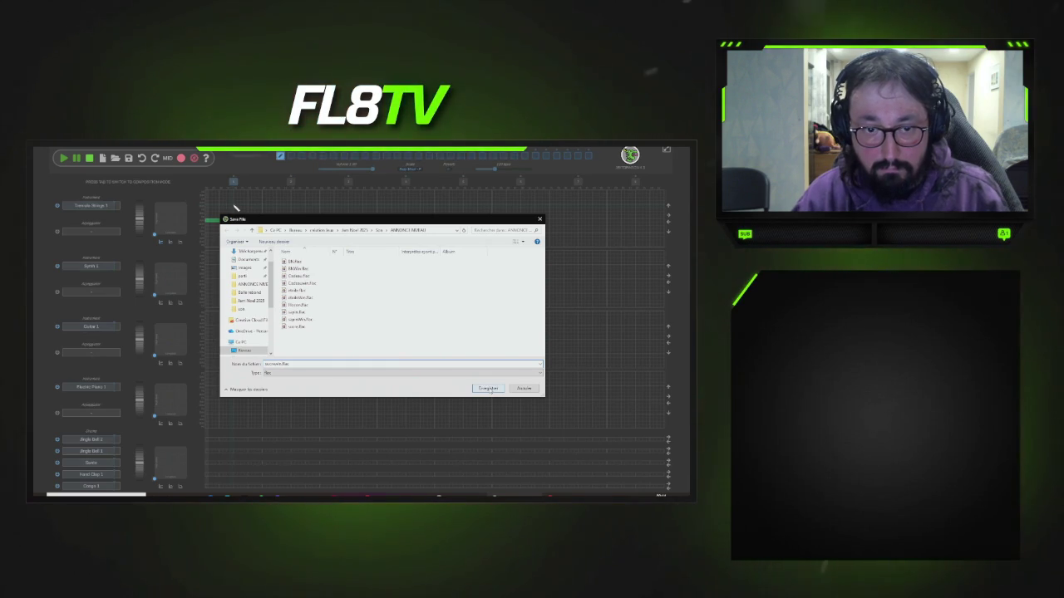
{"action": "left_click", "coordinate": [488, 388]}
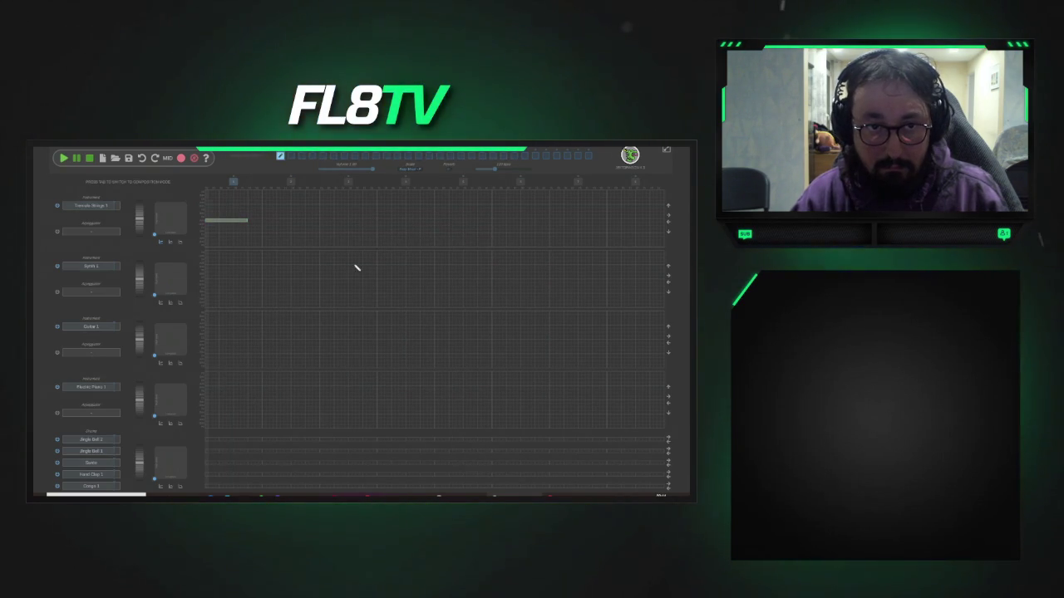
{"action": "left_click", "coordinate": [89, 159]}
{"action": "left_click", "coordinate": [89, 158]}
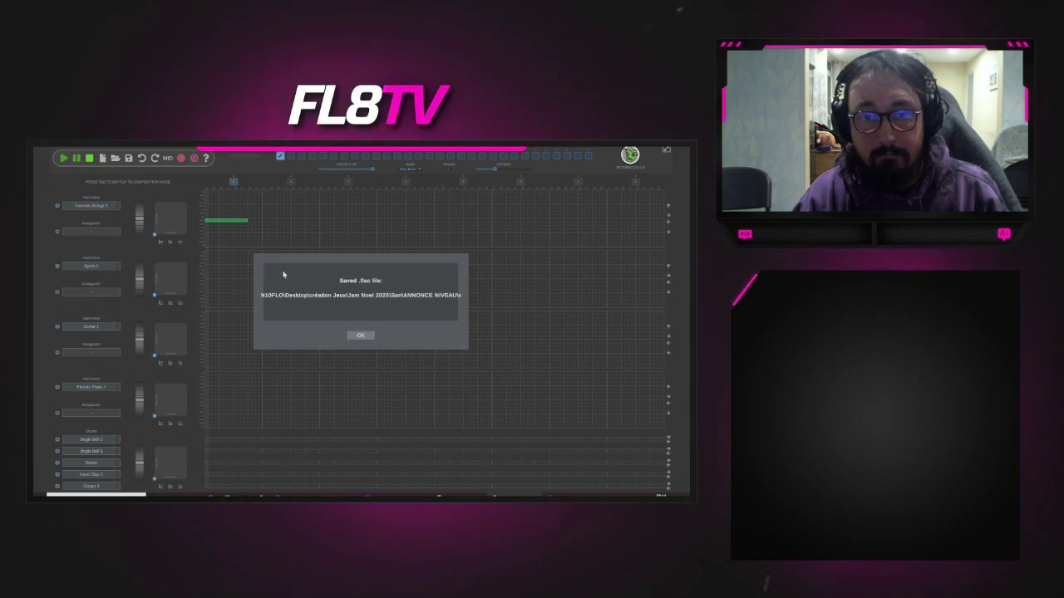
{"action": "left_click", "coordinate": [359, 337]}
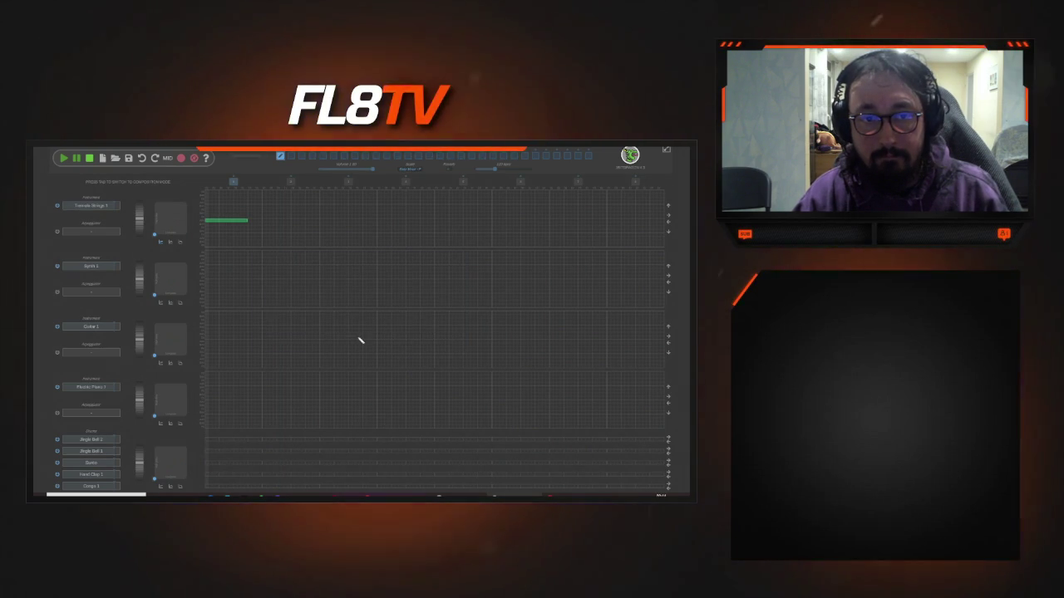
- Delete the green track-1 note, change the Jingle Bell drum to Reverse Cymbal 4, and play
{"action": "right_click", "coordinate": [245, 222]}
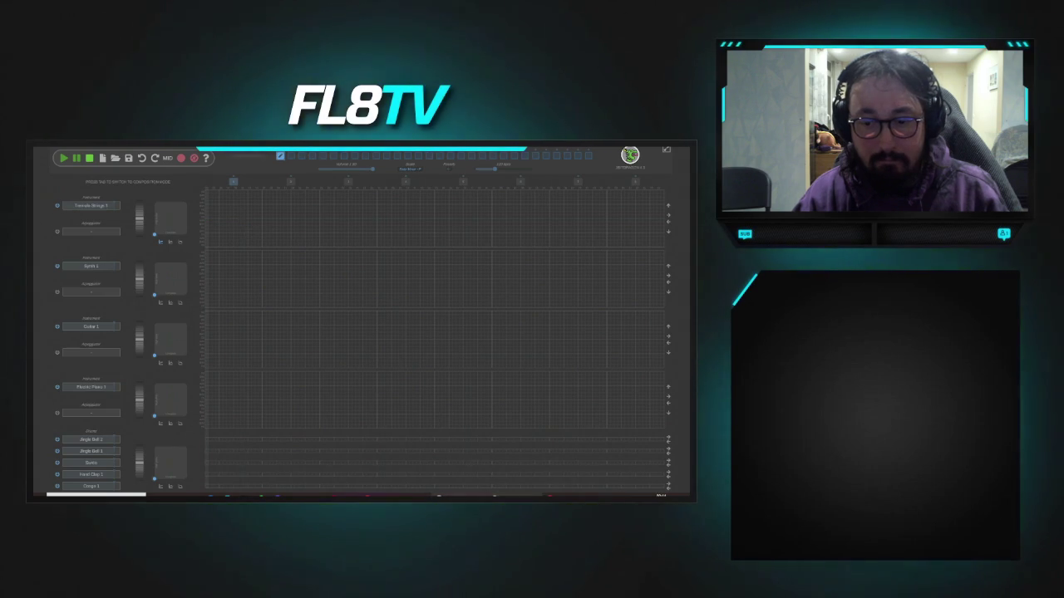
{"action": "left_click", "coordinate": [367, 153]}
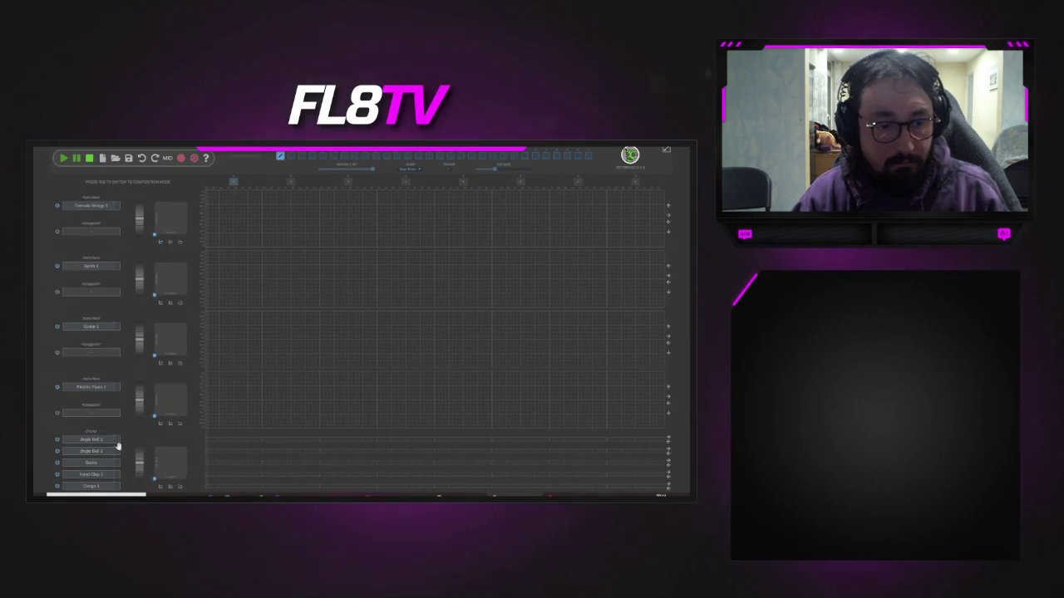
{"action": "left_click", "coordinate": [104, 441]}
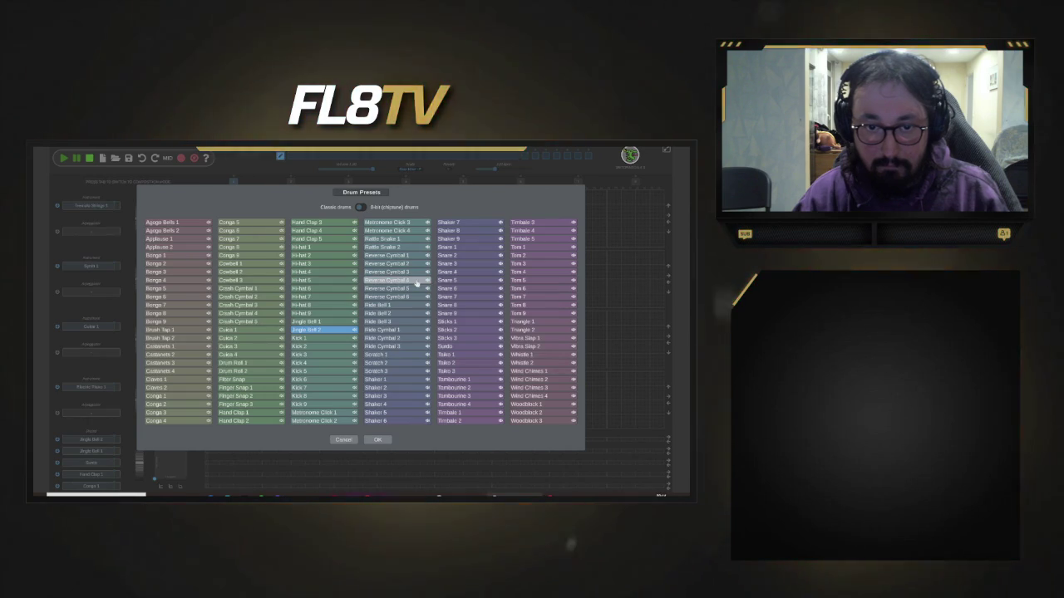
{"action": "left_click", "coordinate": [417, 283]}
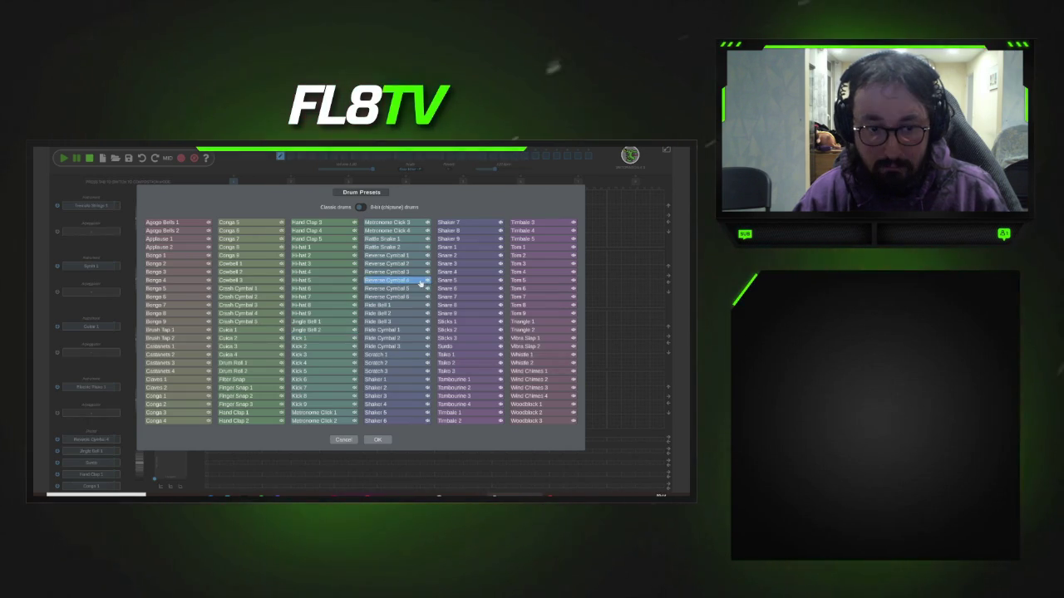
{"action": "left_click", "coordinate": [67, 159]}
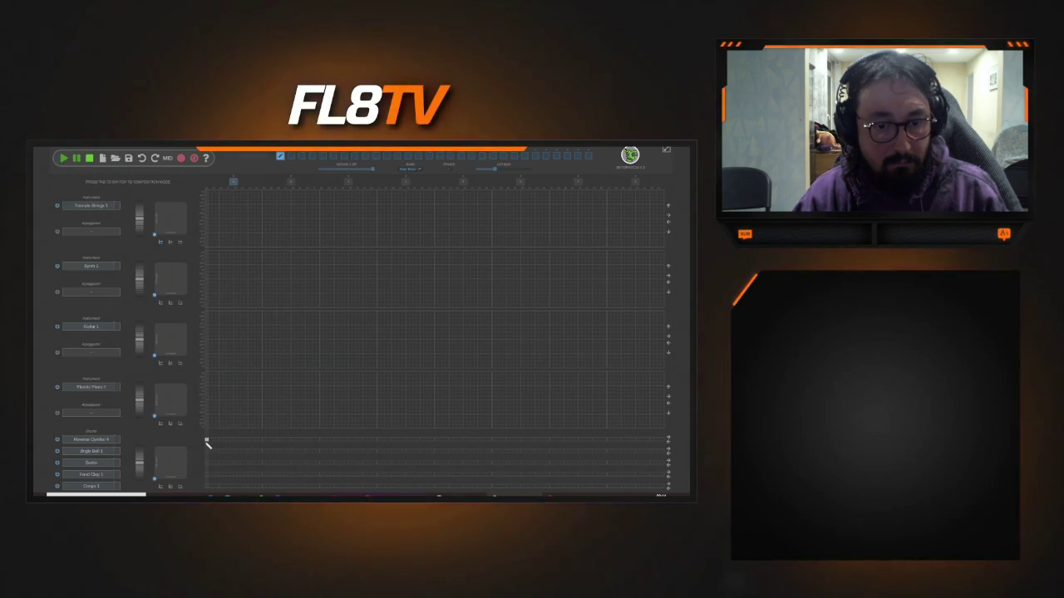
- Switch track 1 to Electric Piano 3 and draw a short rising staircase of notes
{"action": "left_click", "coordinate": [92, 205]}
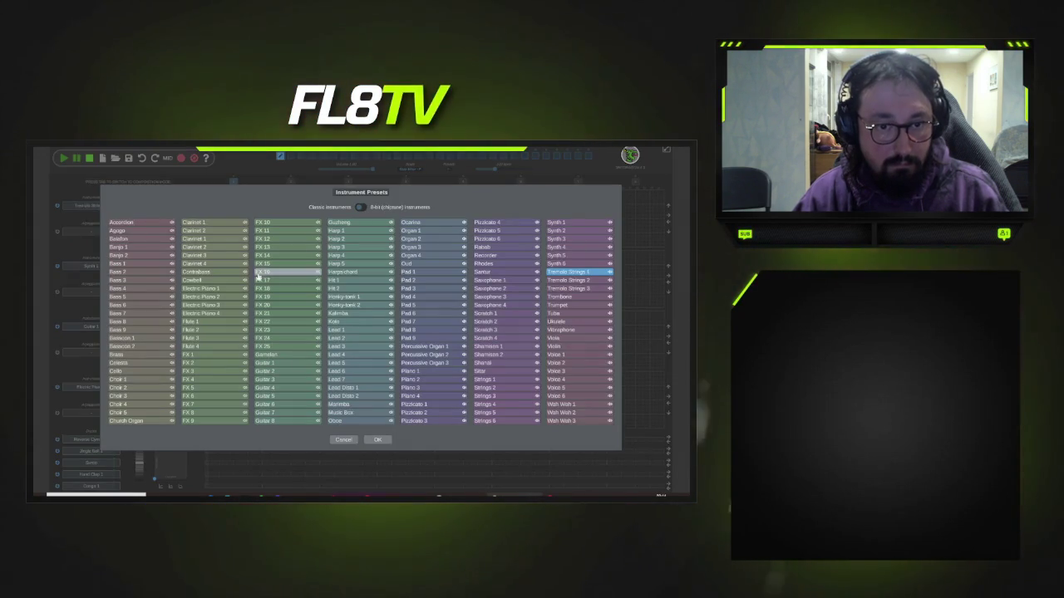
{"action": "left_click", "coordinate": [246, 306]}
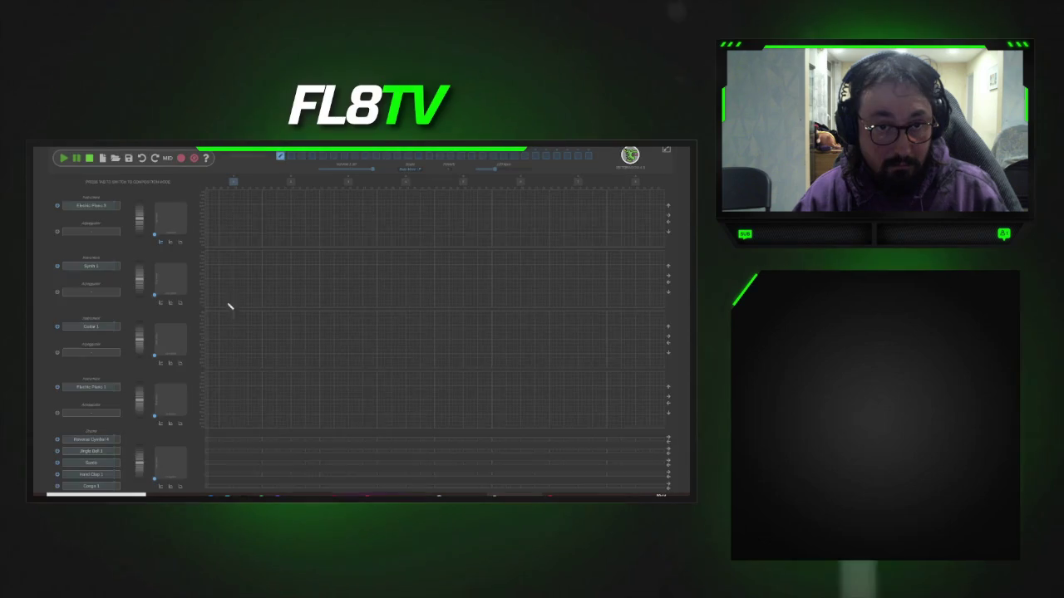
{"action": "left_click", "coordinate": [209, 222]}
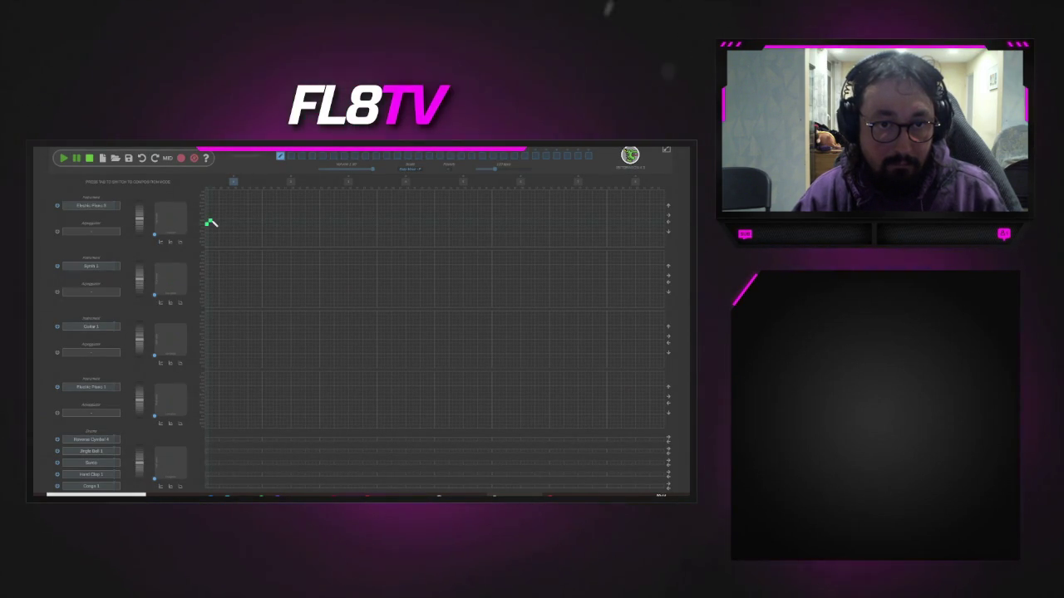
{"action": "left_click", "coordinate": [226, 214]}
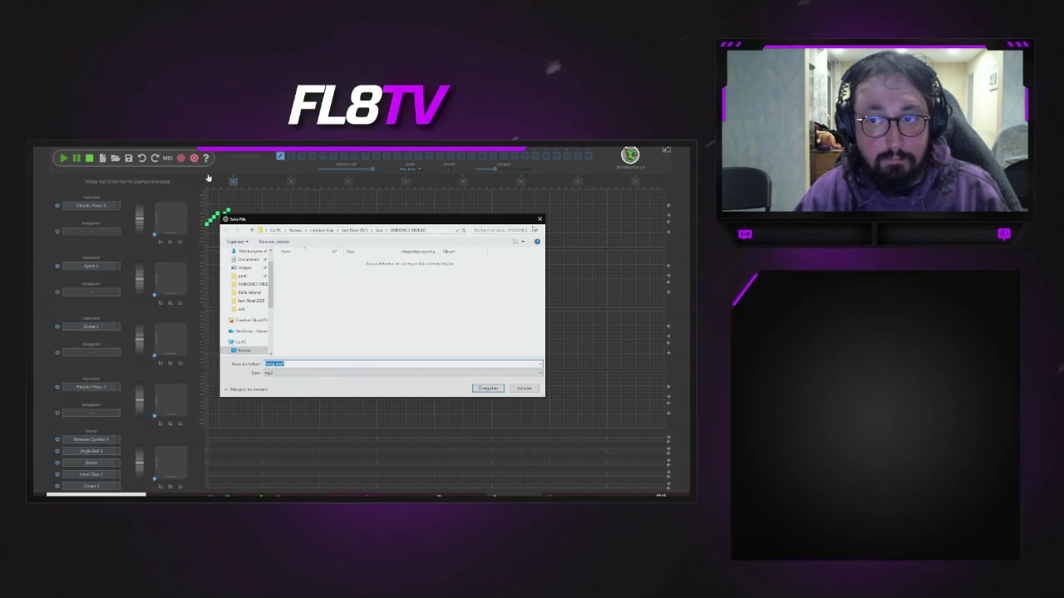
- Save the export as light.flac in the ANNONCE NIVEAU folder
{"action": "key", "text": "Escape"}
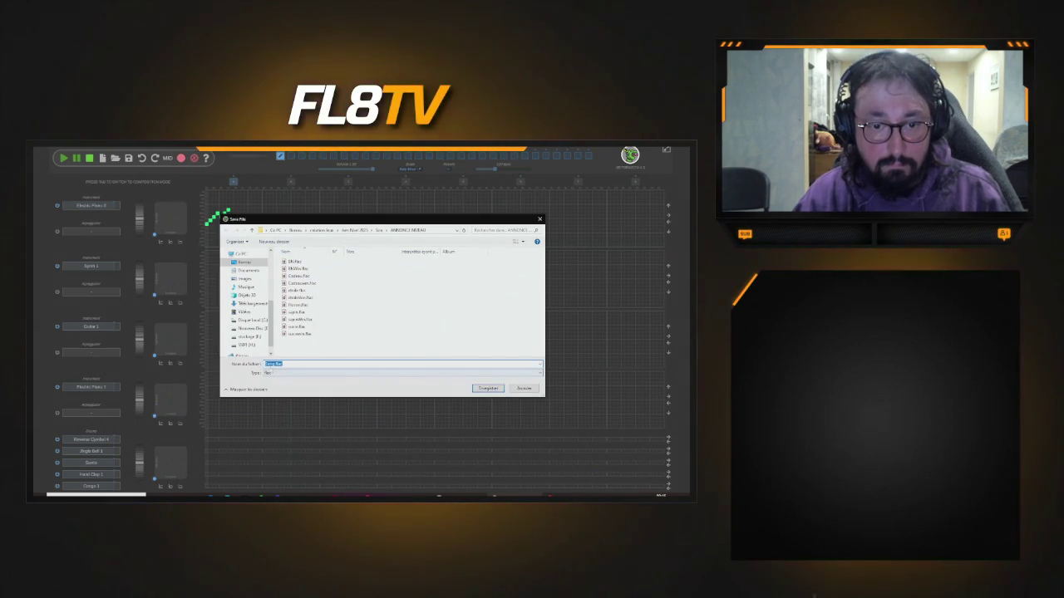
{"action": "double_click", "coordinate": [270, 364]}
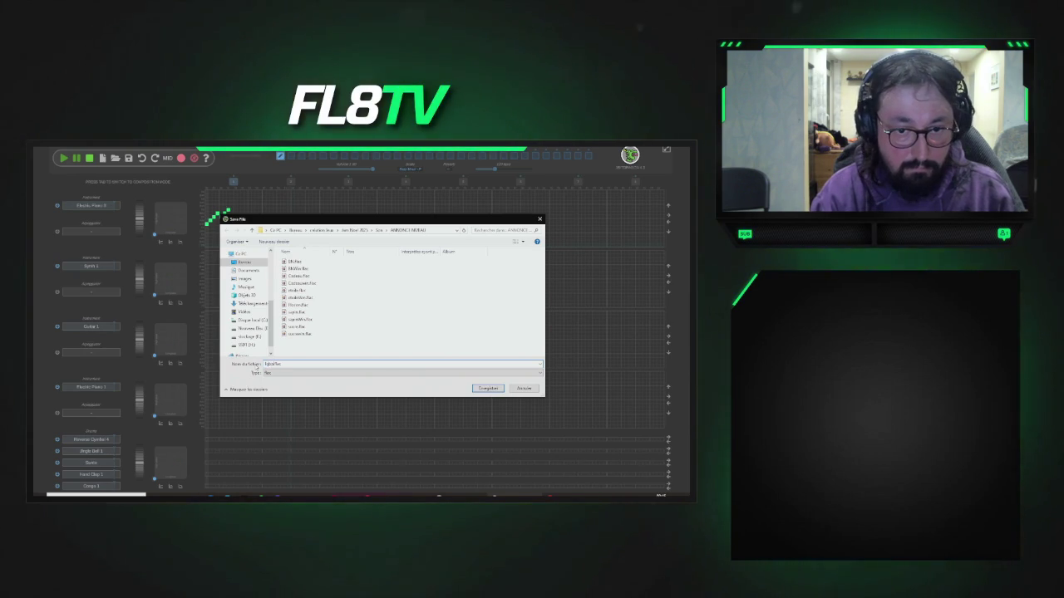
{"action": "left_click", "coordinate": [486, 389]}
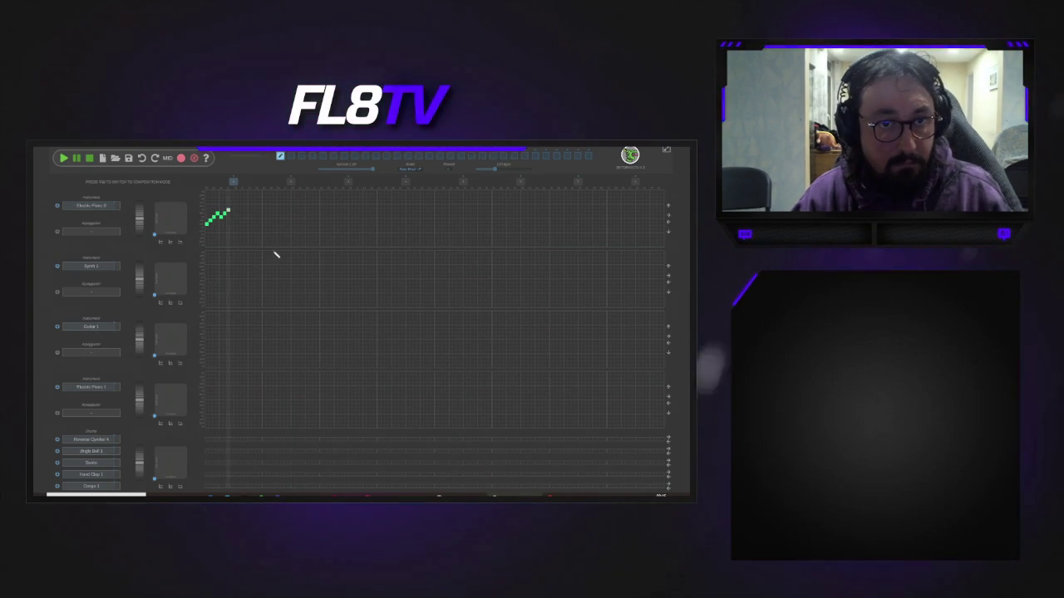
- Play back the phrase, dismiss the save confirmation, and select the first pattern cell
{"action": "key", "text": "space"}
{"action": "left_click", "coordinate": [90, 158]}
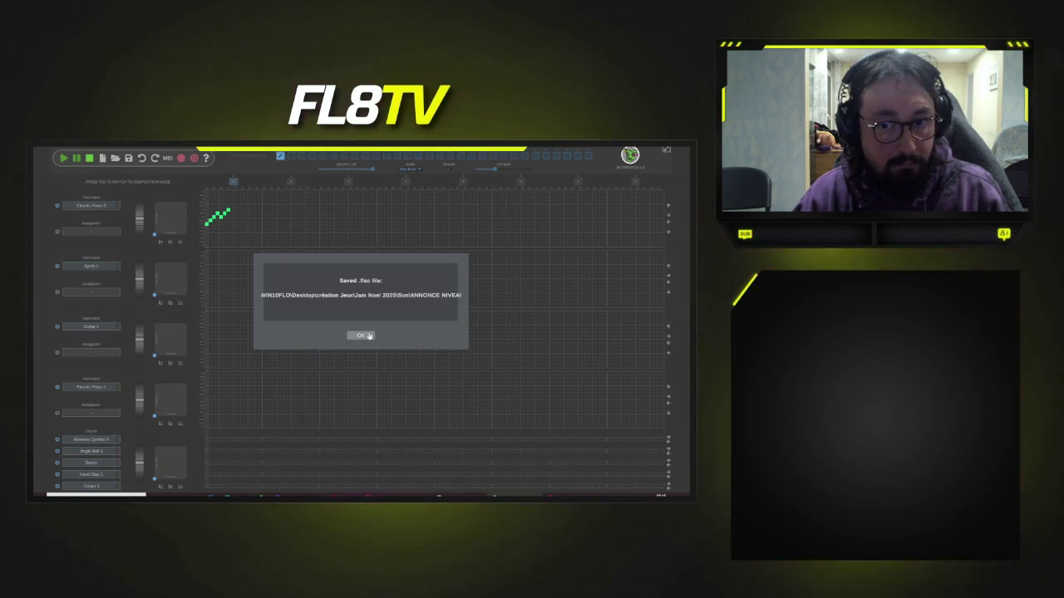
{"action": "left_click", "coordinate": [357, 333]}
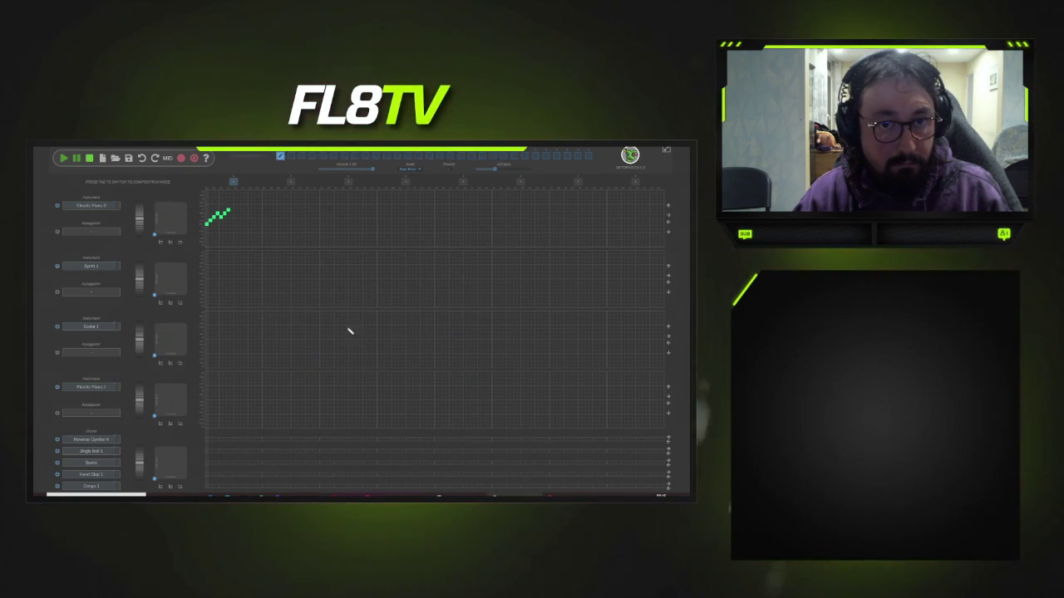
{"action": "left_click", "coordinate": [246, 218]}
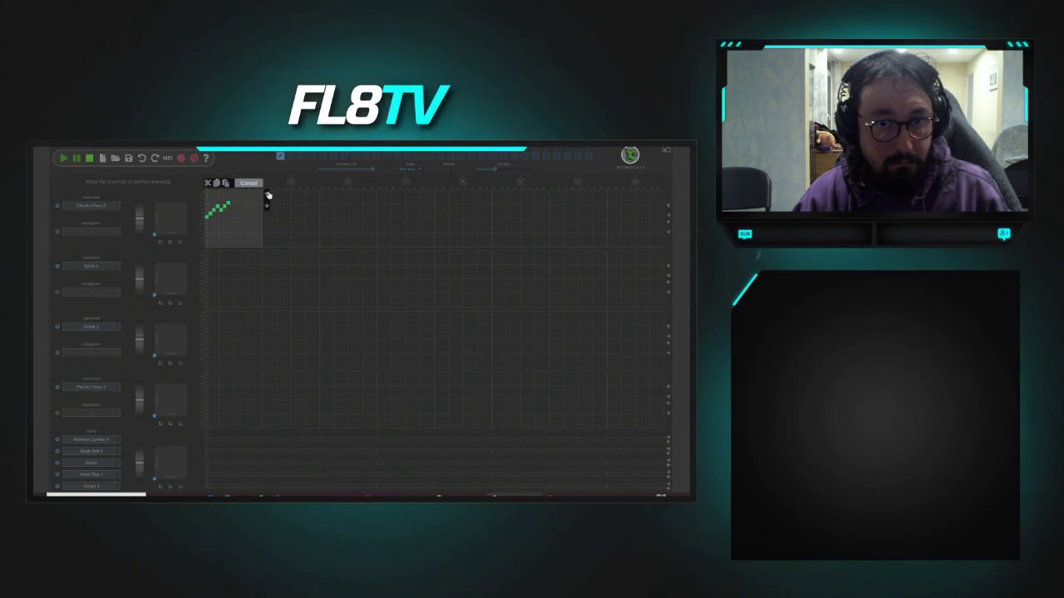
- Save another export as lightwin.flac, starting from the light.flac name, and confirm
{"action": "left_click", "coordinate": [249, 183]}
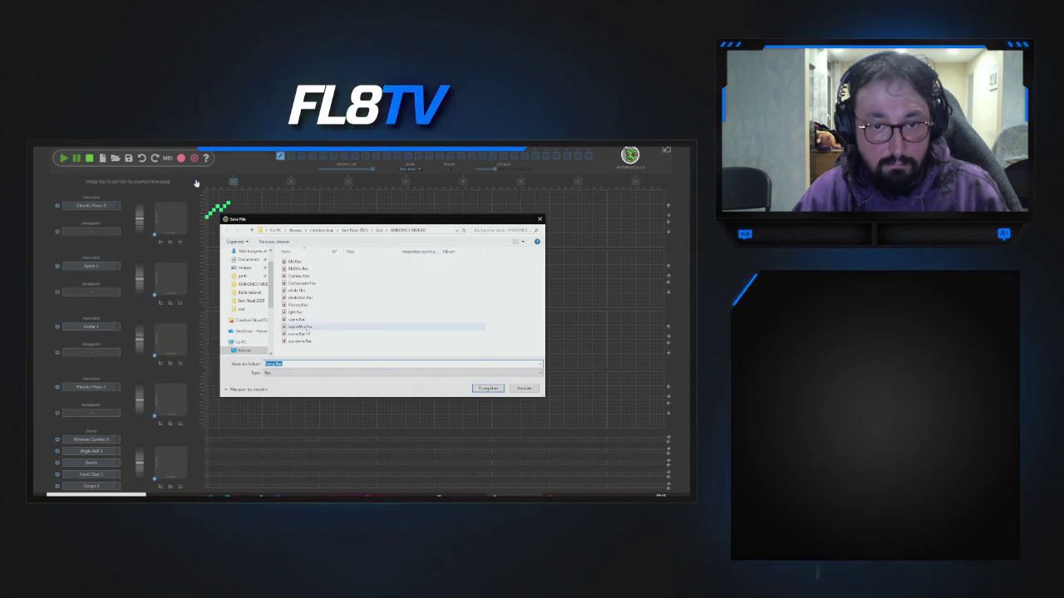
{"action": "left_click", "coordinate": [296, 312]}
{"action": "key", "text": "Tab"}
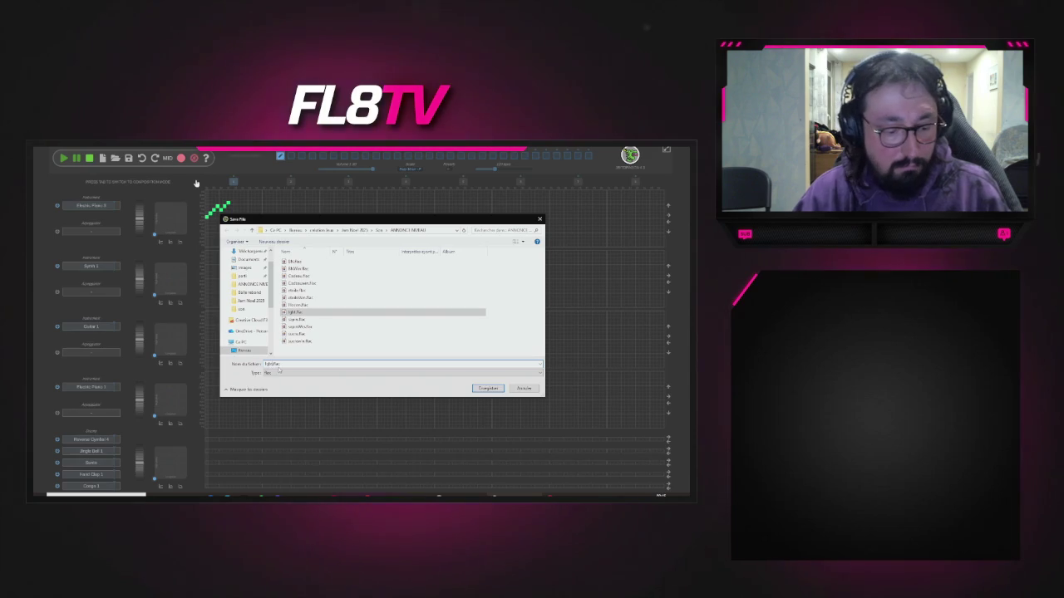
{"action": "type", "text": "lightwin"}
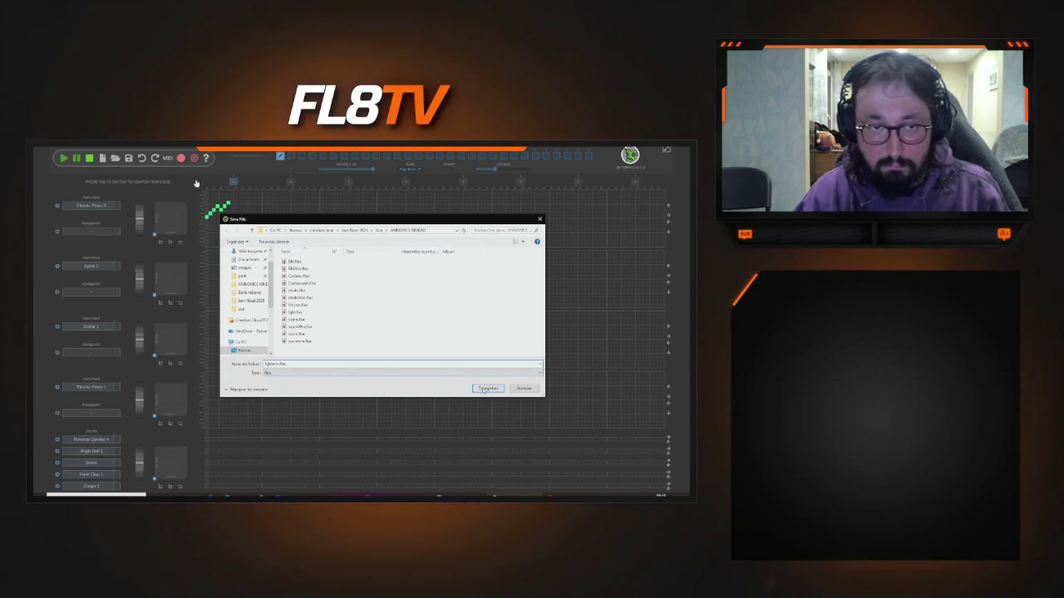
{"action": "key", "text": "Return"}
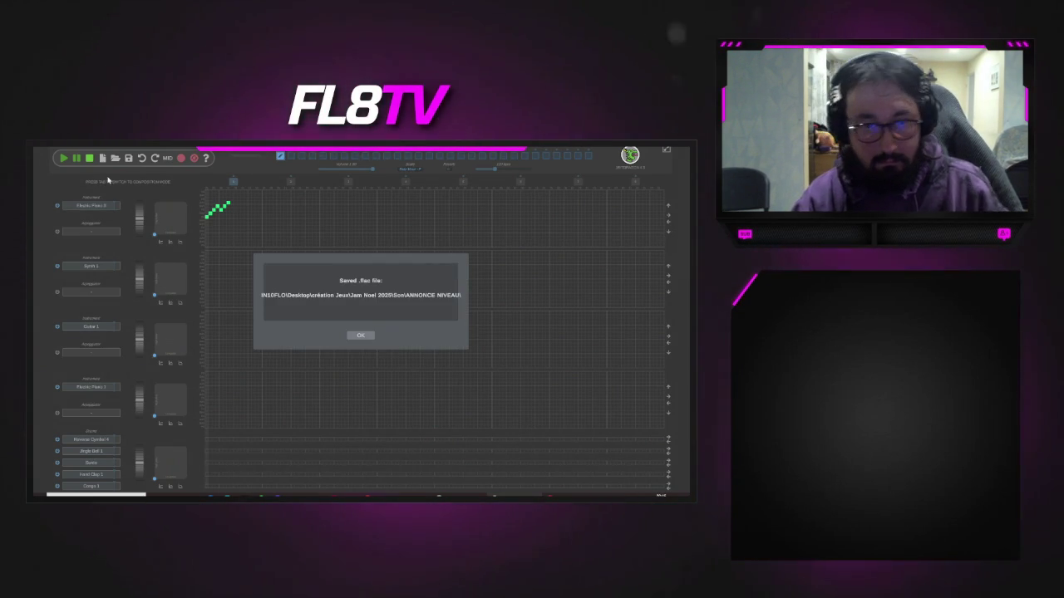
{"action": "left_click", "coordinate": [358, 334]}
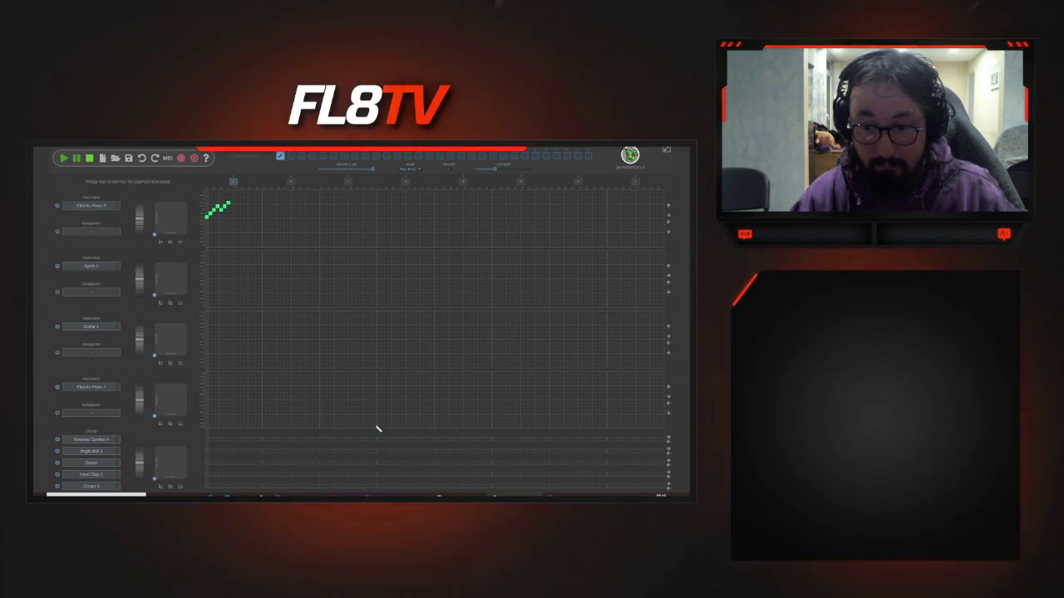
- Open File Explorer with Win+E to check the saved files in Téléchargements
{"action": "key", "text": "super+e"}
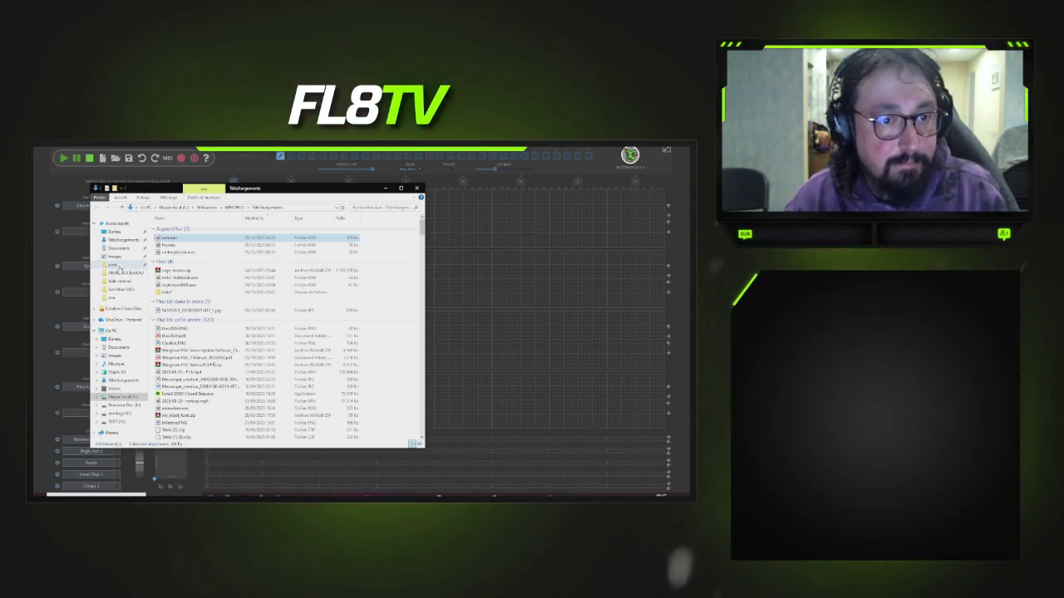
- Open the ANNONCE NIVEAU folder to review the FLAC exports, then go up to Jam Noel 2025
{"action": "left_click", "coordinate": [125, 273]}
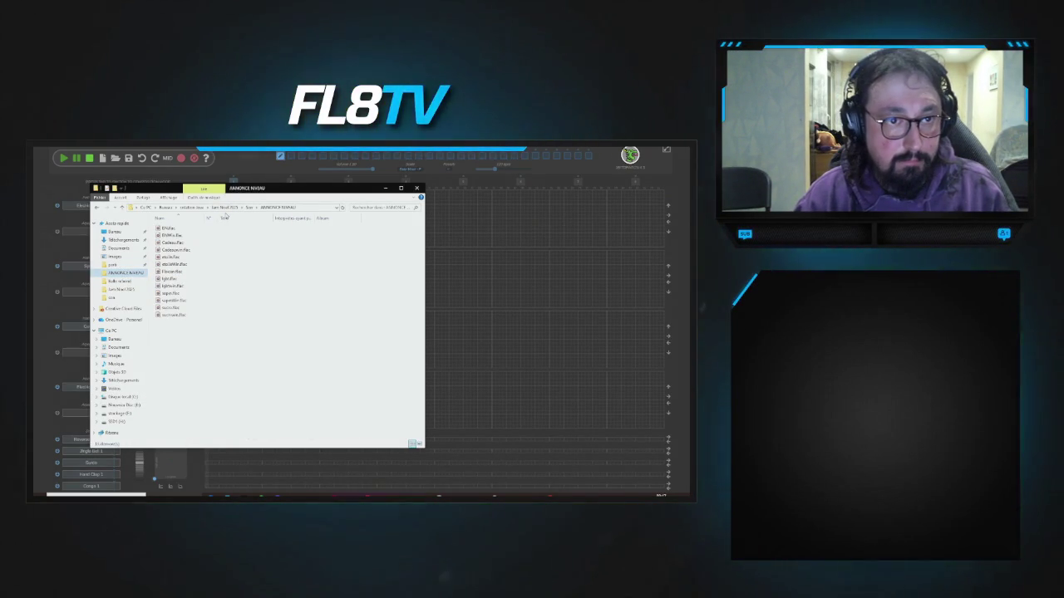
{"action": "mouse_move", "coordinate": [244, 191]}
{"action": "left_mouse_down"}
{"action": "mouse_move", "coordinate": [446, 231]}
{"action": "mouse_move", "coordinate": [404, 213]}
{"action": "left_mouse_up"}
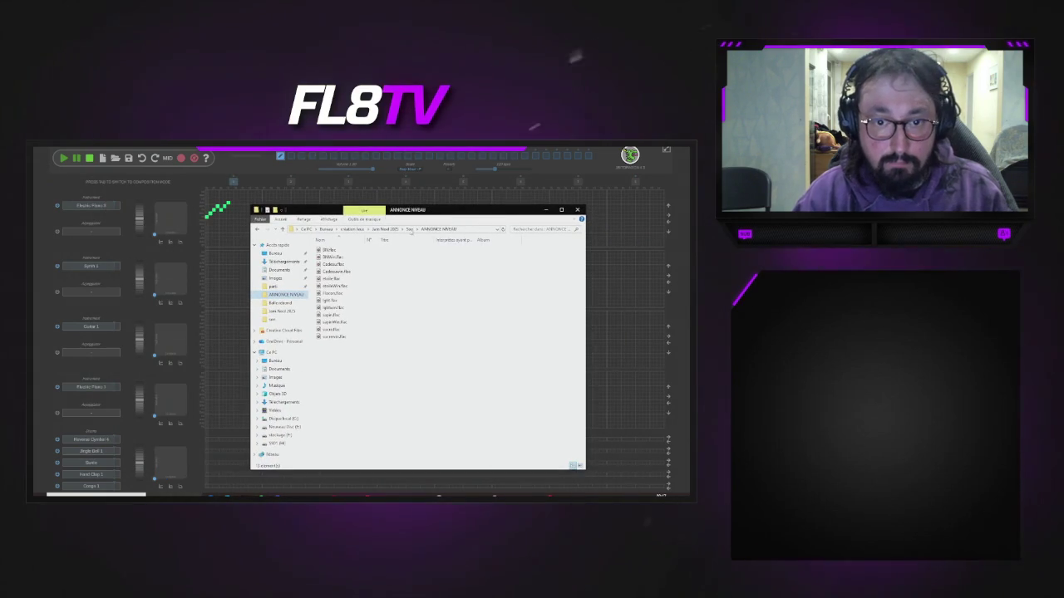
{"action": "left_click", "coordinate": [410, 229]}
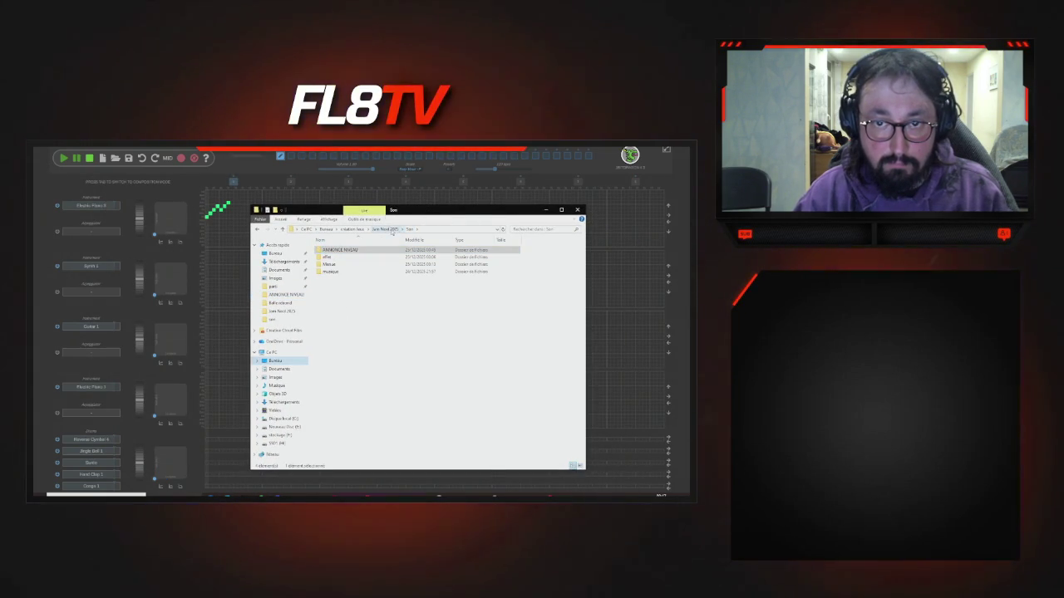
{"action": "left_click", "coordinate": [384, 230]}
- Check the Son folder's properties and open it, then close Explorer and return to Level8
{"action": "right_click", "coordinate": [332, 258]}
{"action": "left_click", "coordinate": [351, 436]}
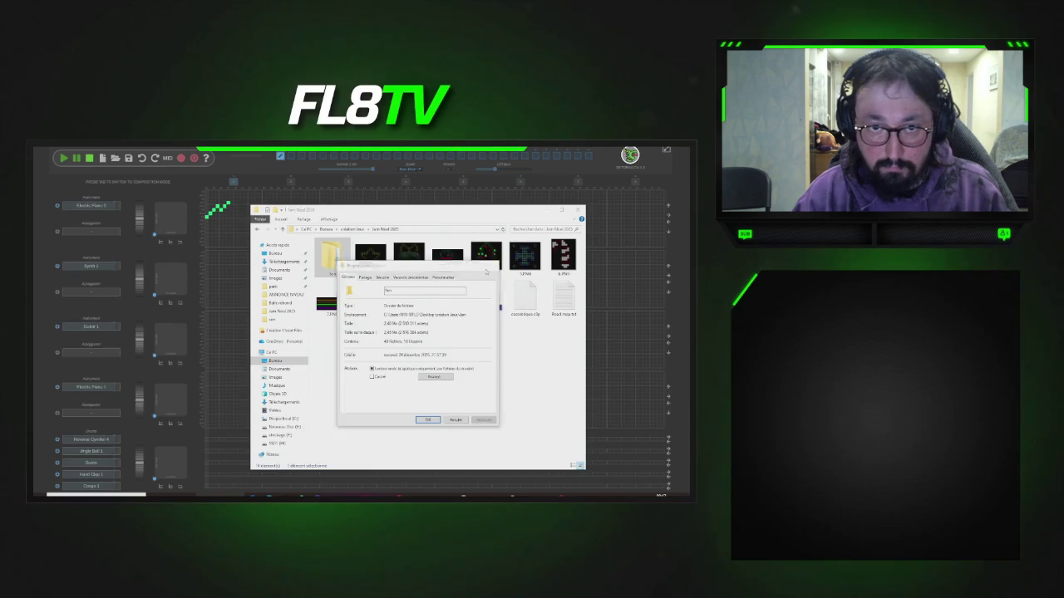
{"action": "left_click", "coordinate": [494, 266]}
{"action": "double_click", "coordinate": [333, 258]}
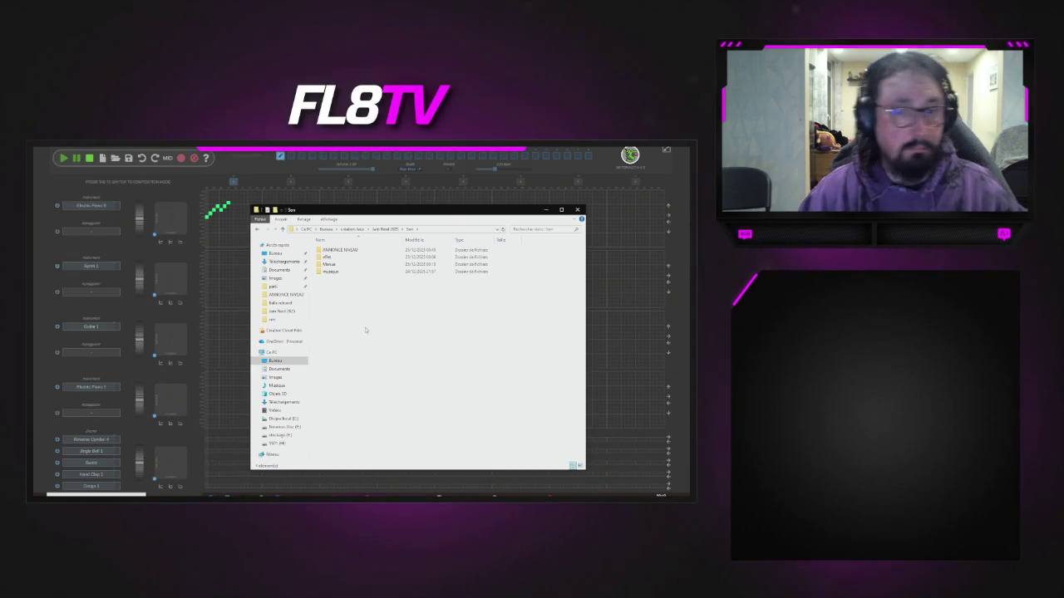
{"action": "left_click", "coordinate": [576, 211]}
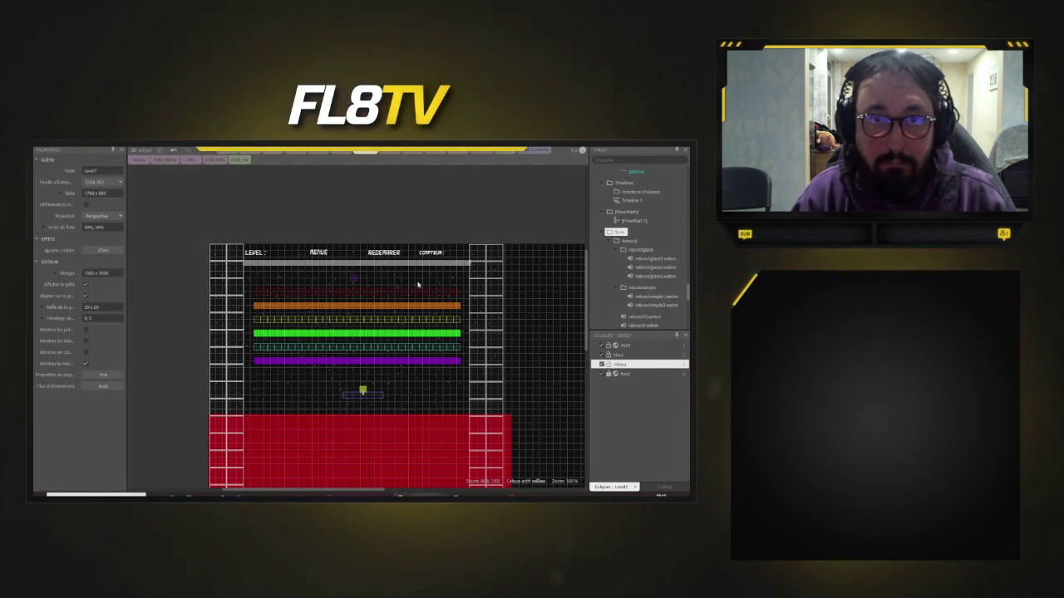
{"action": "left_click", "coordinate": [389, 153]}
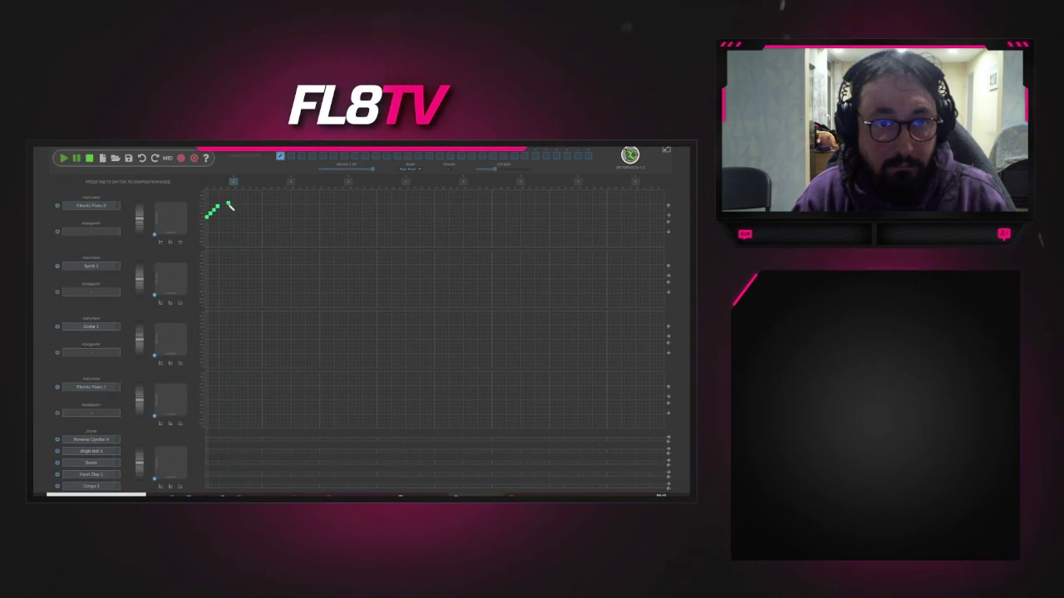
- Set track 1's instrument to the Shamisen 1 preset and place a first note
{"action": "left_click", "coordinate": [99, 206]}
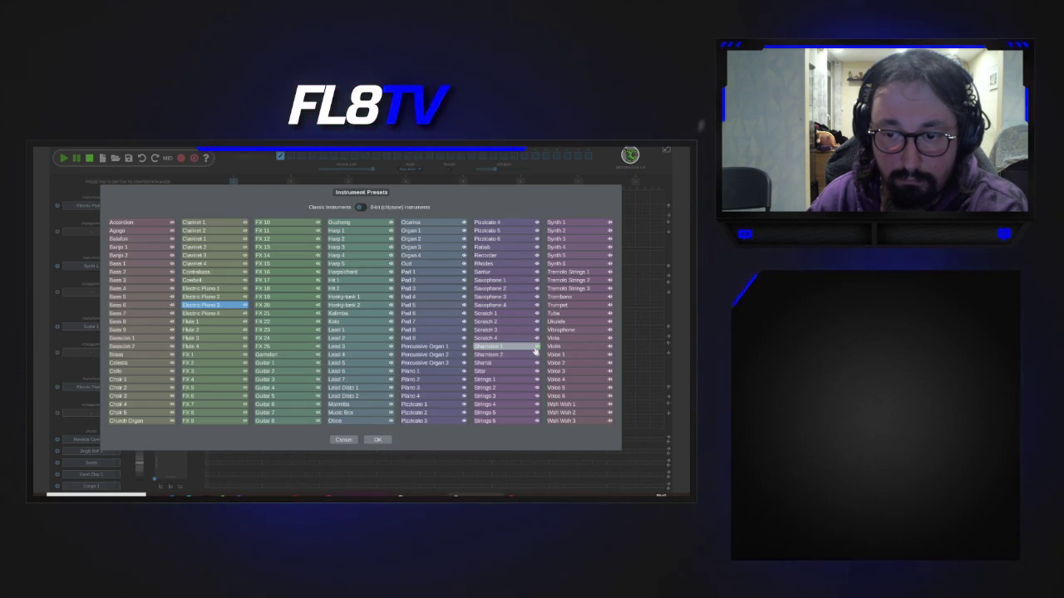
{"action": "double_click", "coordinate": [533, 347]}
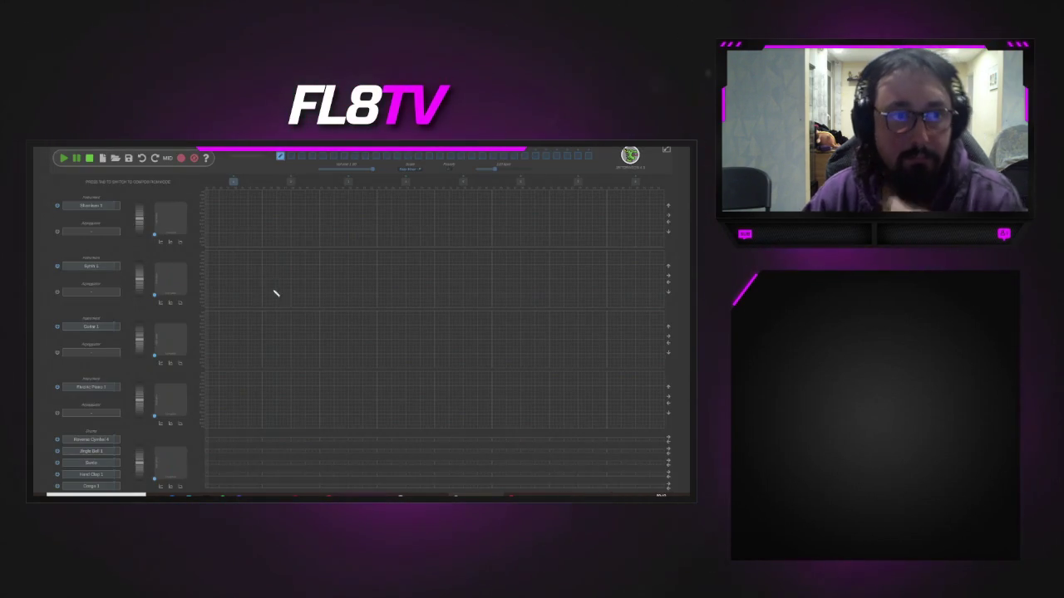
{"action": "left_click", "coordinate": [207, 238]}
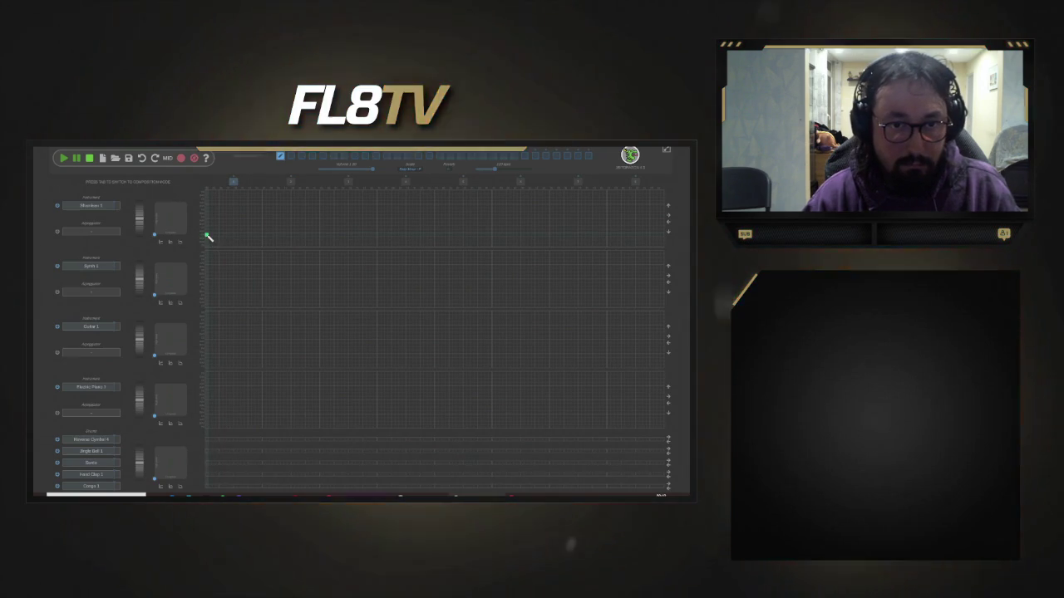
- Add another note to the Shamisen run, then play it back and stop
{"action": "left_click", "coordinate": [208, 238]}
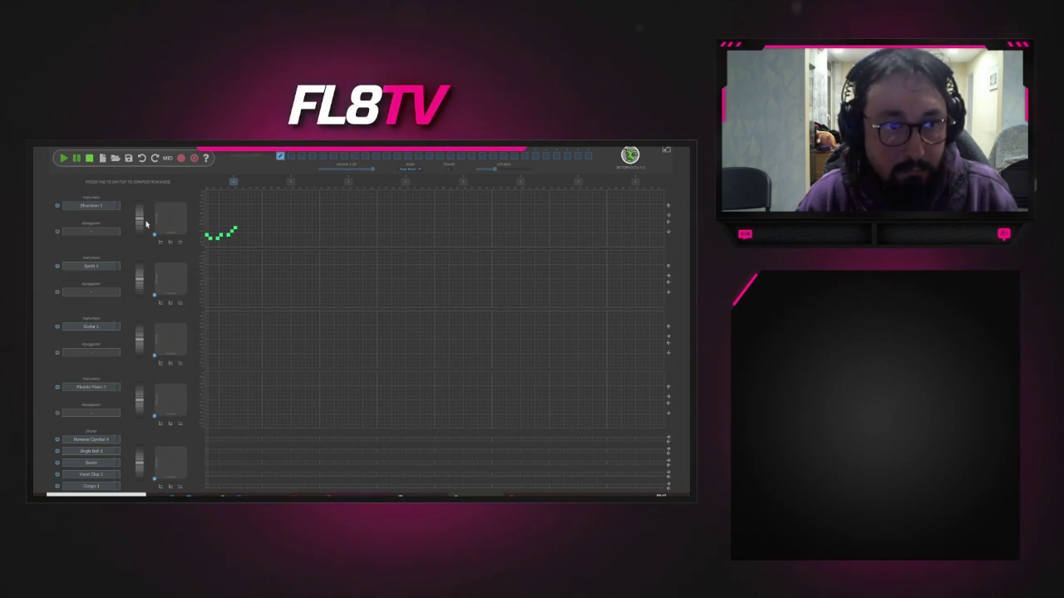
{"action": "left_click", "coordinate": [64, 158]}
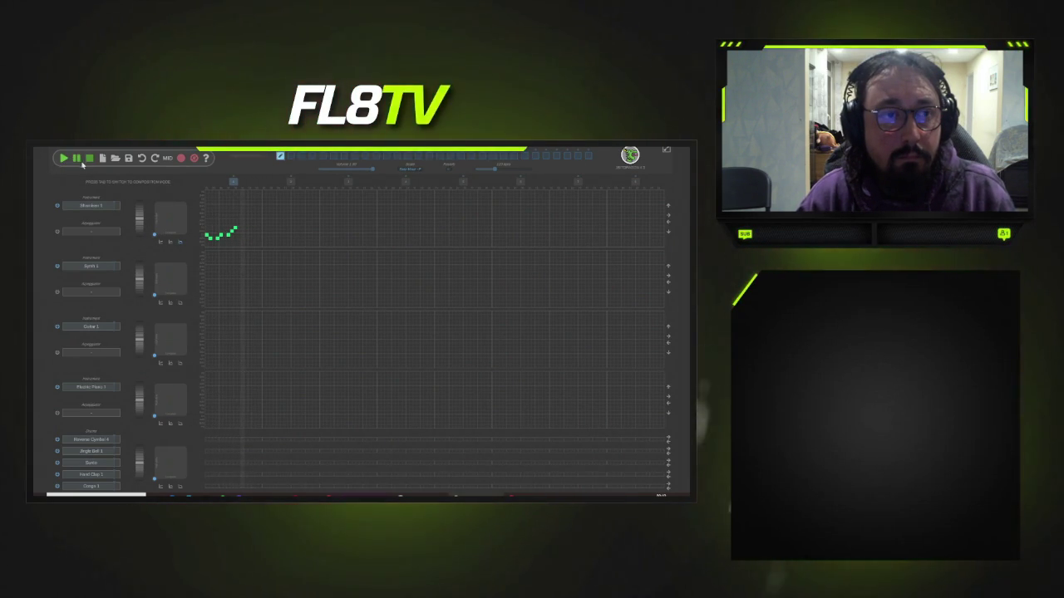
{"action": "left_click", "coordinate": [89, 159]}
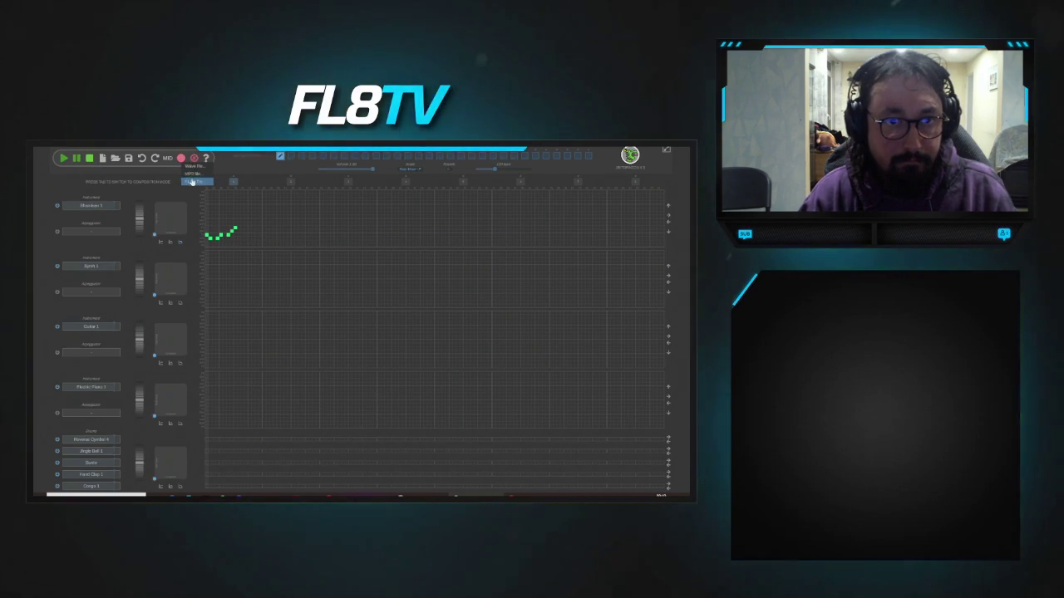
- Export the shamisen melody as a FLAC file and dismiss the confirmation
{"action": "left_click", "coordinate": [193, 181]}
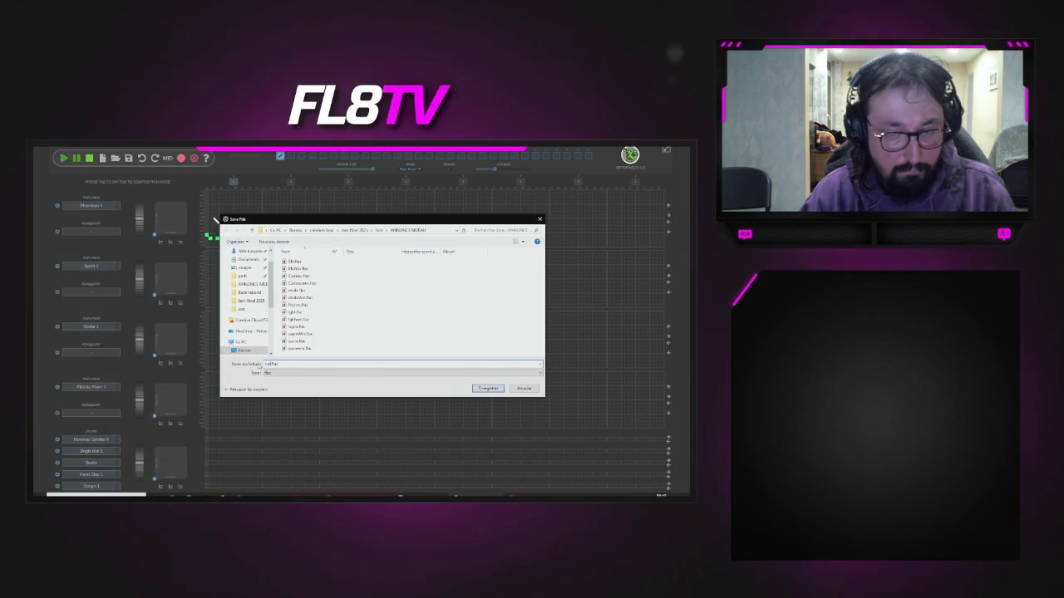
{"action": "left_click", "coordinate": [488, 388]}
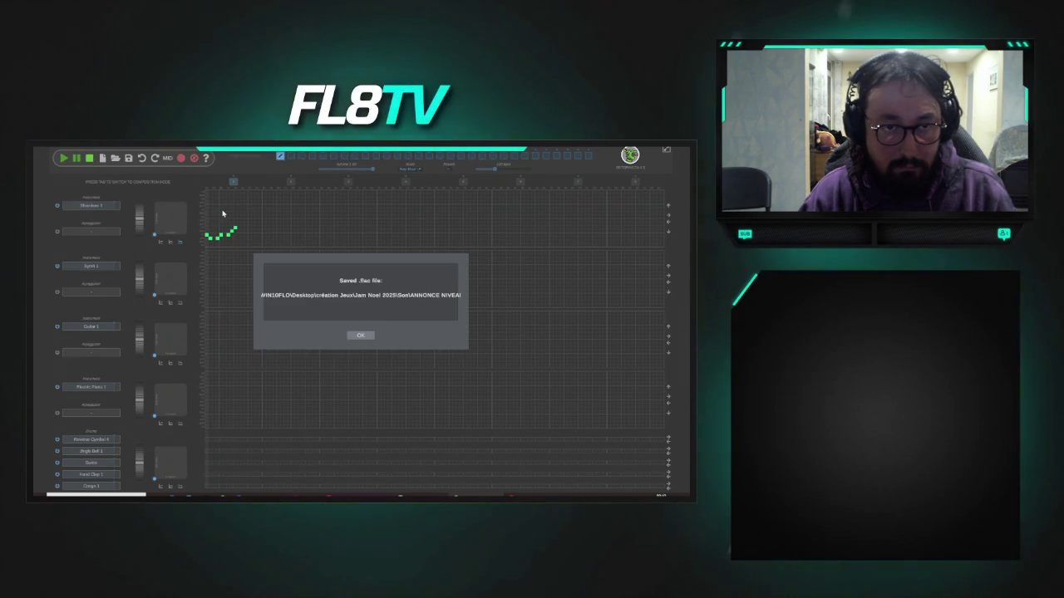
{"action": "left_click", "coordinate": [364, 340]}
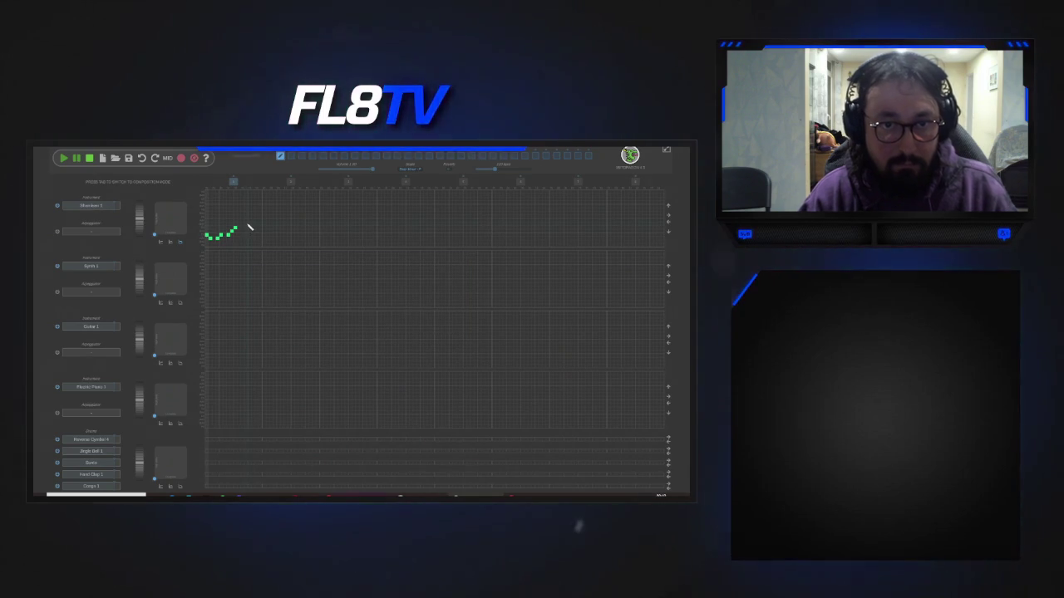
- Export the melody again as a FLAC named cerfwin and dismiss the confirmation
{"action": "left_click", "coordinate": [249, 228]}
{"action": "left_click", "coordinate": [248, 182]}
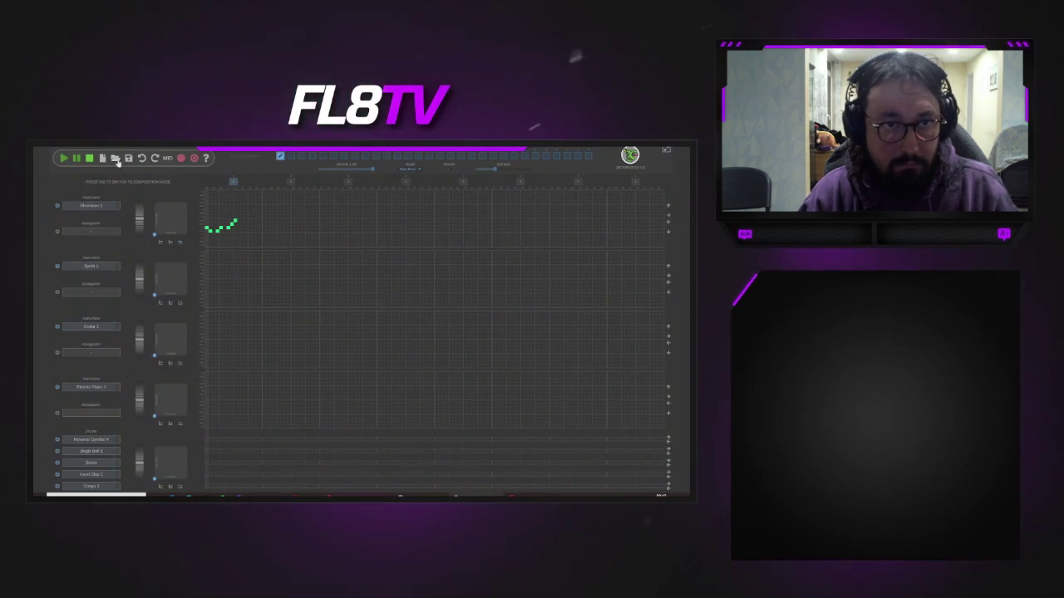
{"action": "left_click", "coordinate": [180, 159]}
{"action": "left_click", "coordinate": [192, 182]}
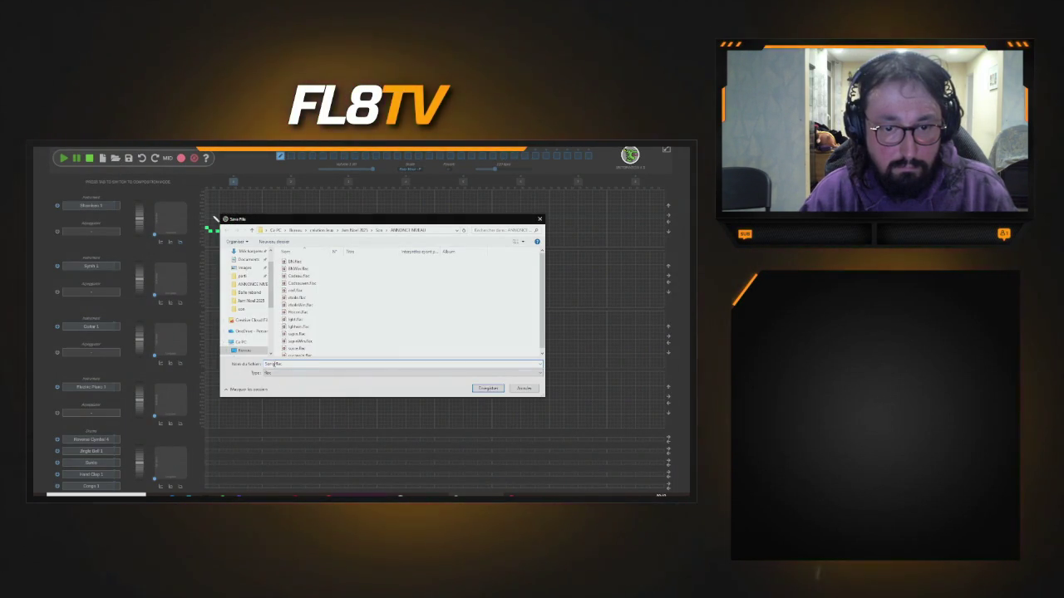
{"action": "type", "text": "cerf"}
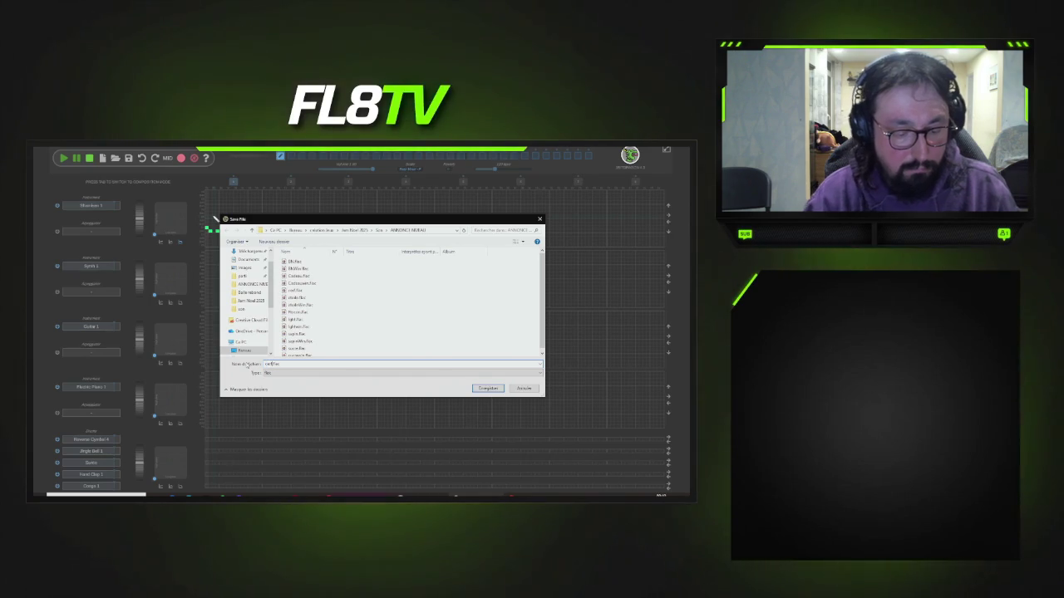
{"action": "type", "text": "win"}
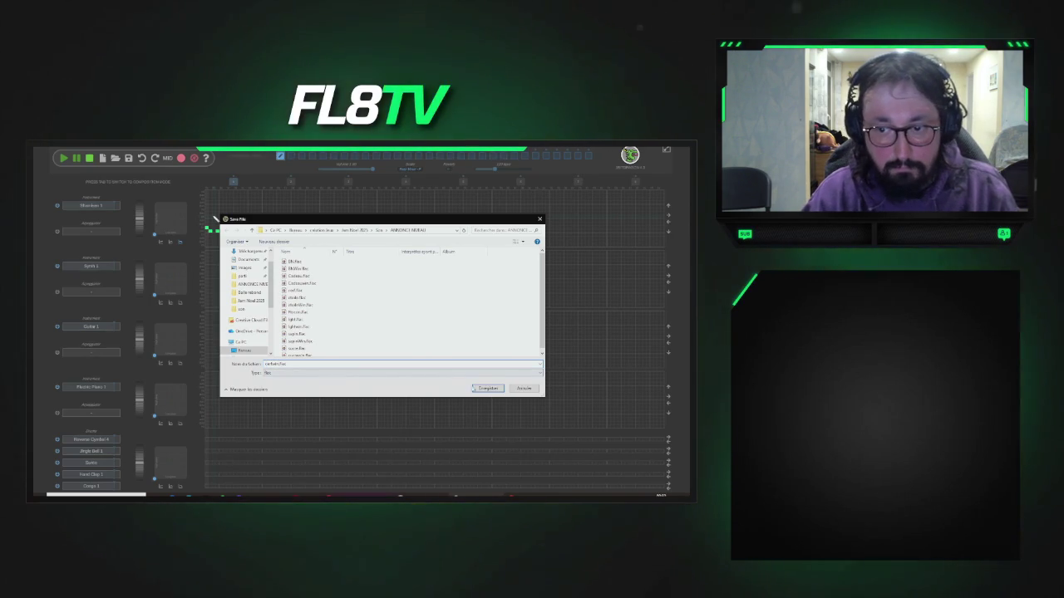
{"action": "left_click", "coordinate": [477, 389]}
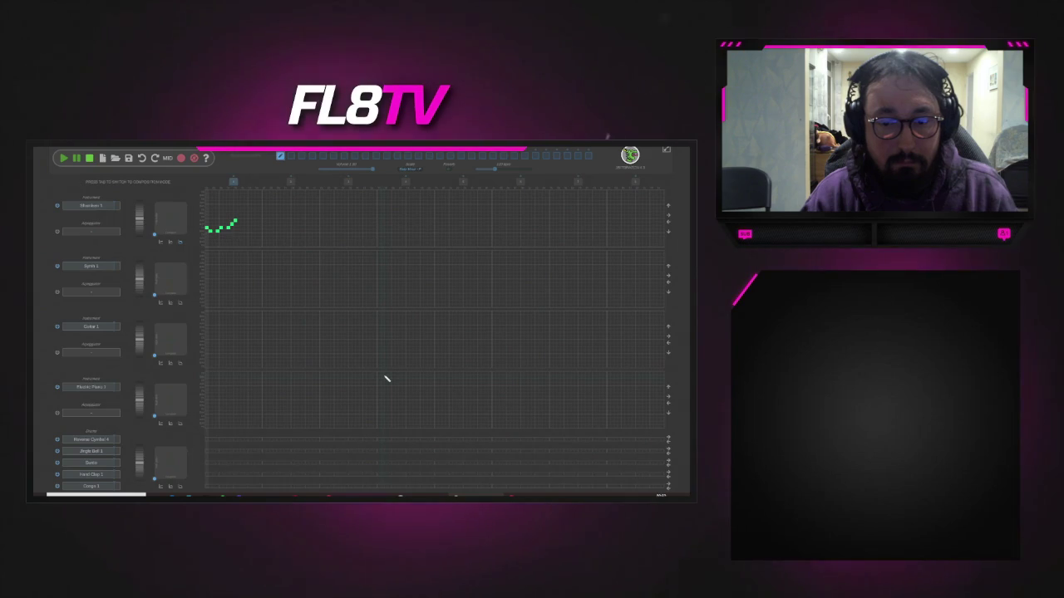
{"action": "left_click", "coordinate": [361, 335]}
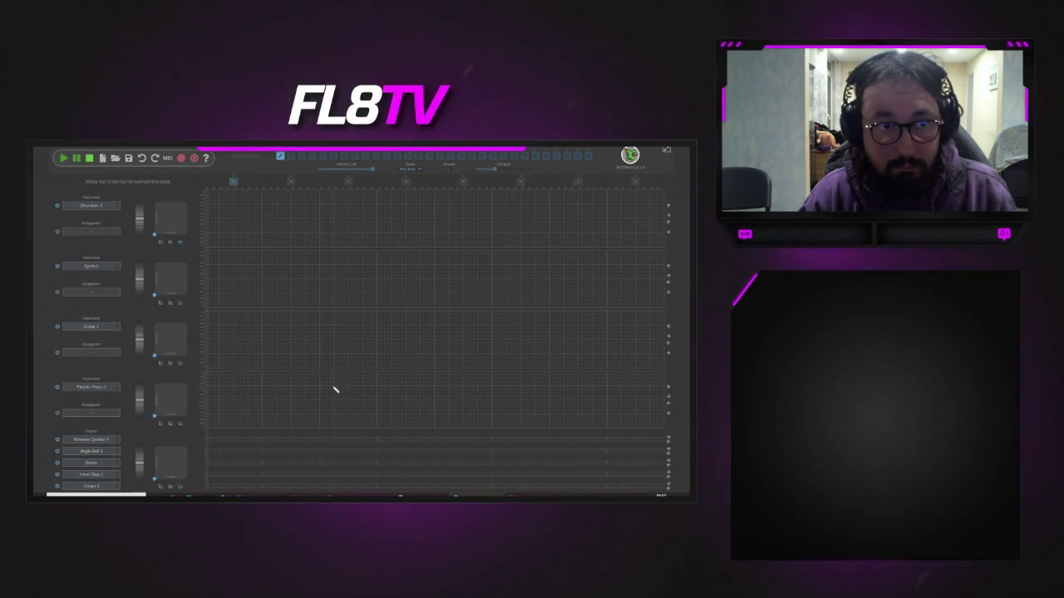
- Keep track 1's instrument and add a Jingle Bell hit at the drum row's start
{"action": "left_click", "coordinate": [90, 207]}
{"action": "key", "text": "Escape"}
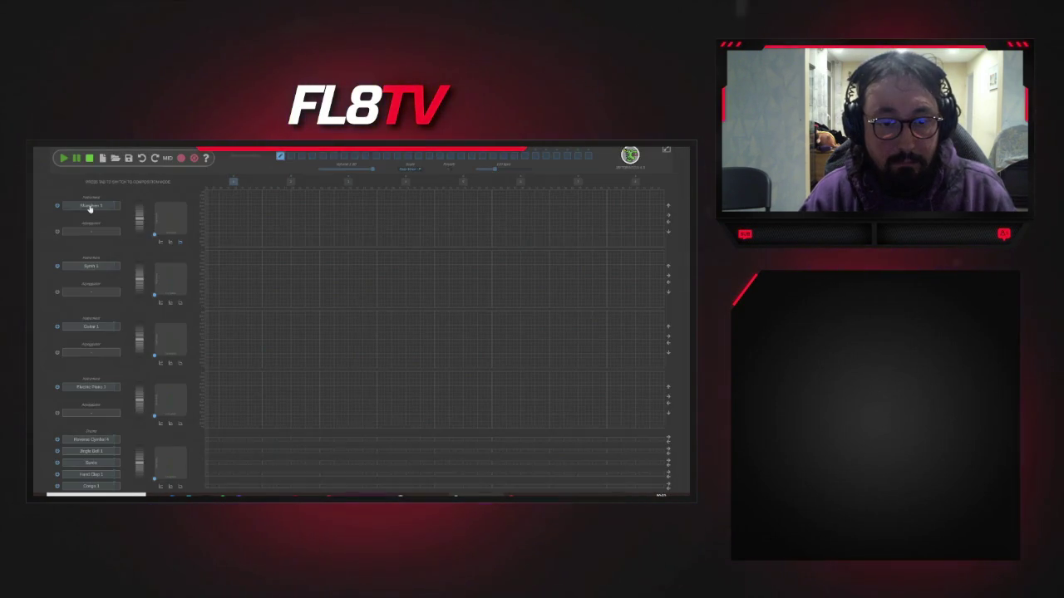
{"action": "left_click", "coordinate": [209, 452]}
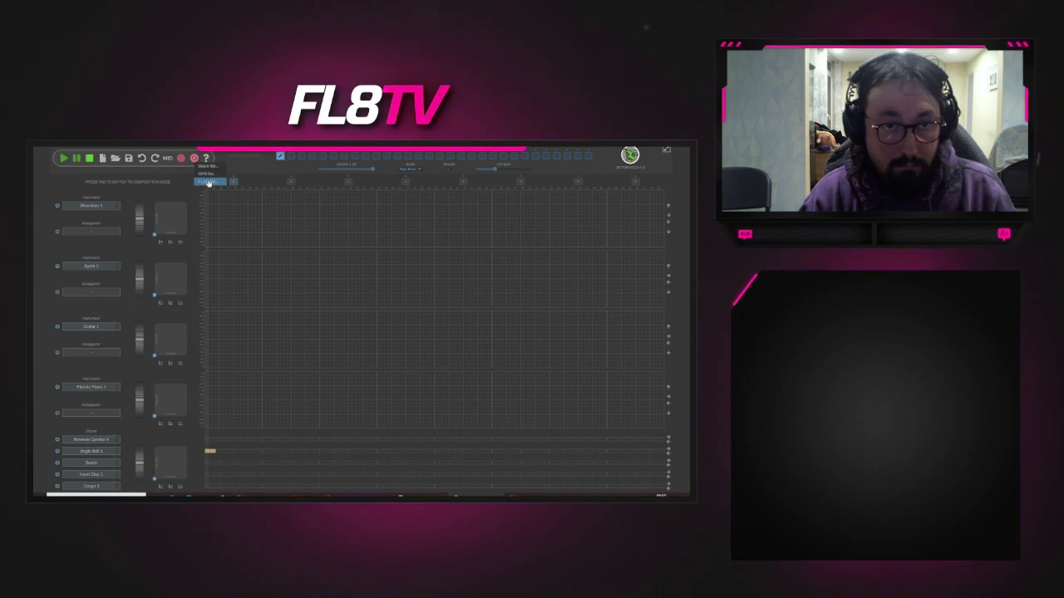
- Export the Jingle Bell jingle as FLAC, typing Hd into the name, and dismiss the confirmation
{"action": "left_click", "coordinate": [208, 182]}
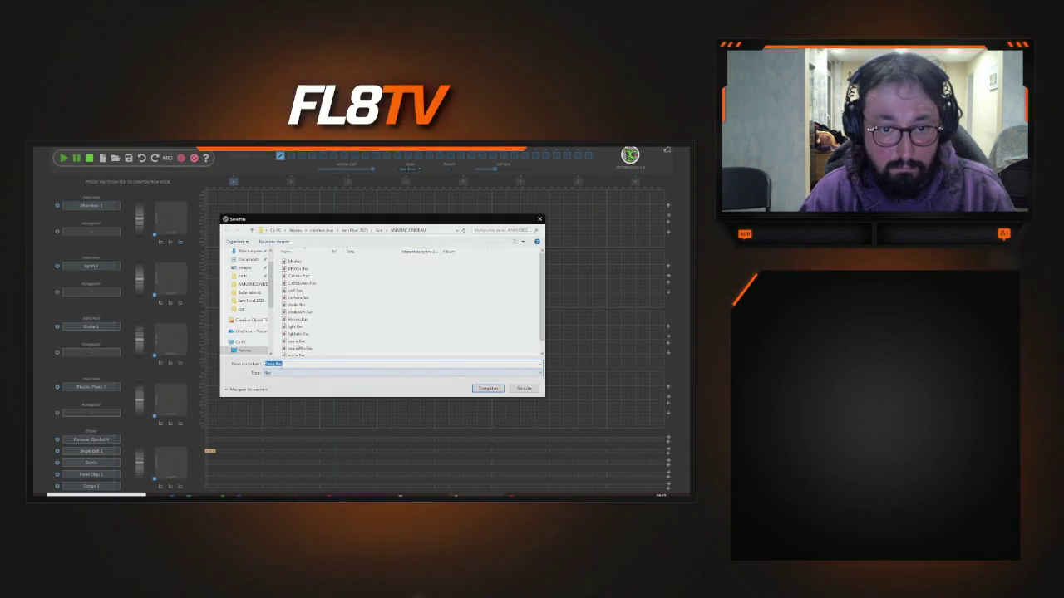
{"action": "type", "text": "Hd"}
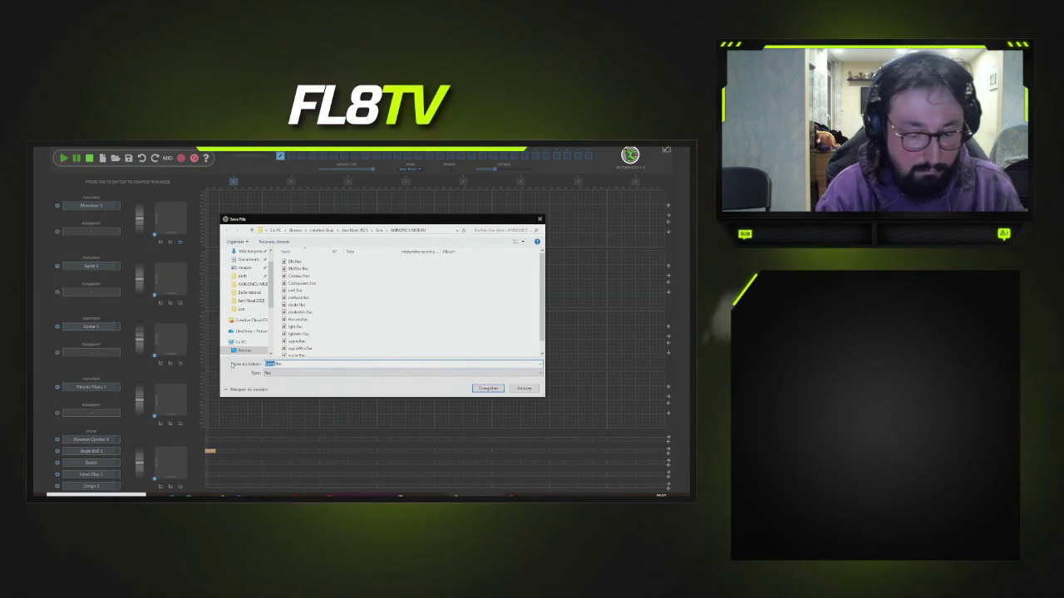
{"action": "left_click", "coordinate": [489, 389]}
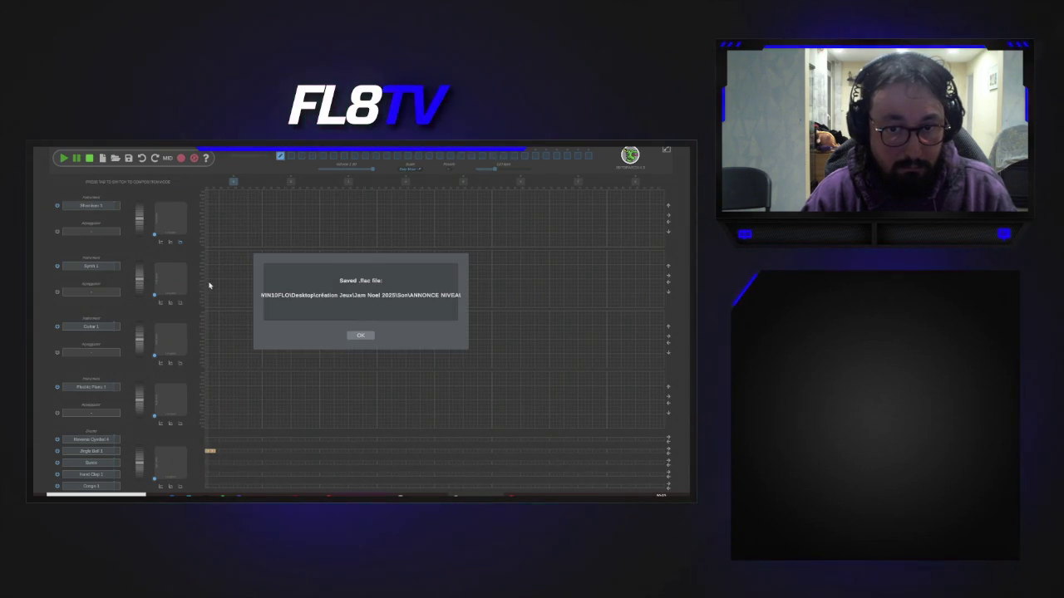
{"action": "left_click", "coordinate": [362, 336]}
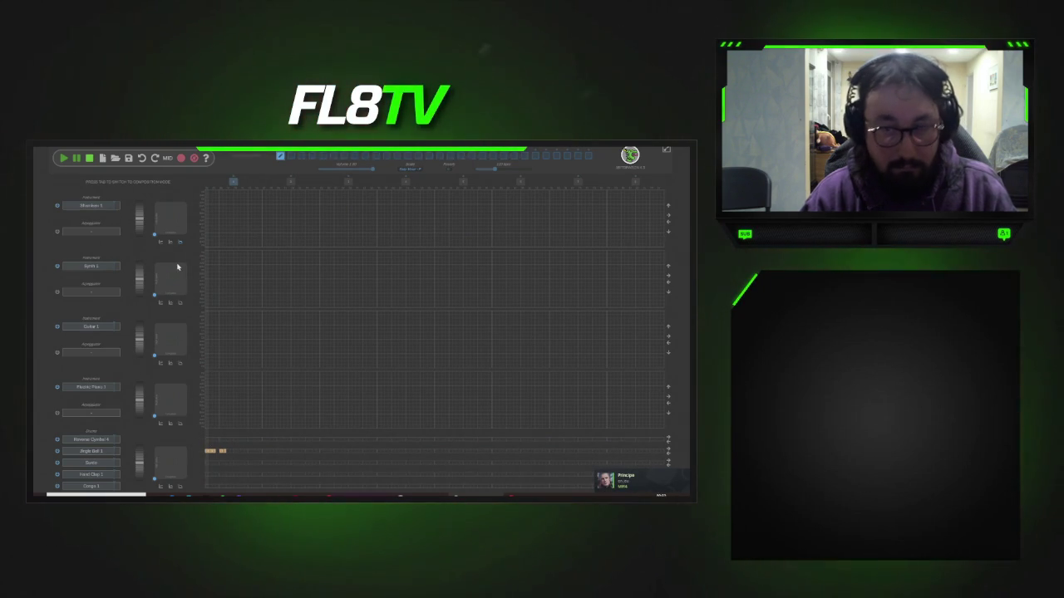
- Export another FLAC version with an edited noel.flac name and dismiss the confirmation
{"action": "left_click", "coordinate": [195, 182]}
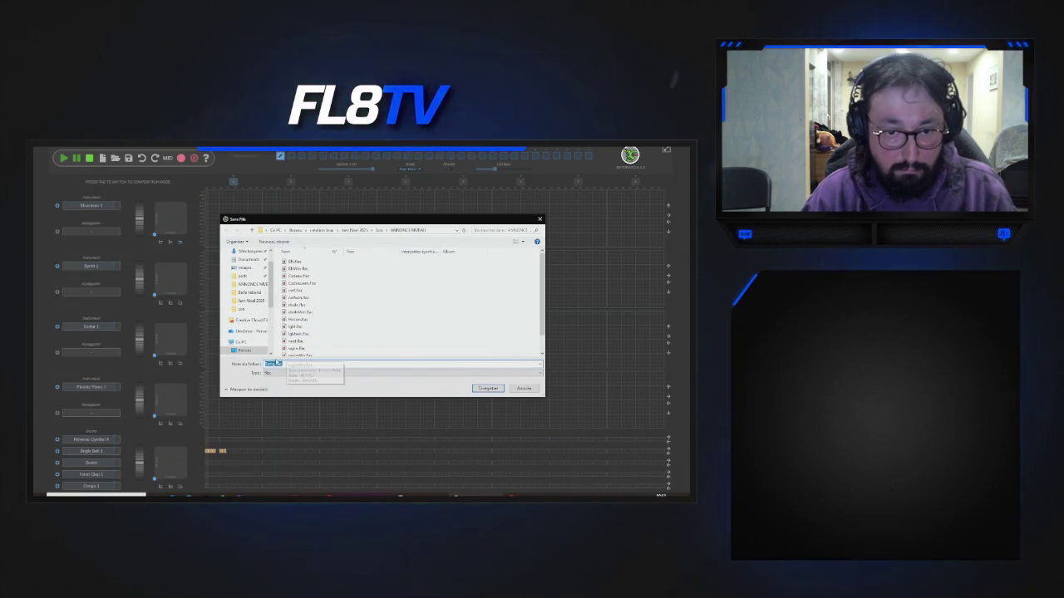
{"action": "scroll", "coordinate": [301, 281], "scroll_direction": "down", "scroll_amount": 1}
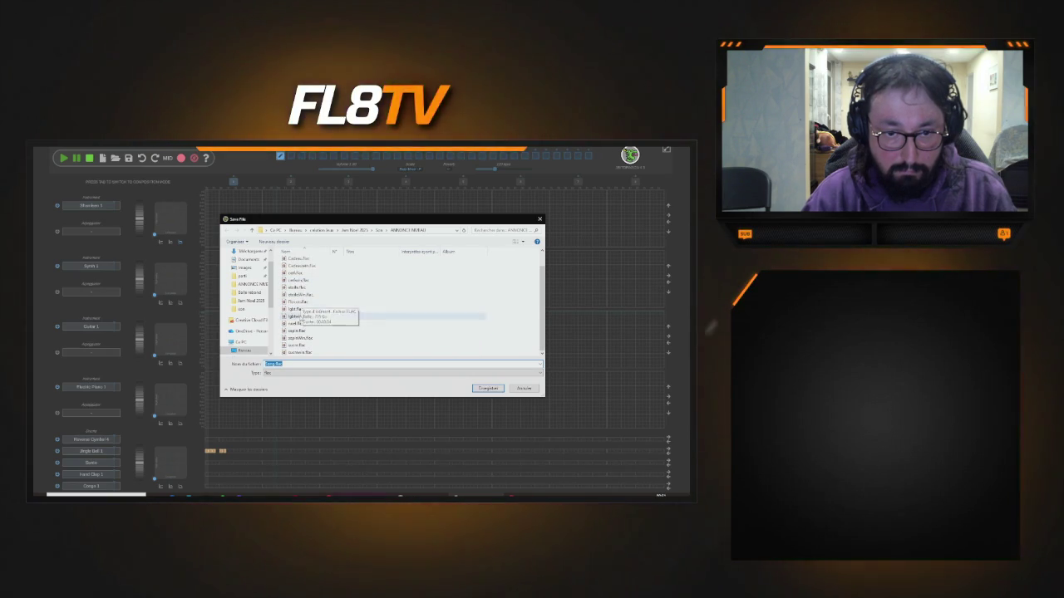
{"action": "left_click", "coordinate": [298, 301]}
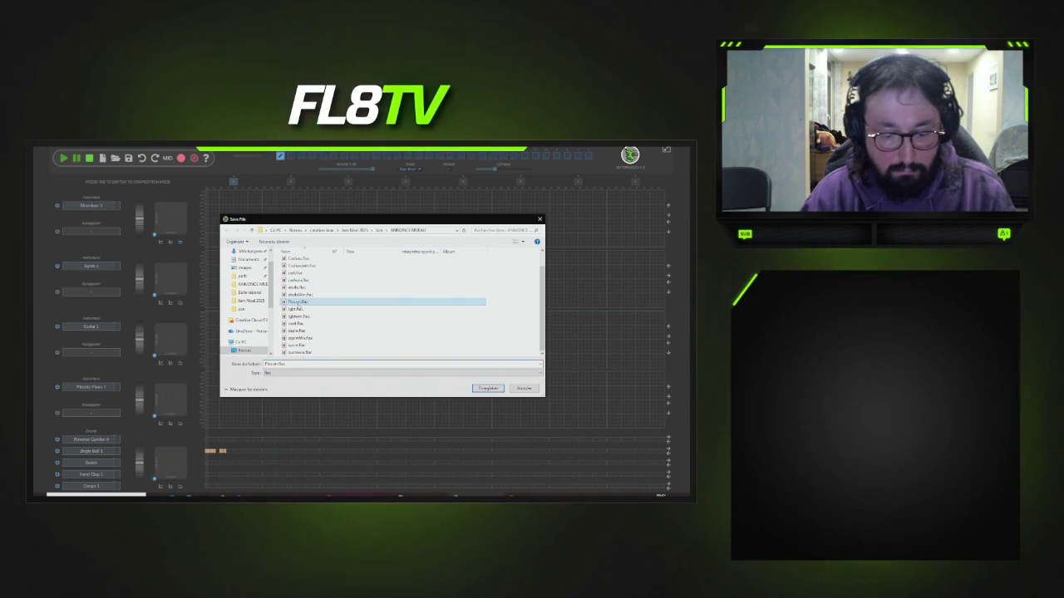
{"action": "left_click", "coordinate": [296, 324]}
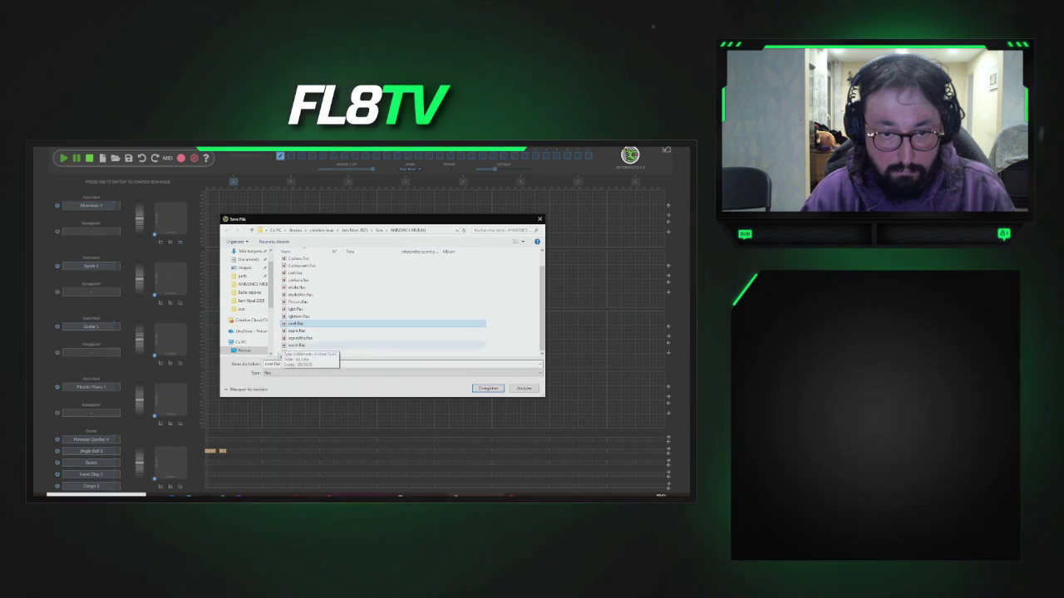
{"action": "key", "text": "Tab"}
{"action": "key", "text": "End"}
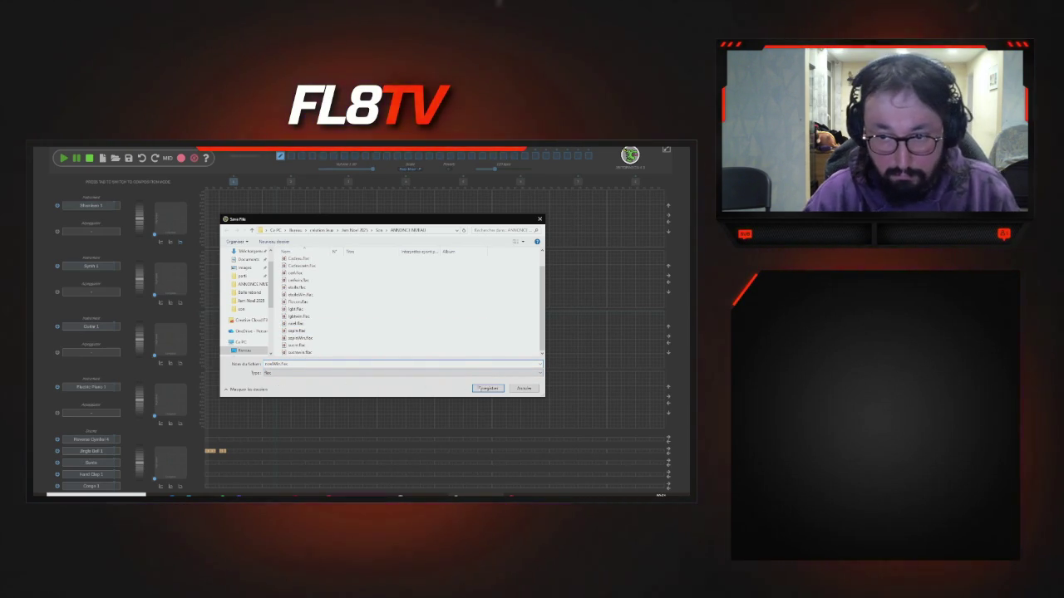
{"action": "left_click", "coordinate": [476, 390]}
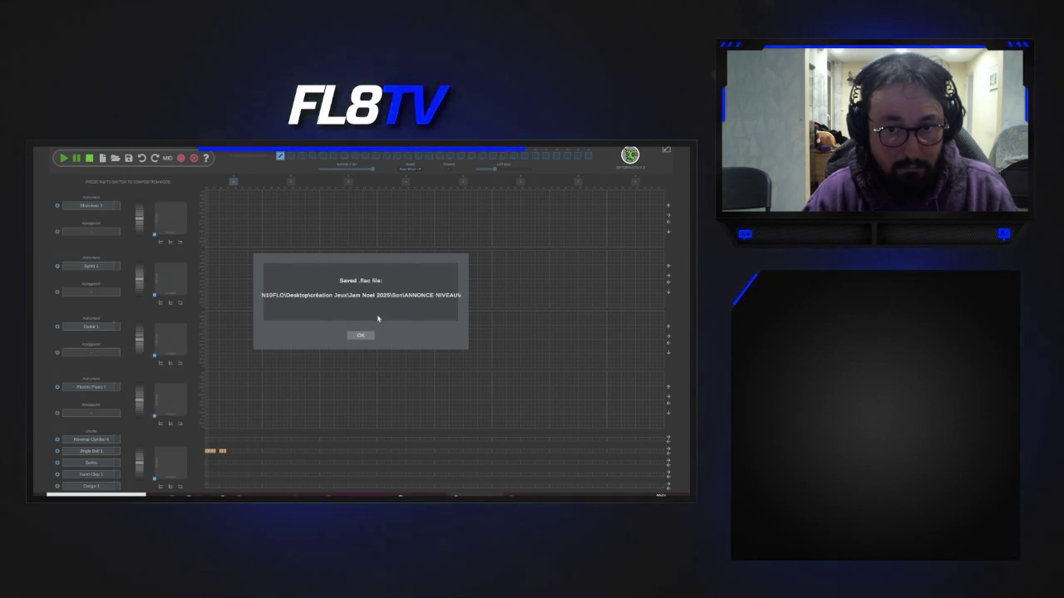
{"action": "left_click", "coordinate": [364, 338]}
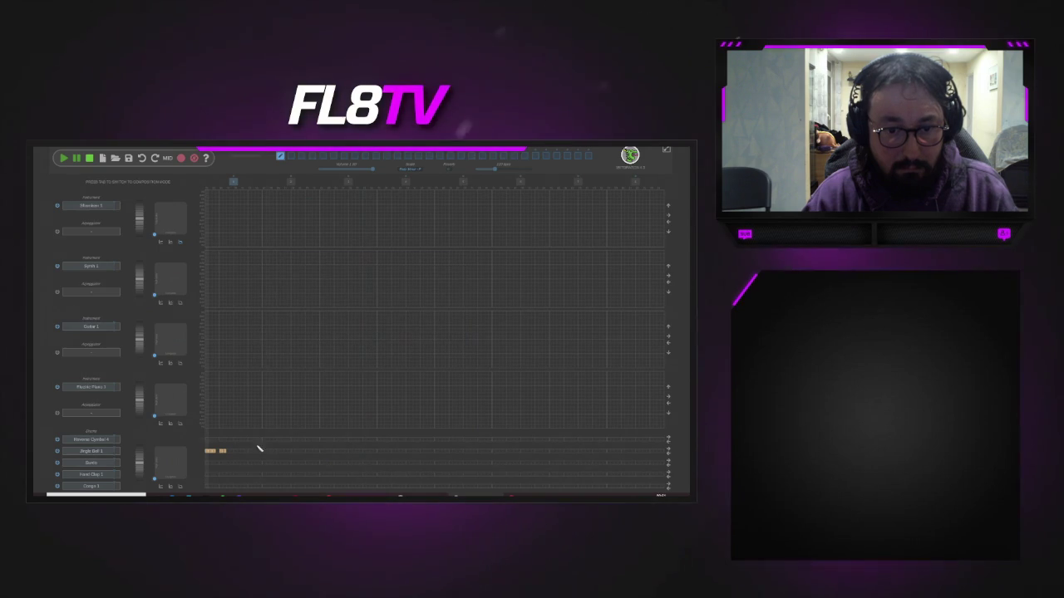
- Switch the first track's instrument to the FX 15 preset
{"action": "left_click", "coordinate": [93, 205]}
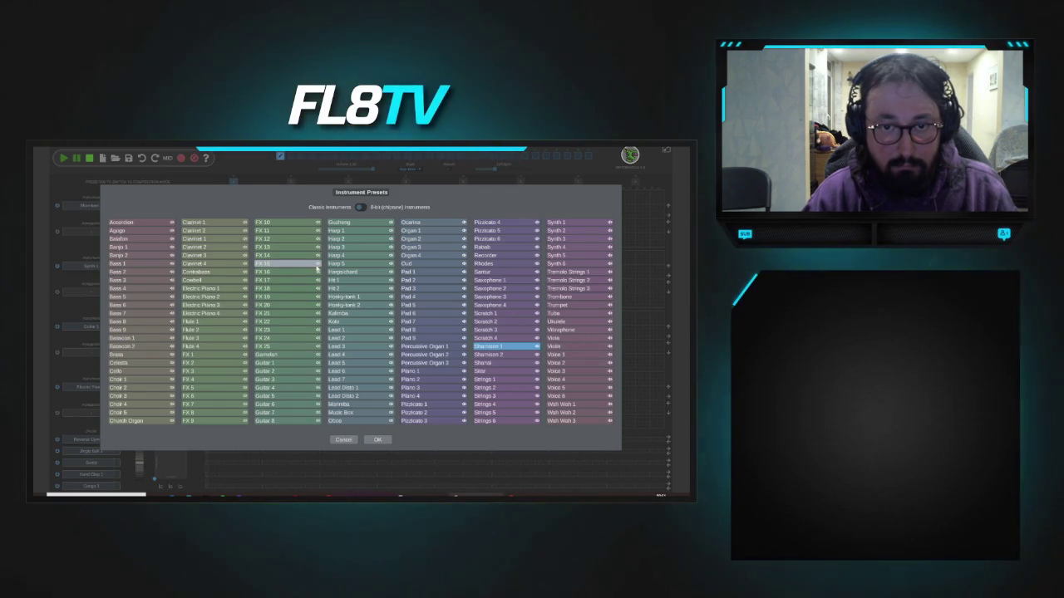
{"action": "double_click", "coordinate": [311, 264]}
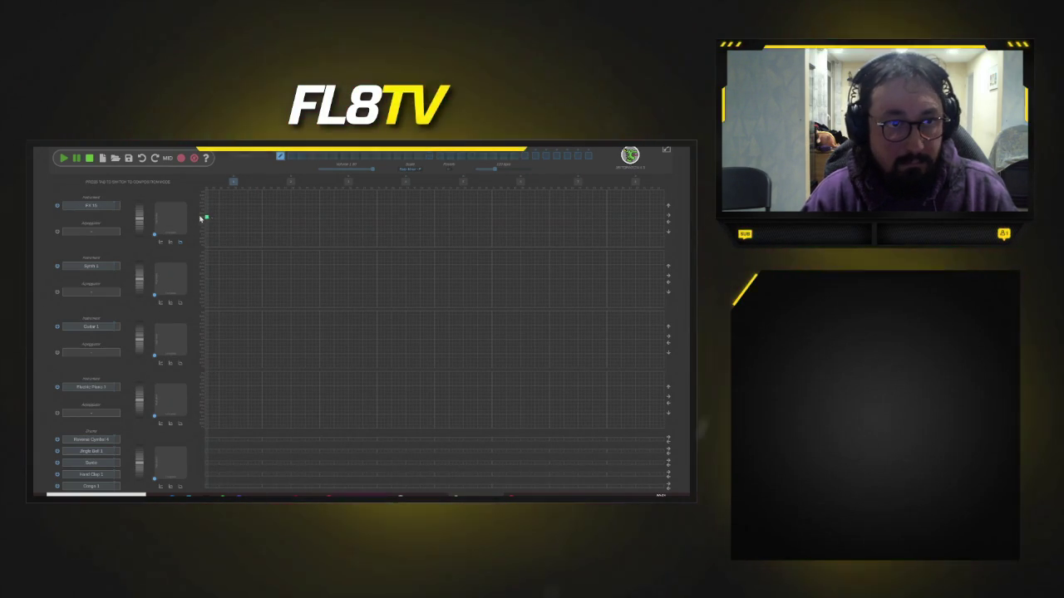
{"action": "left_click", "coordinate": [181, 158]}
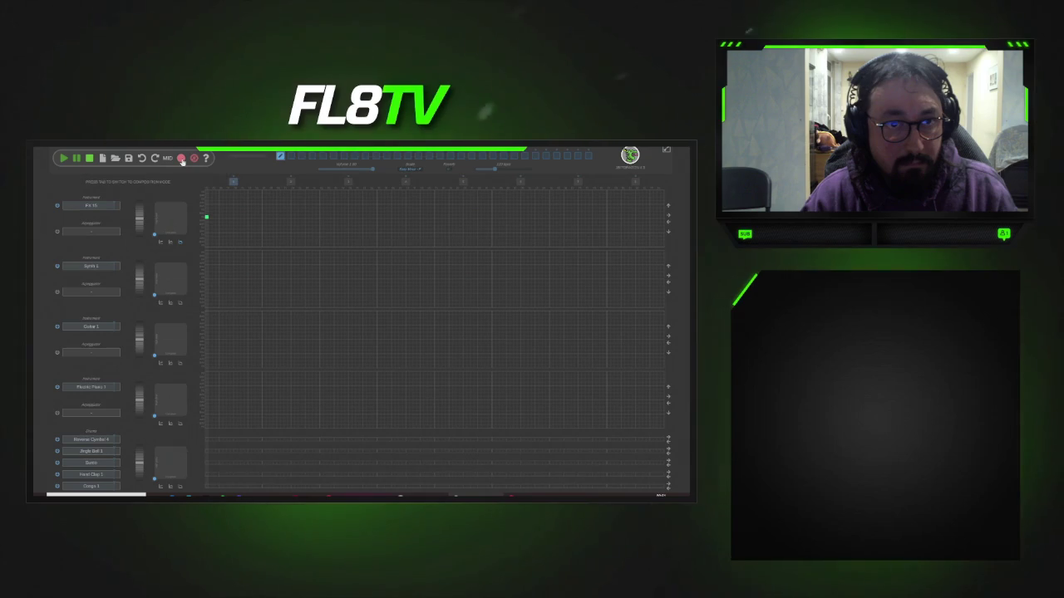
- Export the jingle as FLAC named cinq.flac and dismiss the save confirmation
{"action": "left_click", "coordinate": [189, 182]}
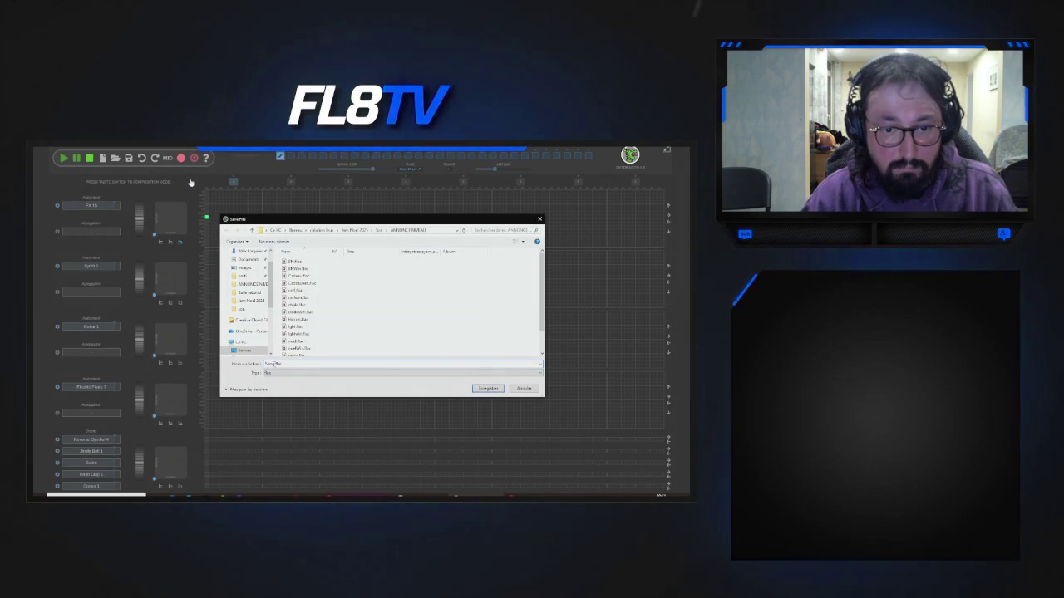
{"action": "type", "text": "cinq"}
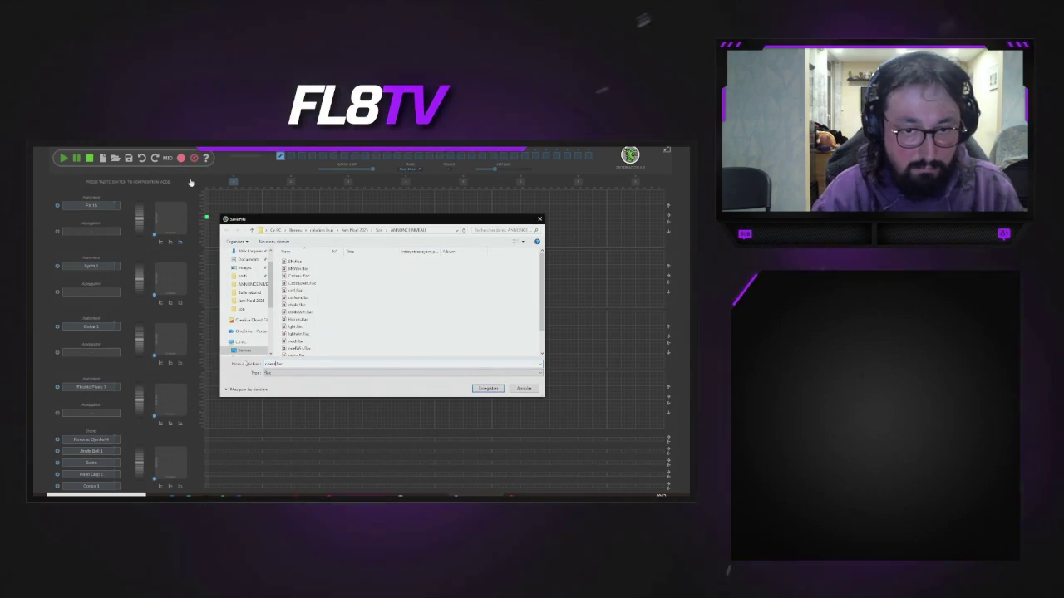
{"action": "left_click", "coordinate": [487, 389]}
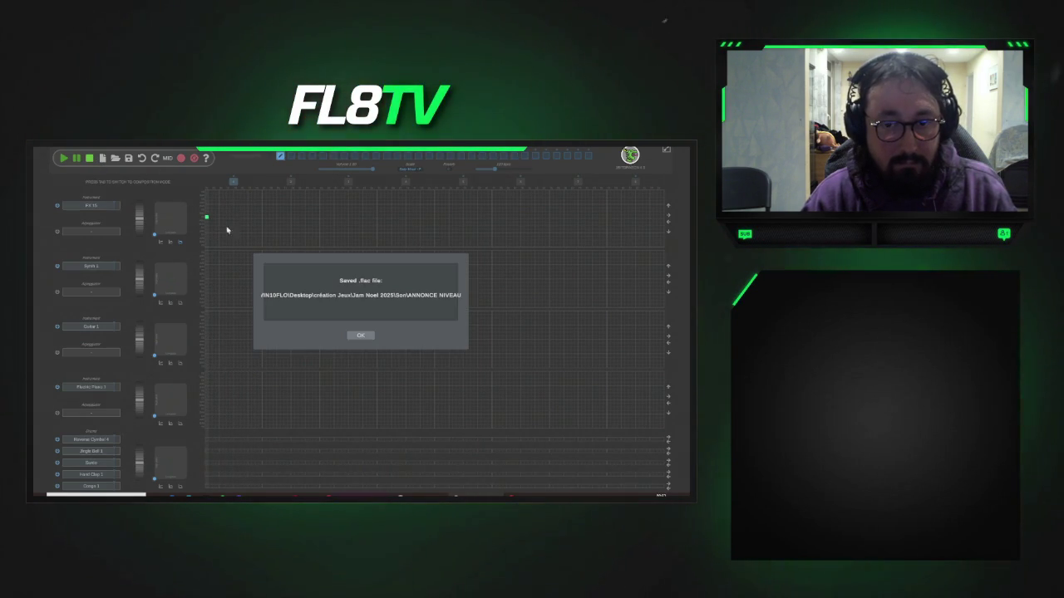
{"action": "left_click", "coordinate": [358, 336]}
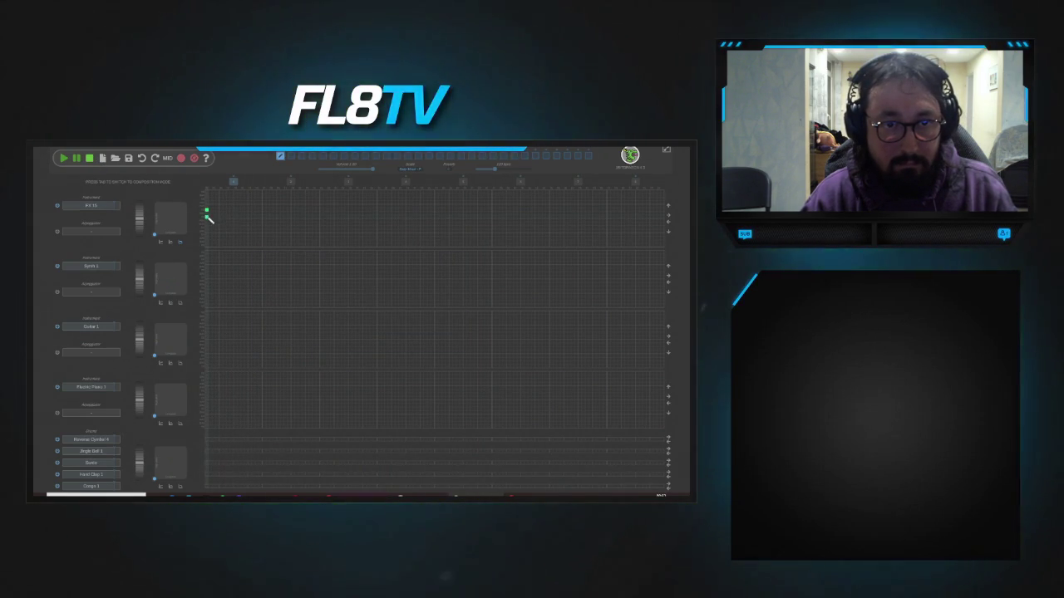
- Export as FLAC, reusing the corus.flac name with a 2 appended to save corus2.flac
{"action": "left_click", "coordinate": [182, 159]}
{"action": "left_click", "coordinate": [193, 181]}
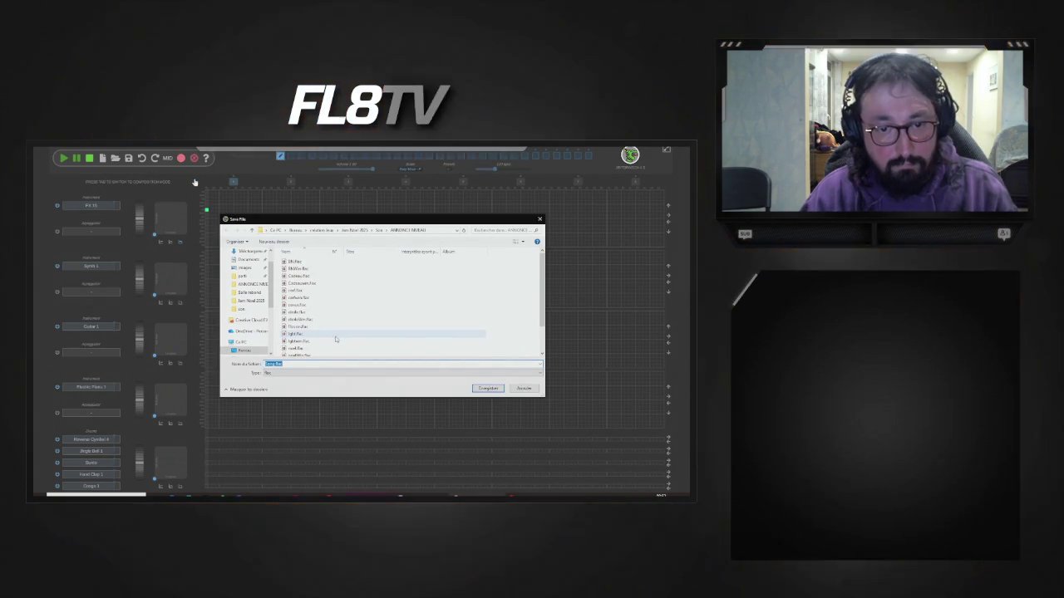
{"action": "scroll", "coordinate": [299, 334], "scroll_direction": "down", "scroll_amount": 2}
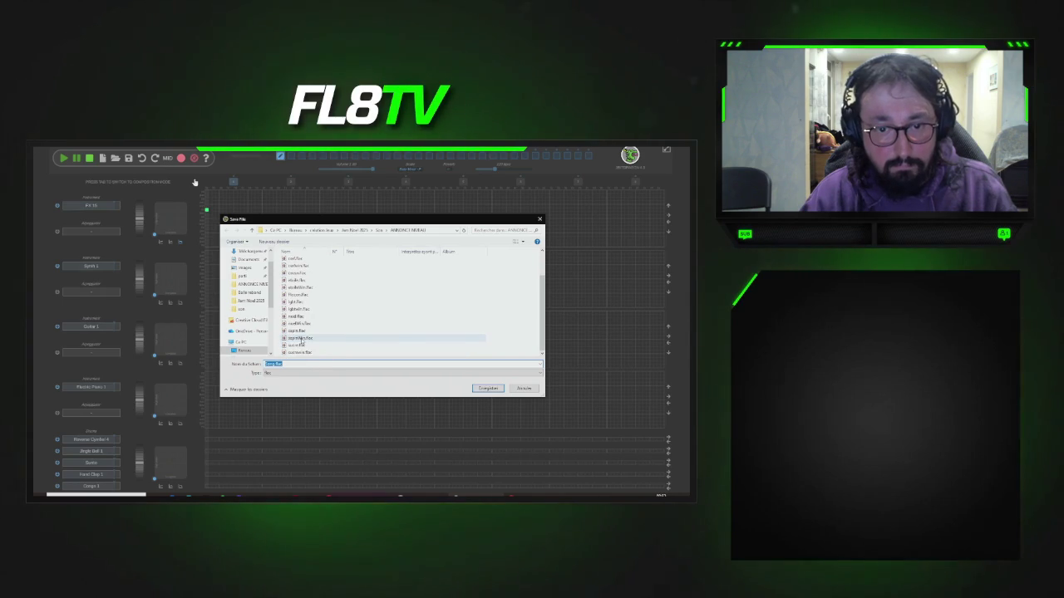
{"action": "scroll", "coordinate": [300, 324], "scroll_direction": "up", "scroll_amount": 1}
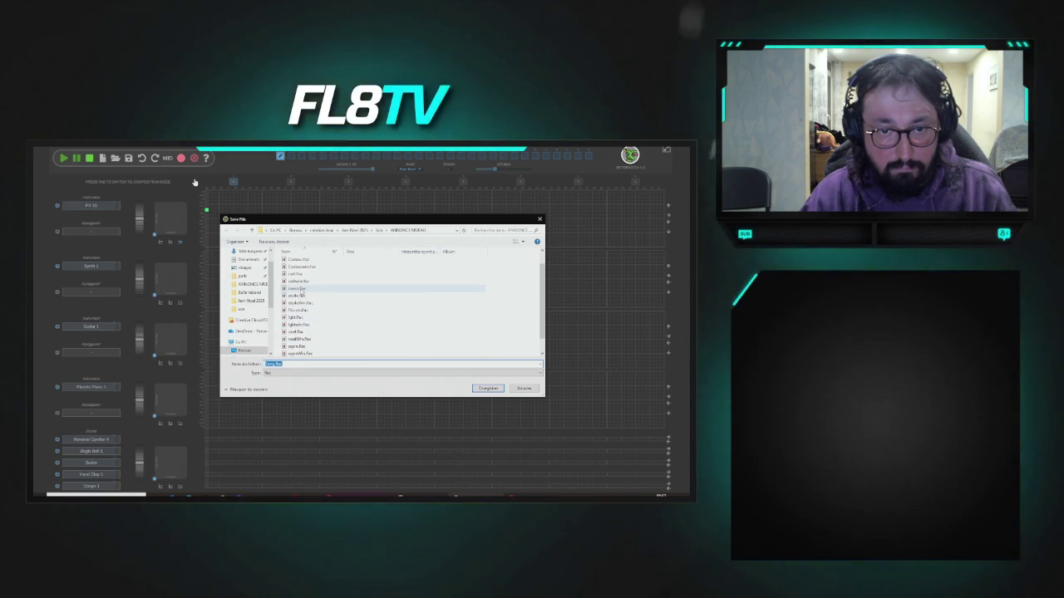
{"action": "left_click", "coordinate": [297, 287]}
{"action": "left_click", "coordinate": [279, 365]}
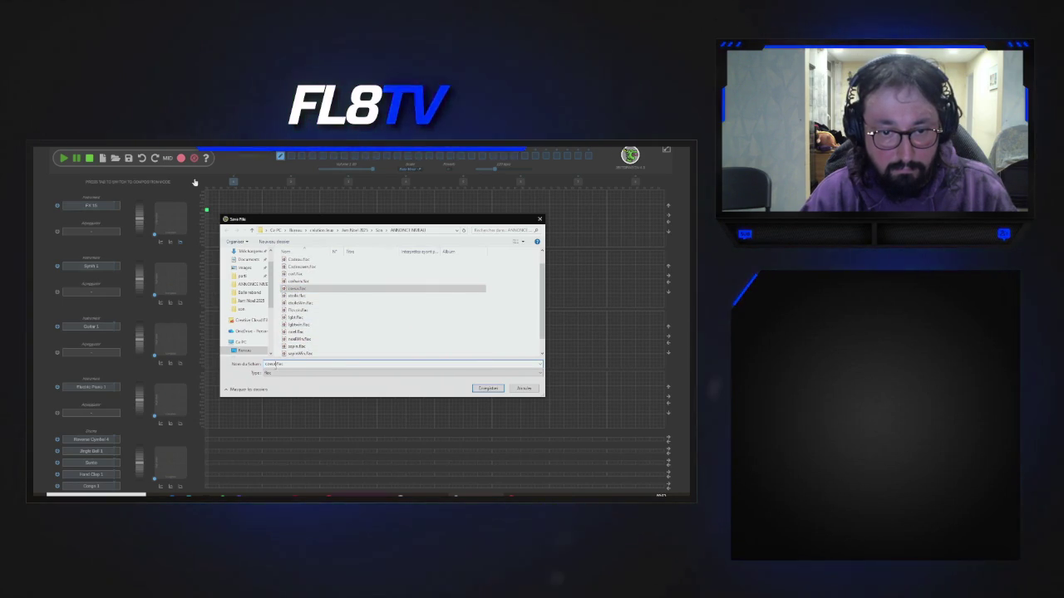
{"action": "type", "text": "2"}
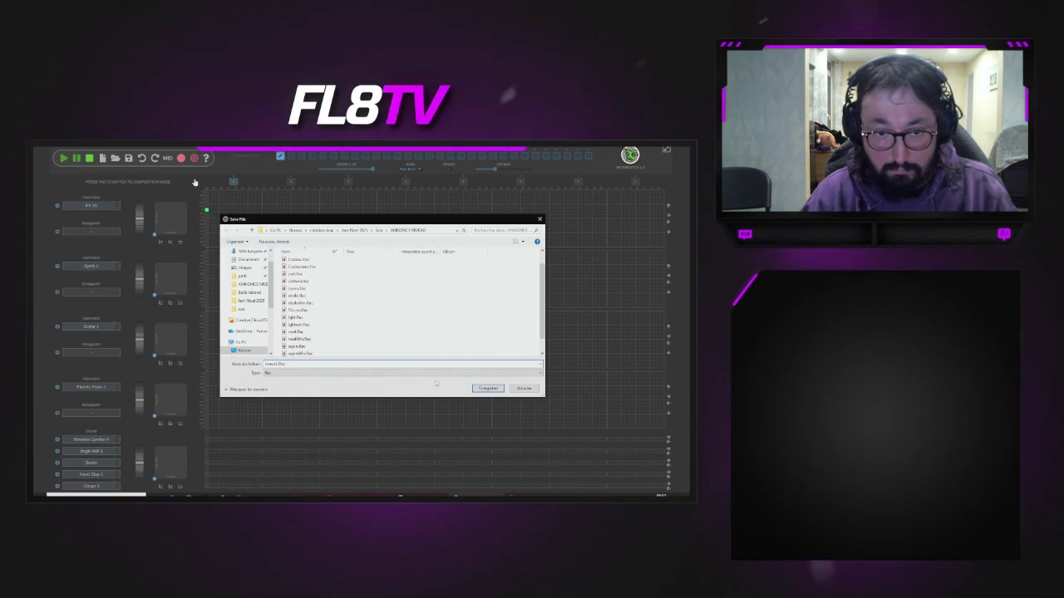
{"action": "left_click", "coordinate": [487, 389]}
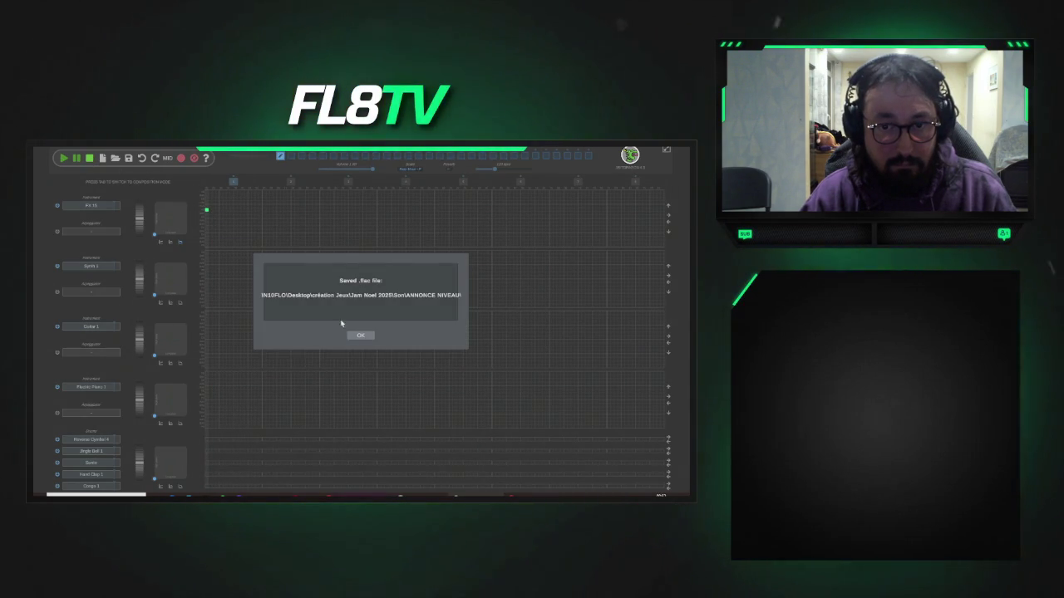
{"action": "left_click", "coordinate": [359, 335]}
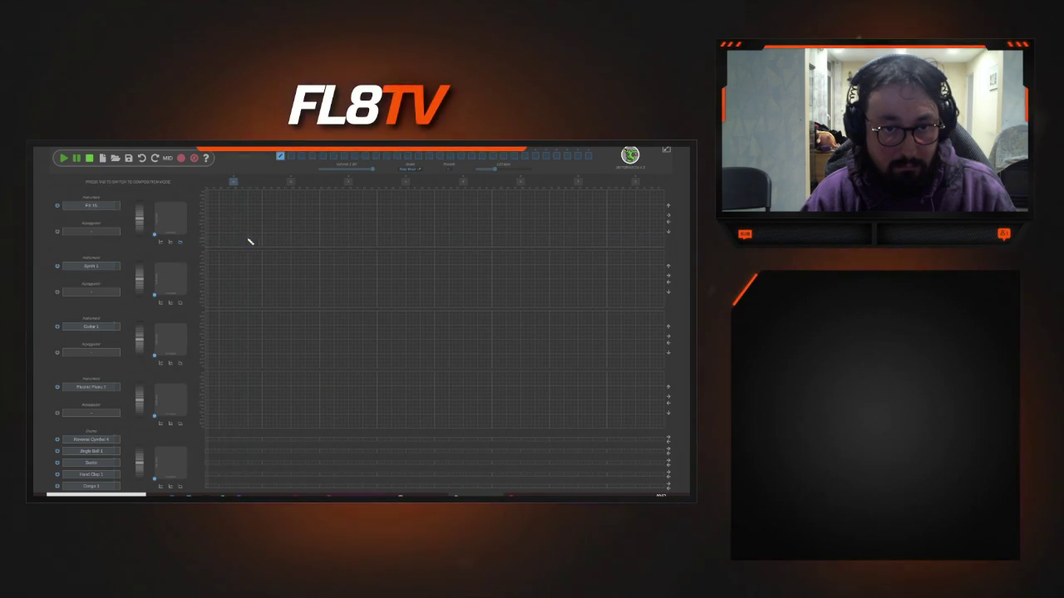
{"action": "left_click", "coordinate": [91, 206]}
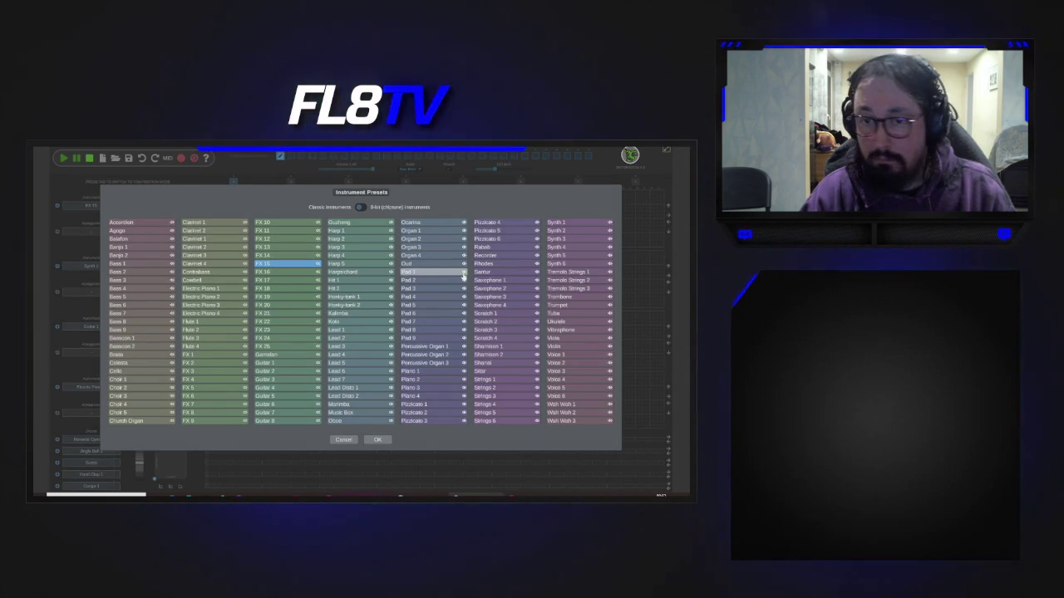
- Set the first track to Pad 1 and draw a long note, previewing it with playback
{"action": "left_click", "coordinate": [448, 273]}
{"action": "key", "text": "Return"}
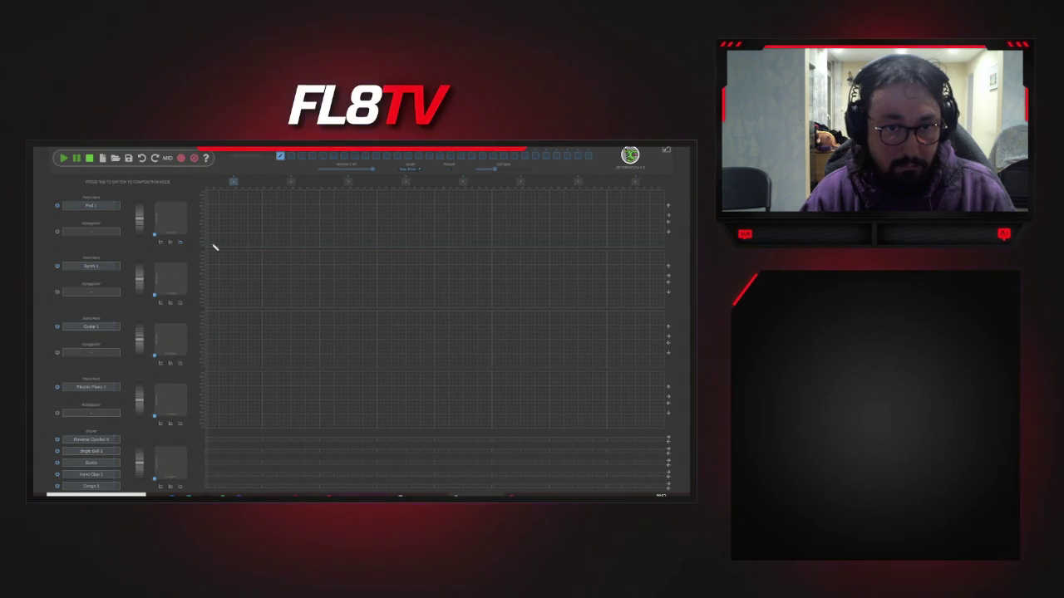
{"action": "left_click_drag", "start_coordinate": [210, 248], "coordinate": [340, 251]}
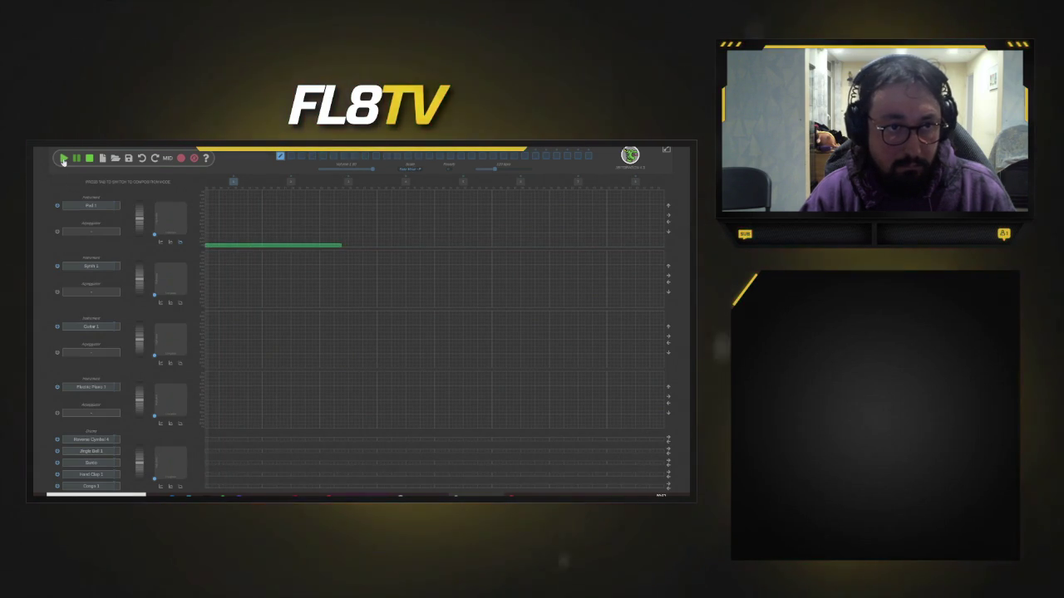
{"action": "left_click", "coordinate": [83, 164]}
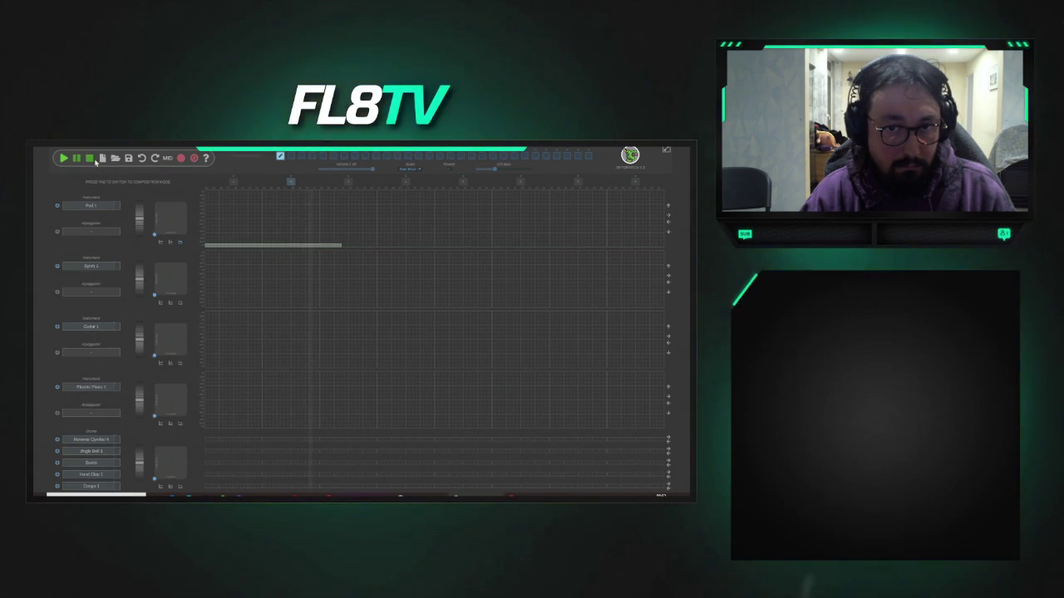
{"action": "left_click", "coordinate": [91, 159]}
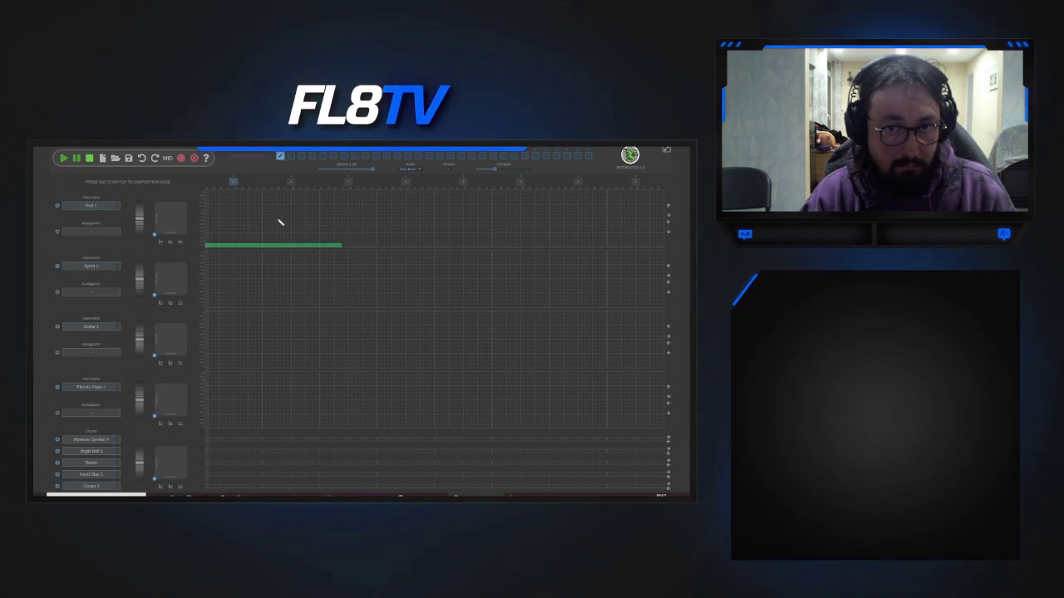
- Shorten the first note, add a second slightly higher long note, and play the phrase
{"action": "mouse_move", "coordinate": [354, 249]}
{"action": "left_mouse_down"}
{"action": "mouse_move", "coordinate": [207, 247]}
{"action": "mouse_move", "coordinate": [360, 255]}
{"action": "left_mouse_up"}
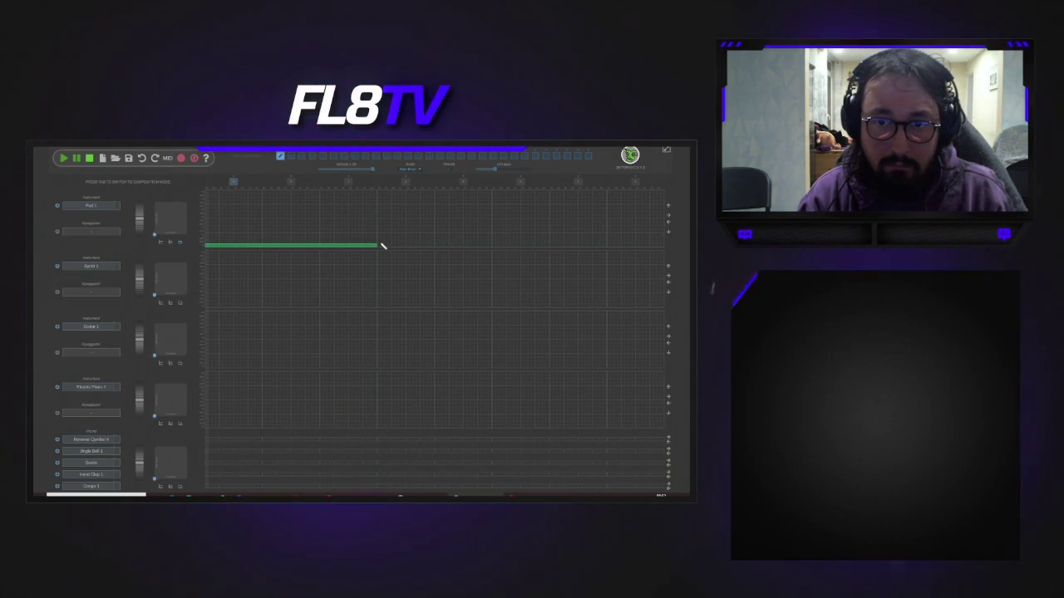
{"action": "left_click_drag", "start_coordinate": [383, 246], "coordinate": [550, 244]}
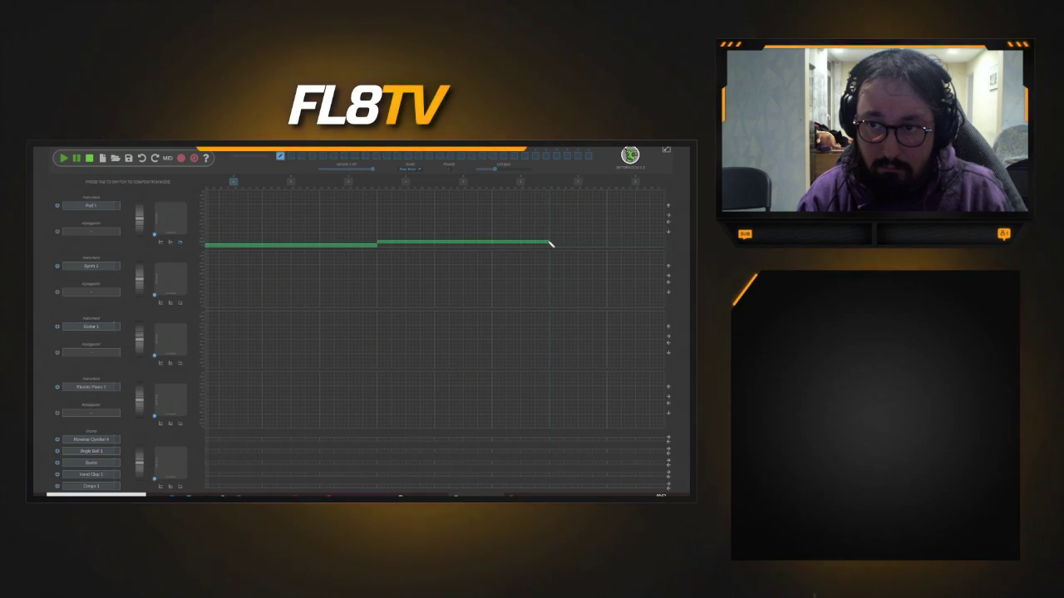
{"action": "left_click", "coordinate": [64, 158]}
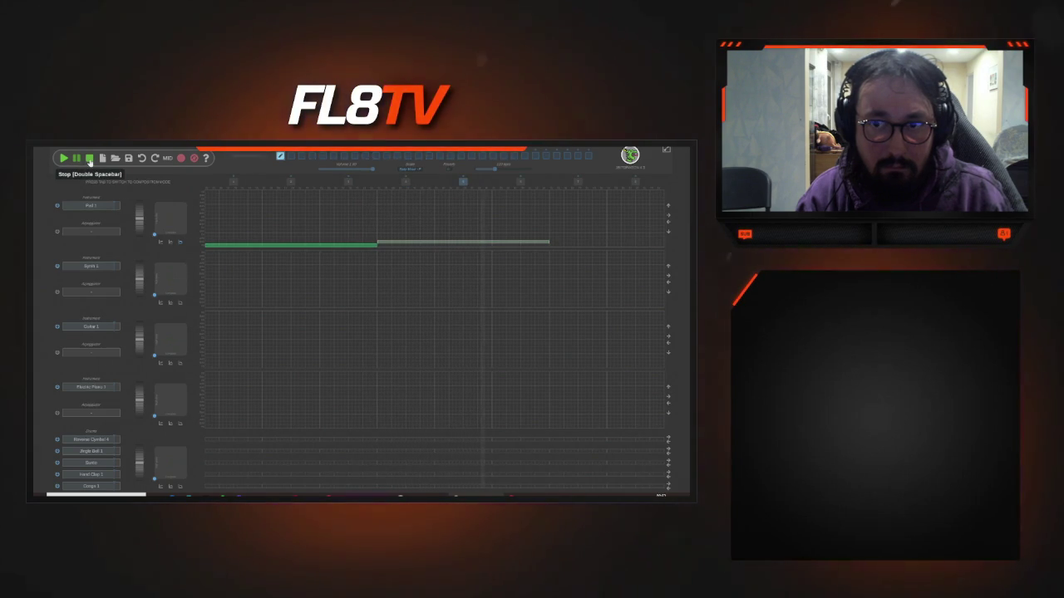
- Add a third, higher note at the end of the Pad 1 lane and play the line back
{"action": "left_click", "coordinate": [89, 159]}
{"action": "left_click_drag", "start_coordinate": [578, 242], "coordinate": [652, 242]}
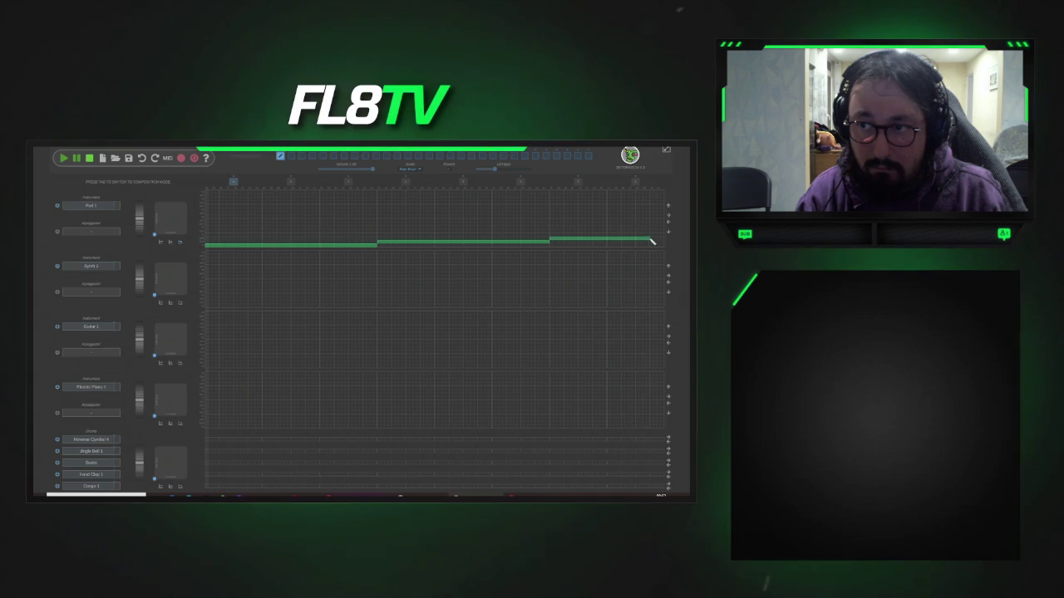
{"action": "left_click", "coordinate": [63, 159]}
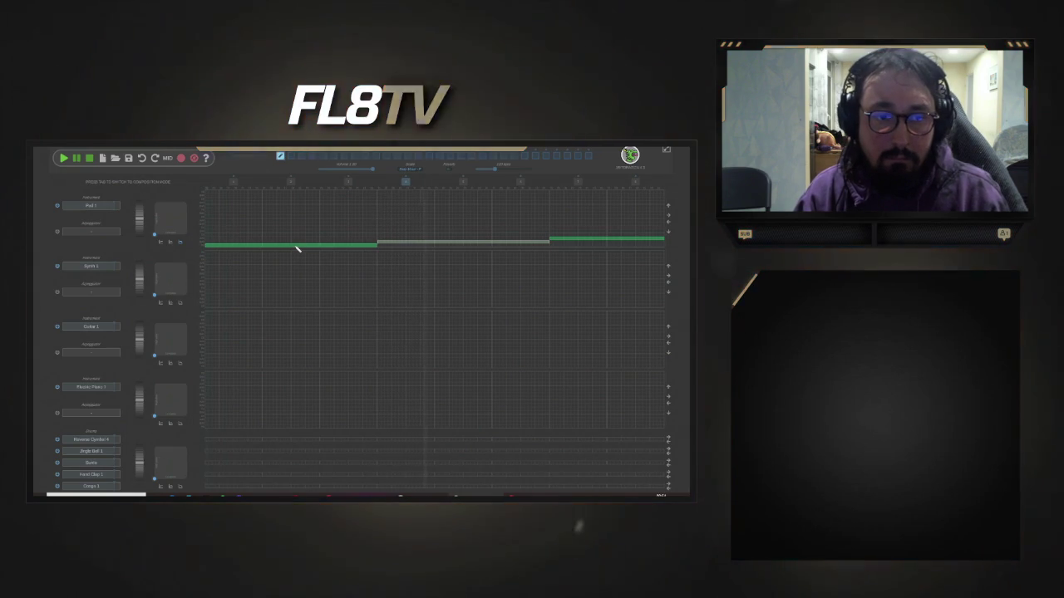
{"action": "left_click", "coordinate": [266, 238]}
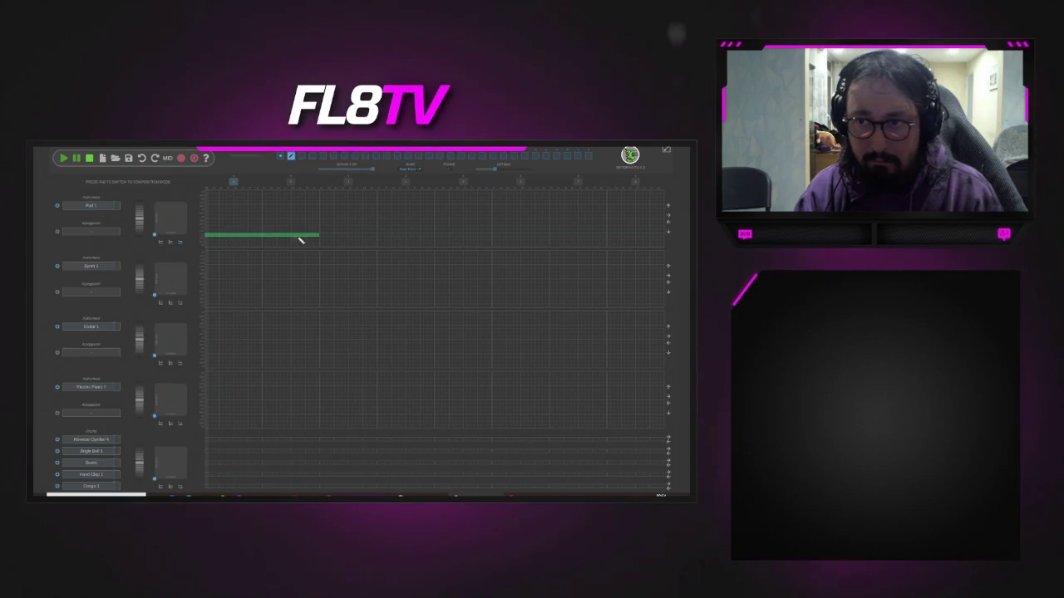
- Play the second block and replace the top track's short note with a new one
{"action": "left_click", "coordinate": [62, 158]}
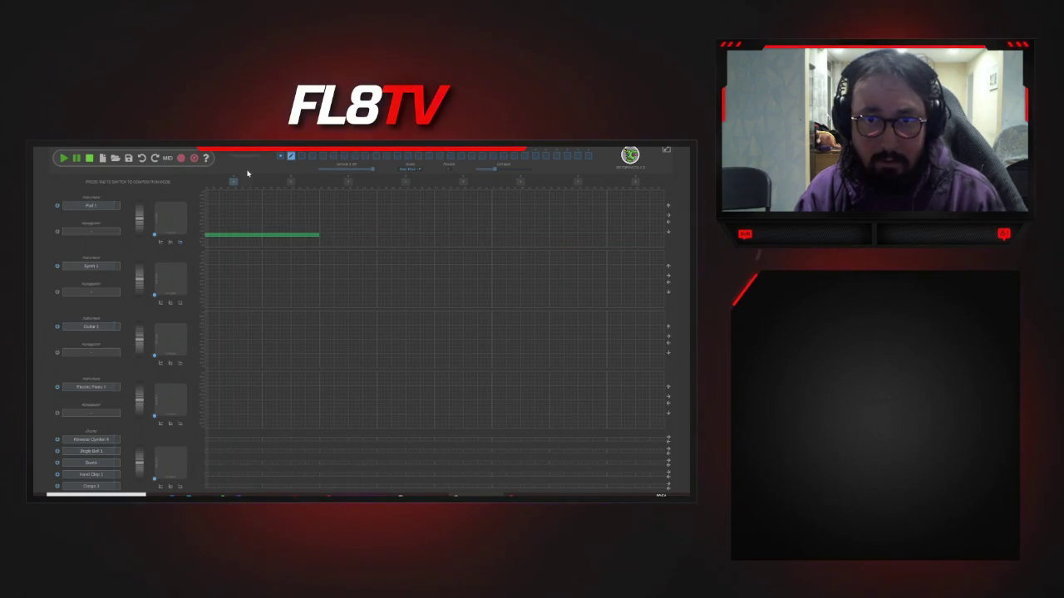
{"action": "left_click", "coordinate": [289, 158]}
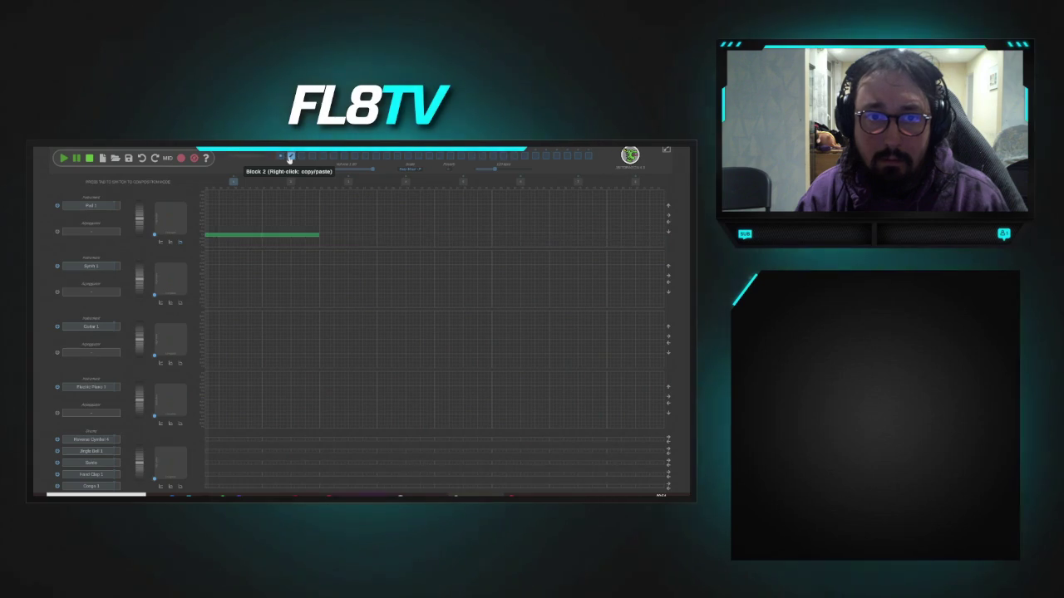
{"action": "right_click", "coordinate": [267, 237]}
{"action": "left_click", "coordinate": [258, 232]}
{"action": "left_click_drag", "start_coordinate": [205, 232], "coordinate": [207, 231]}
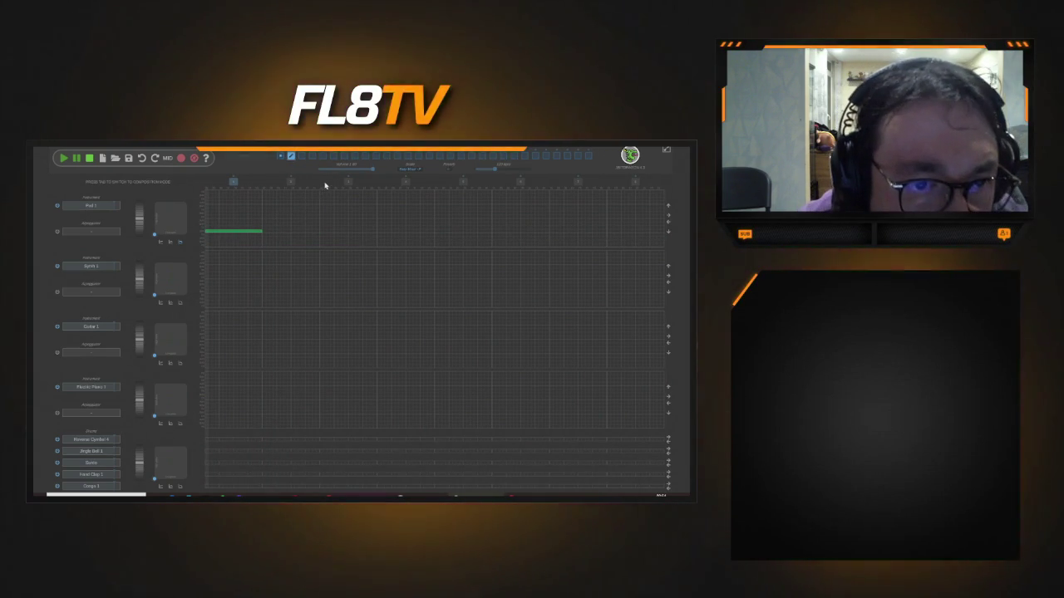
- Compare the blocks, lower block 2's short note by one pitch step, then play block 1
{"action": "left_click", "coordinate": [279, 158]}
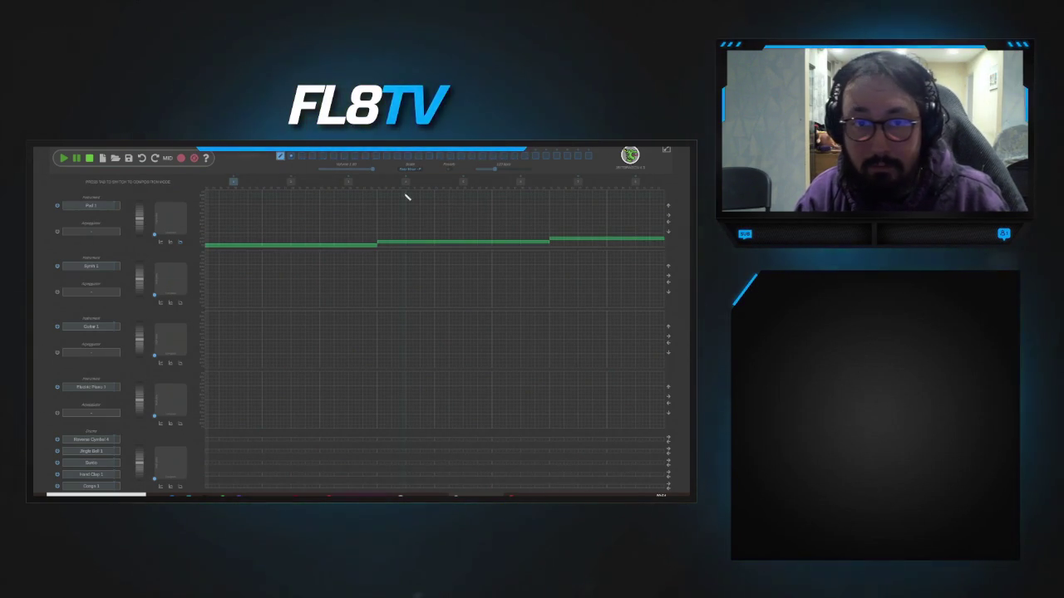
{"action": "left_click", "coordinate": [290, 157]}
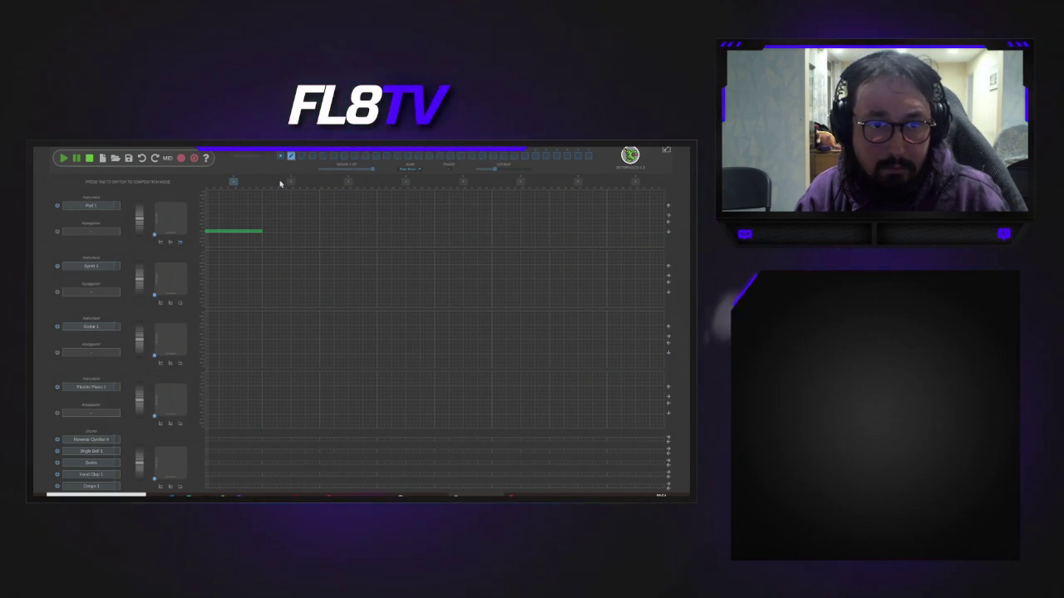
{"action": "left_click", "coordinate": [236, 235]}
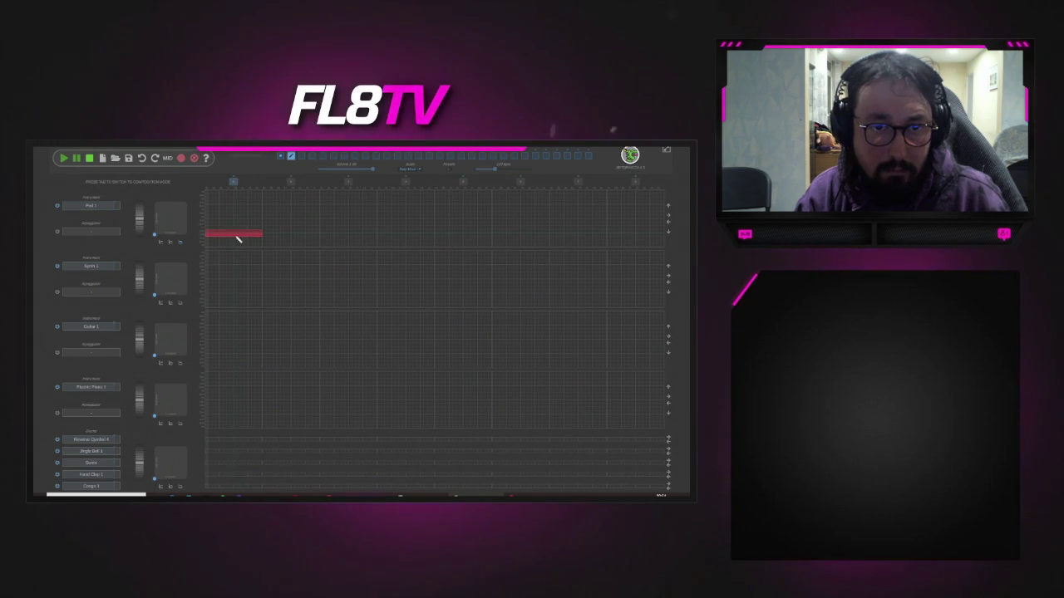
{"action": "left_click", "coordinate": [238, 235]}
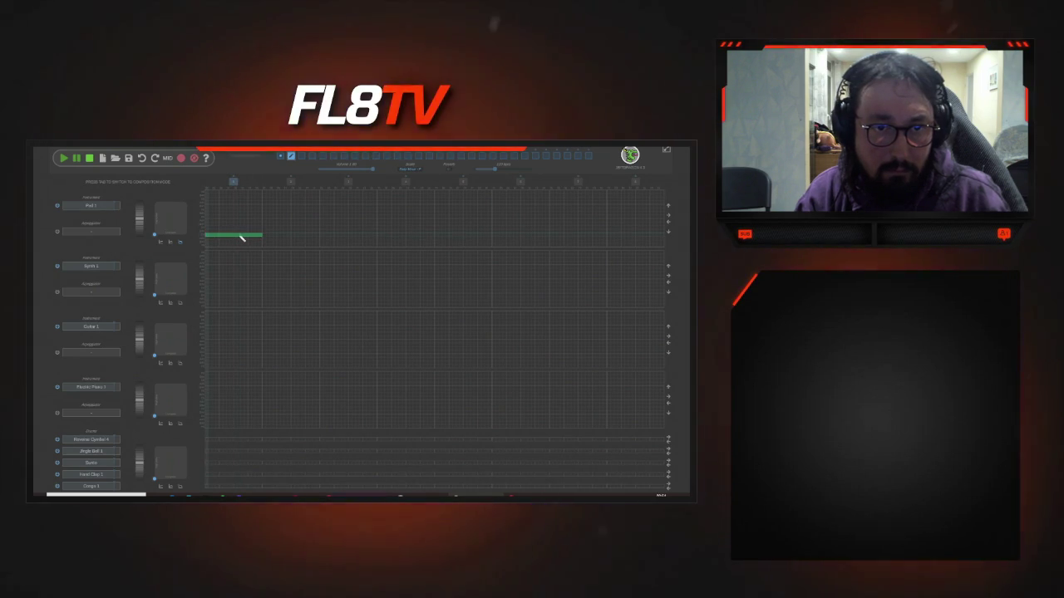
{"action": "left_click", "coordinate": [281, 157]}
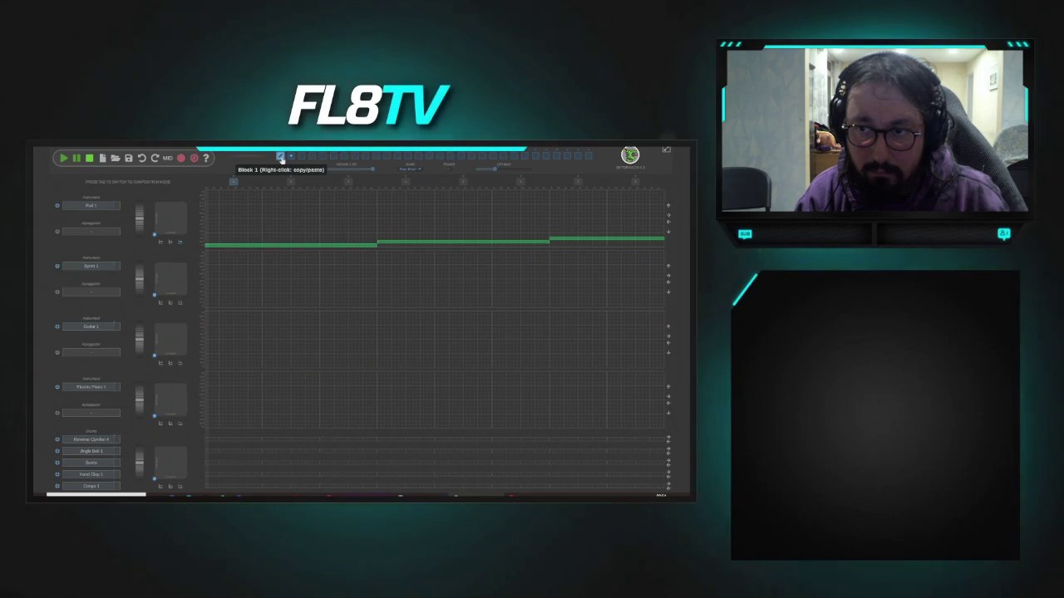
{"action": "left_click", "coordinate": [290, 157]}
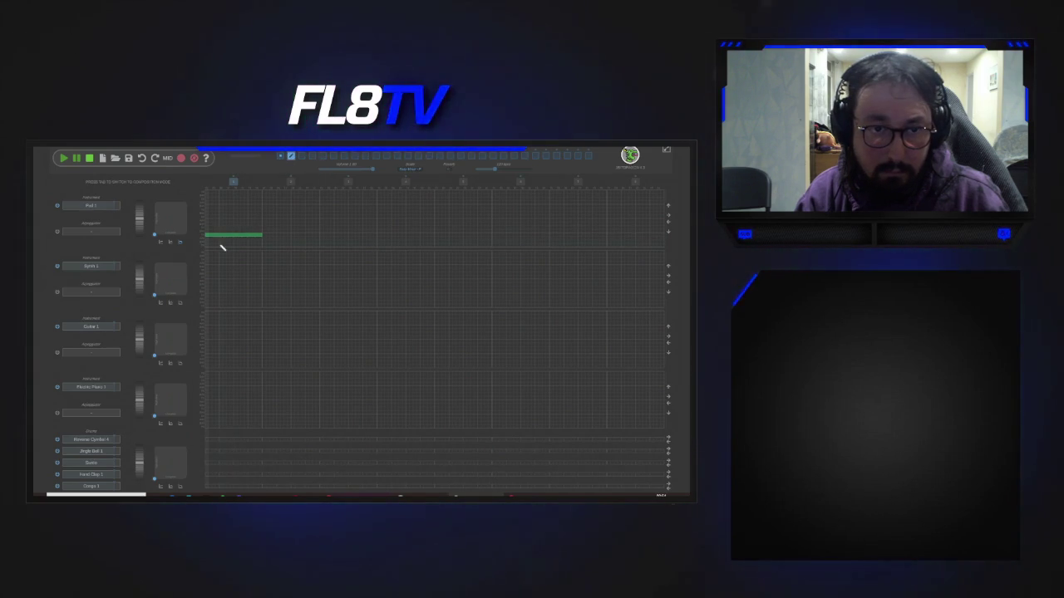
{"action": "left_click_drag", "start_coordinate": [222, 239], "coordinate": [222, 242]}
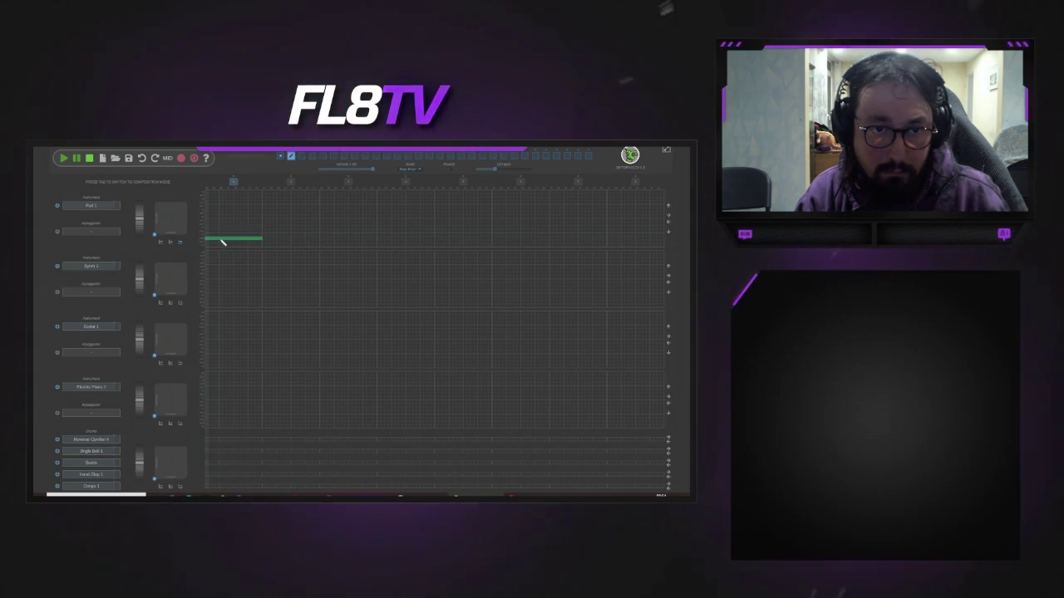
{"action": "left_click", "coordinate": [281, 158]}
{"action": "left_click", "coordinate": [64, 159]}
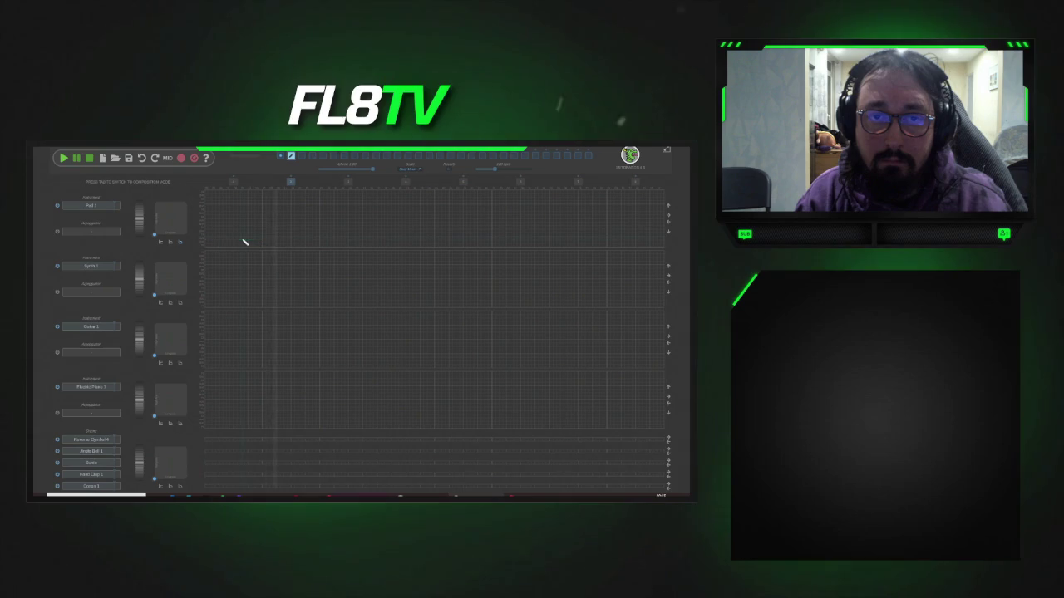
- Copy the chord notes and paste them into the first track of the next block, then press Tab
{"action": "left_click", "coordinate": [280, 157]}
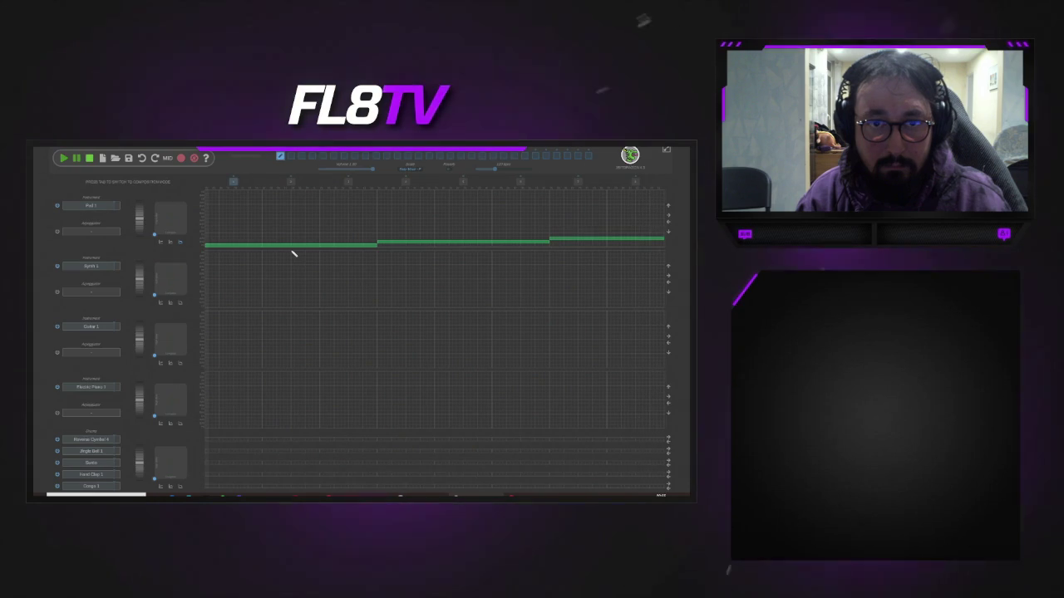
{"action": "left_click", "coordinate": [280, 157]}
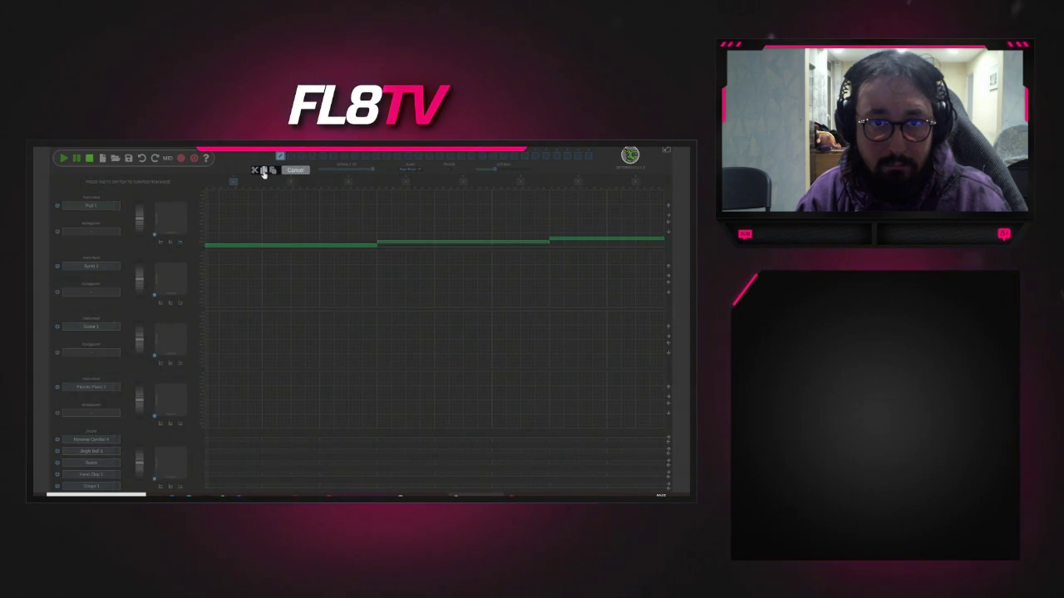
{"action": "left_click", "coordinate": [263, 170]}
{"action": "left_click", "coordinate": [291, 157]}
{"action": "left_click", "coordinate": [282, 170]}
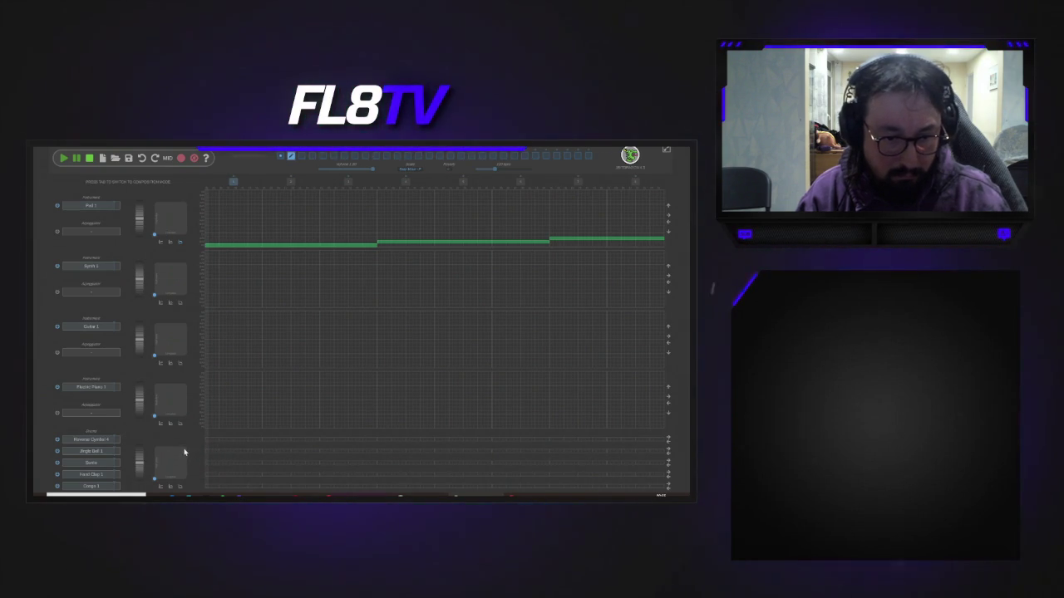
{"action": "key", "text": "Tab"}
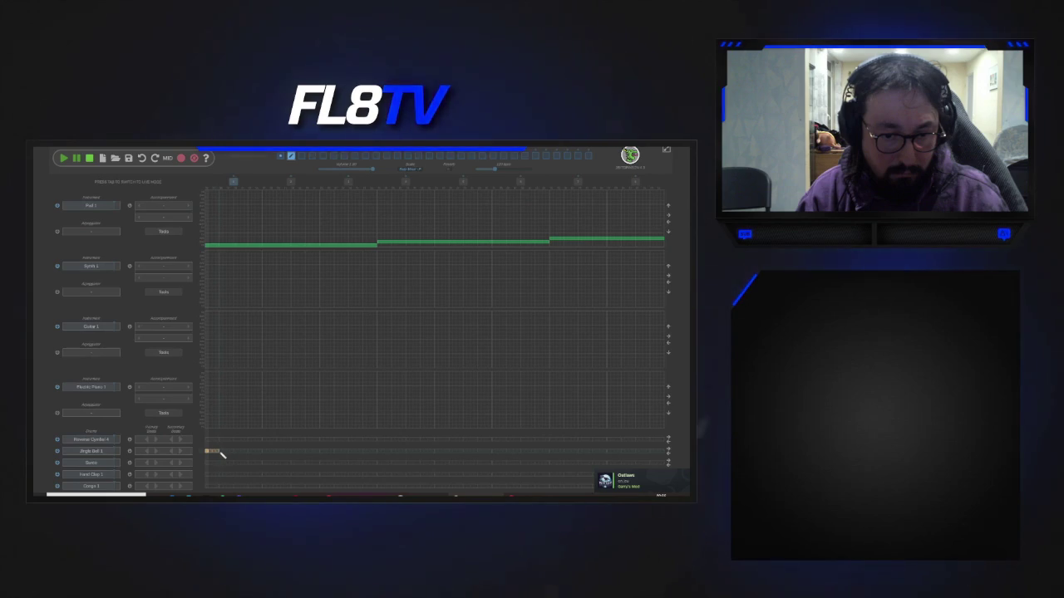
- Fill the Jingle Bell 1 row with a beat, cancel its instrument chooser, and play the block
{"action": "left_click", "coordinate": [181, 451]}
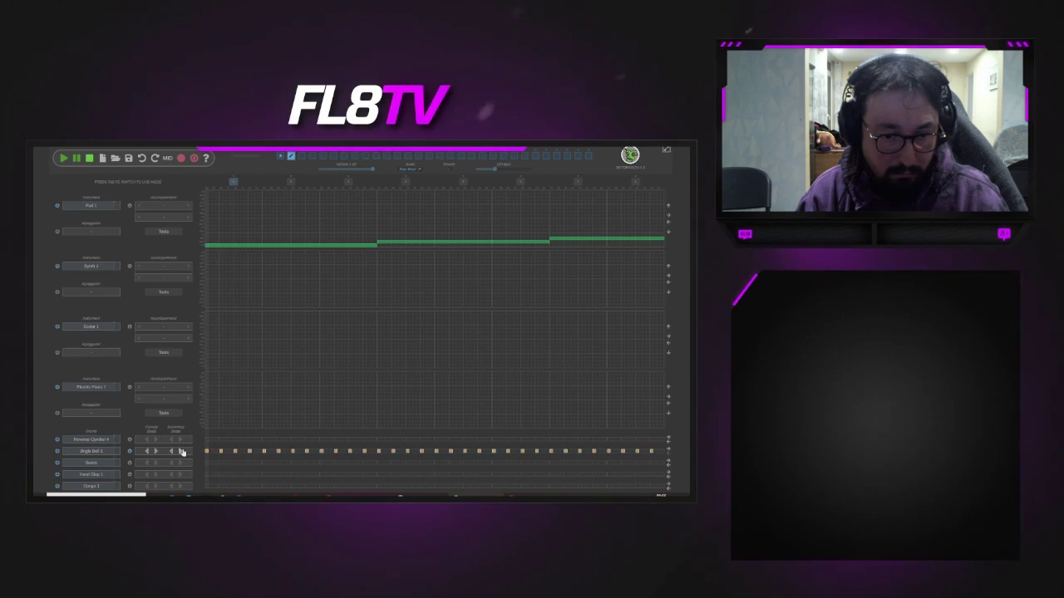
{"action": "left_click", "coordinate": [91, 451]}
{"action": "left_click", "coordinate": [344, 442]}
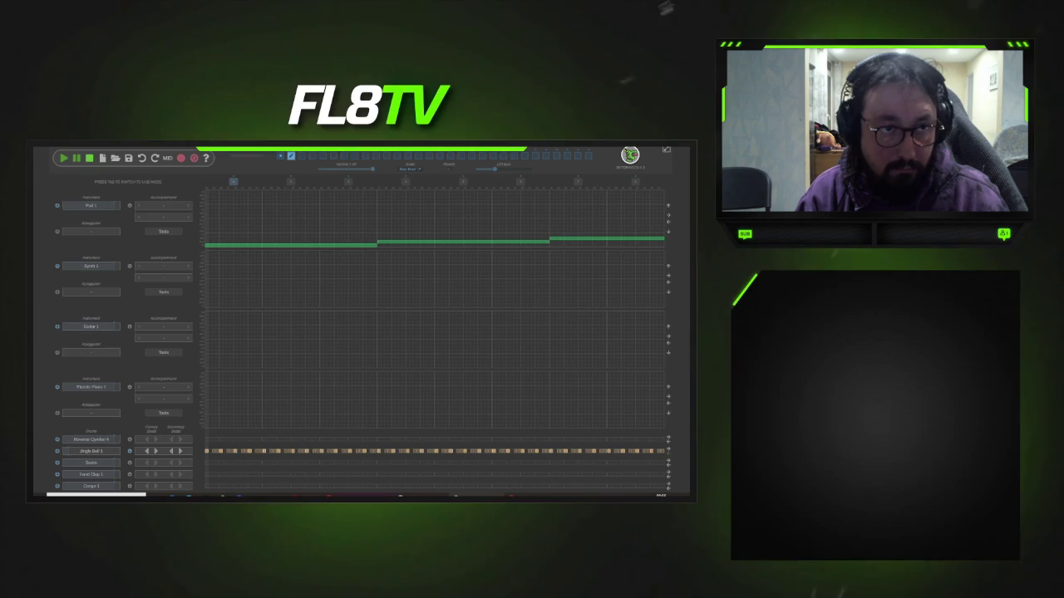
{"action": "left_click", "coordinate": [64, 158]}
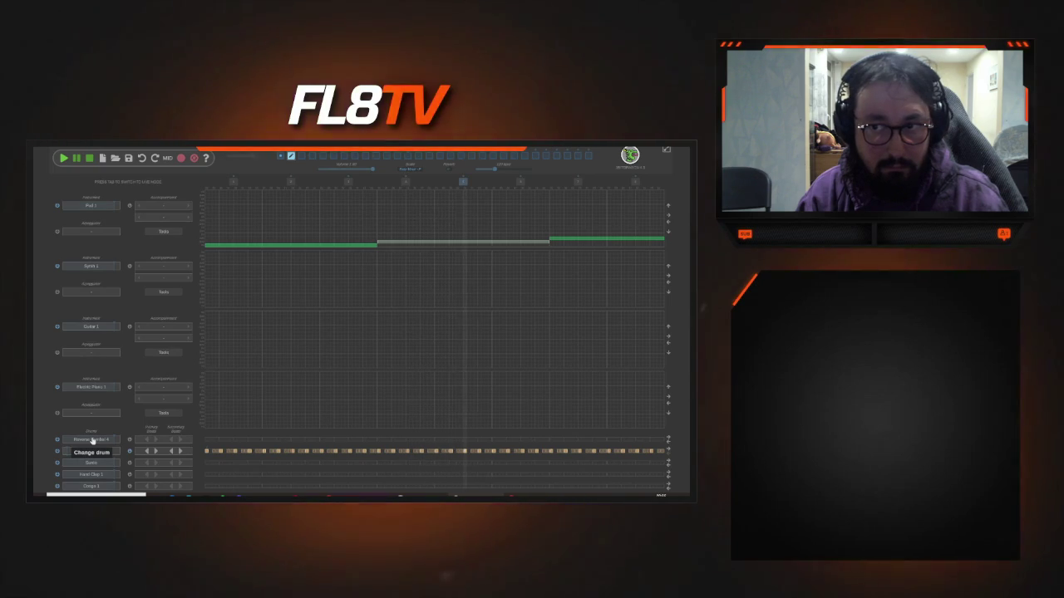
{"action": "left_click", "coordinate": [281, 158]}
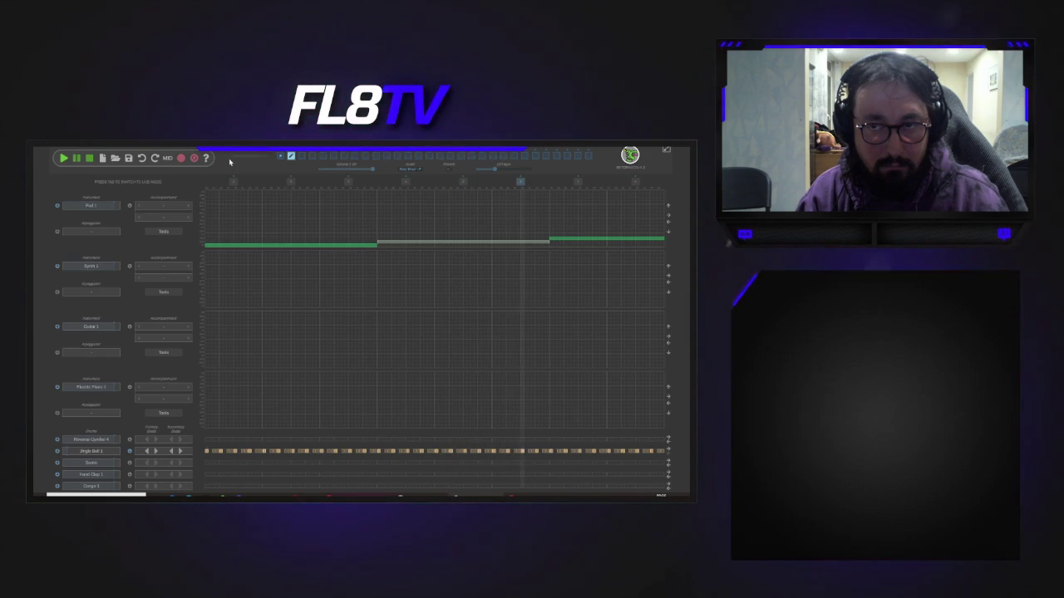
{"action": "left_click", "coordinate": [290, 158]}
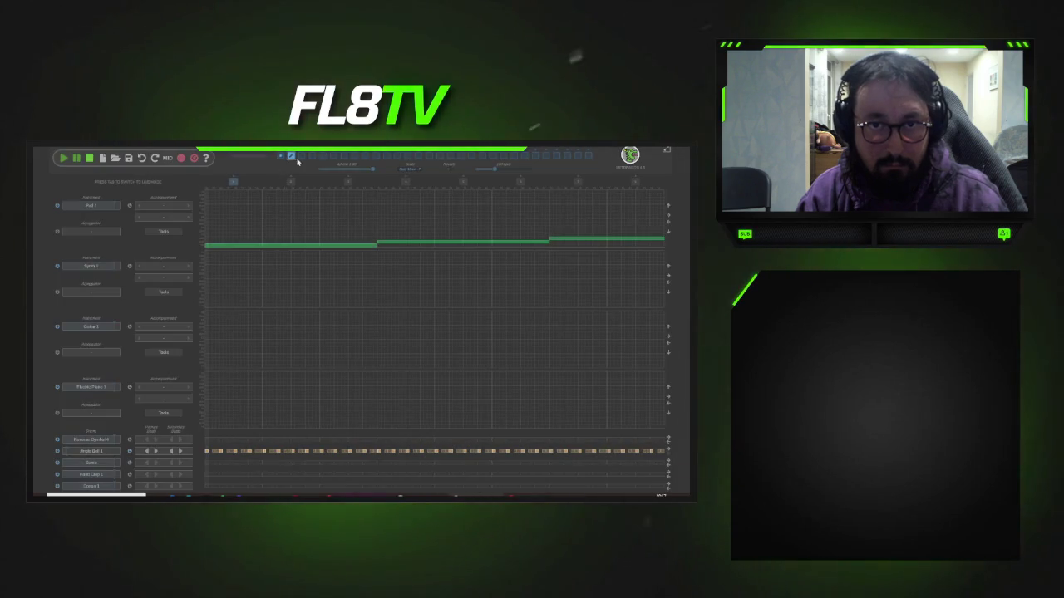
- On the third block, give the second track the 8-bit Retro Bass 2 instrument
{"action": "left_click", "coordinate": [301, 156]}
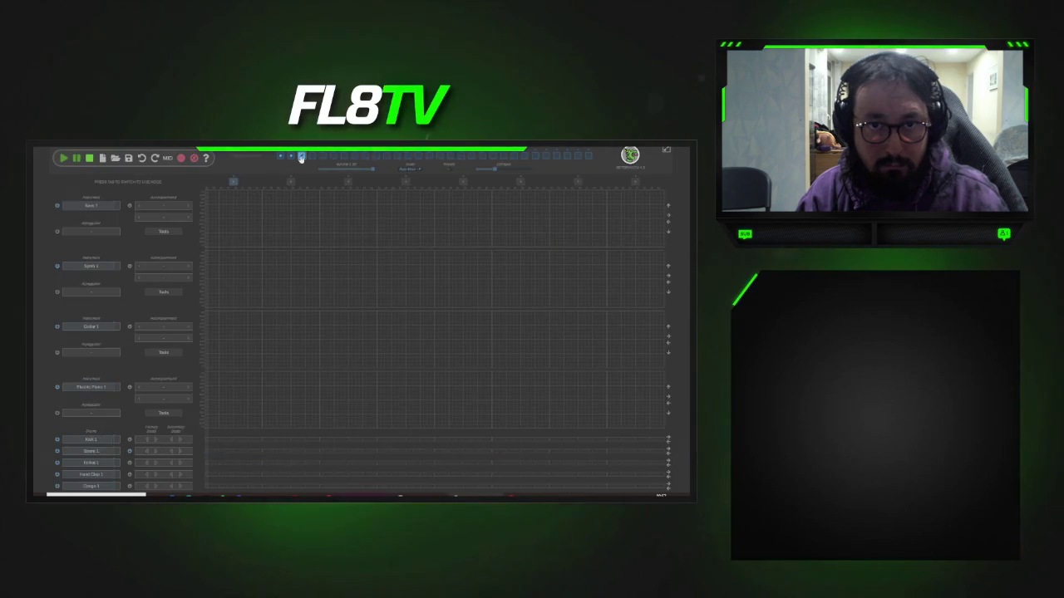
{"action": "left_click", "coordinate": [294, 171]}
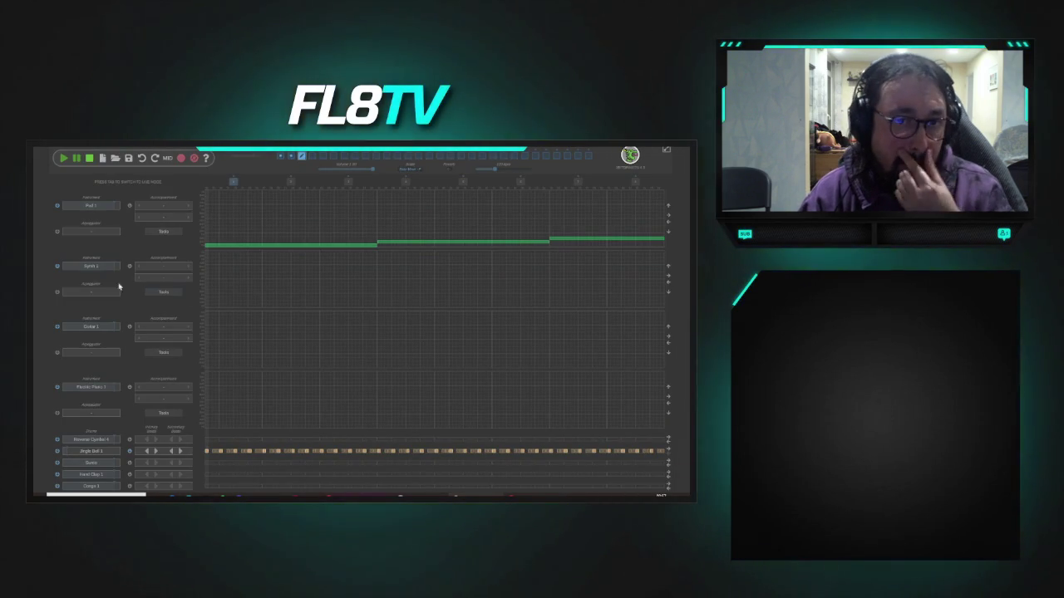
{"action": "left_click", "coordinate": [91, 266]}
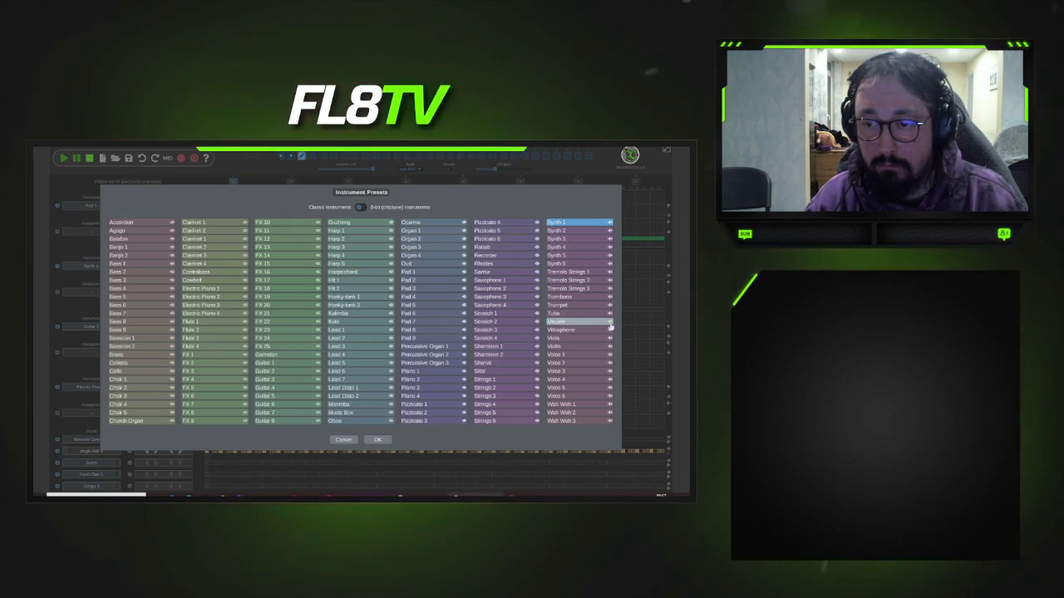
{"action": "left_click", "coordinate": [606, 330]}
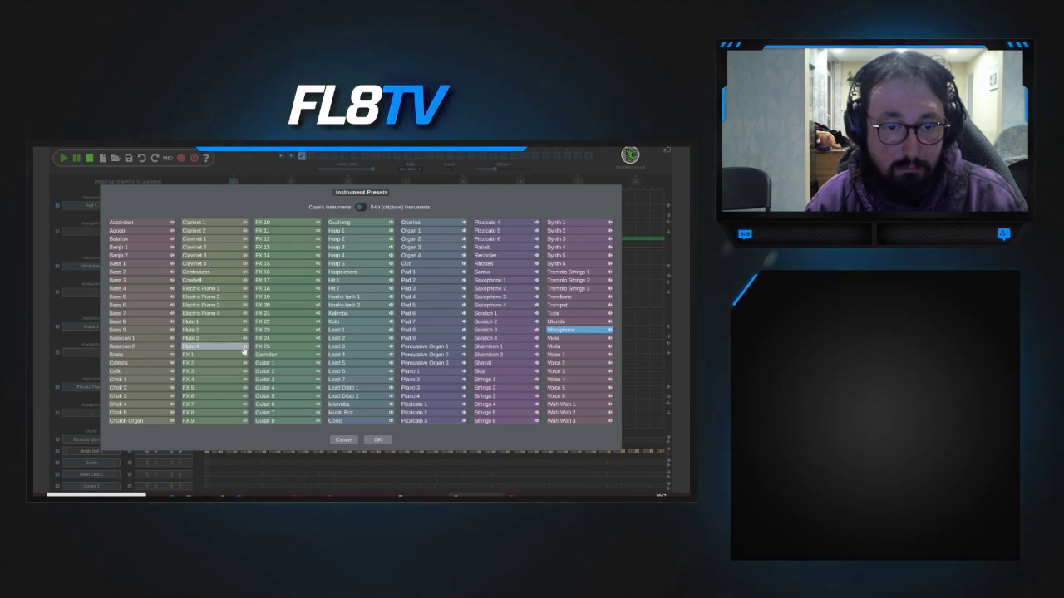
{"action": "left_click", "coordinate": [361, 207]}
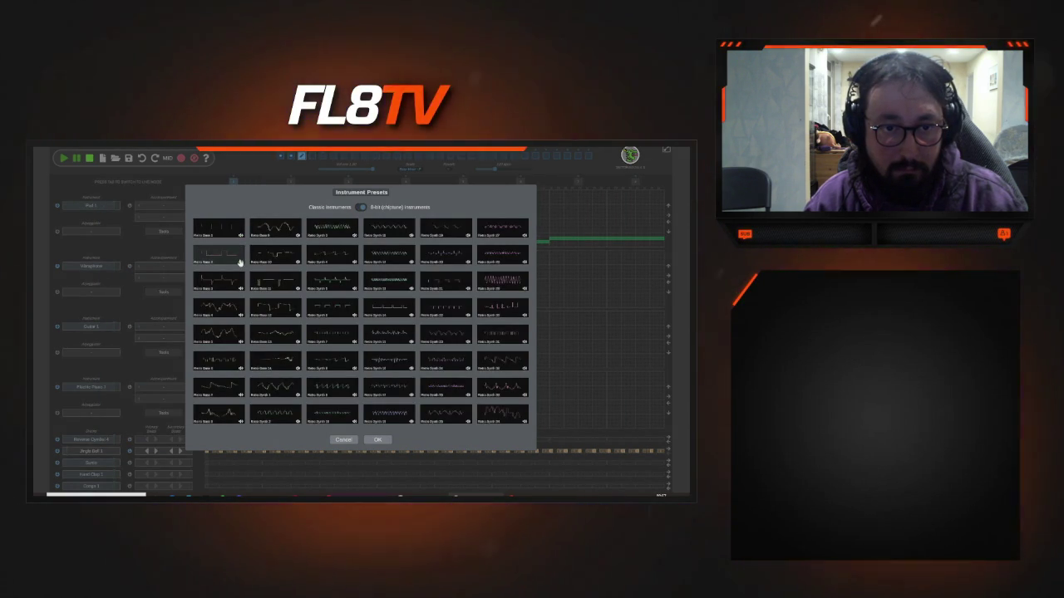
{"action": "double_click", "coordinate": [230, 256]}
- Set the second track's accompaniment to Chords and play the jingle
{"action": "left_click", "coordinate": [188, 267]}
{"action": "left_click", "coordinate": [188, 267]}
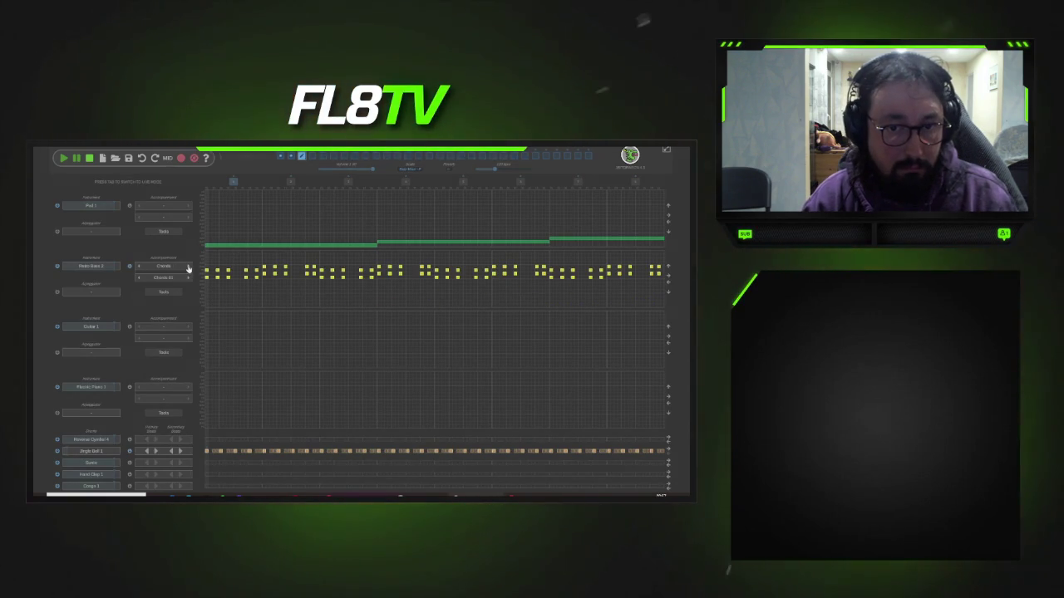
{"action": "left_click", "coordinate": [63, 159]}
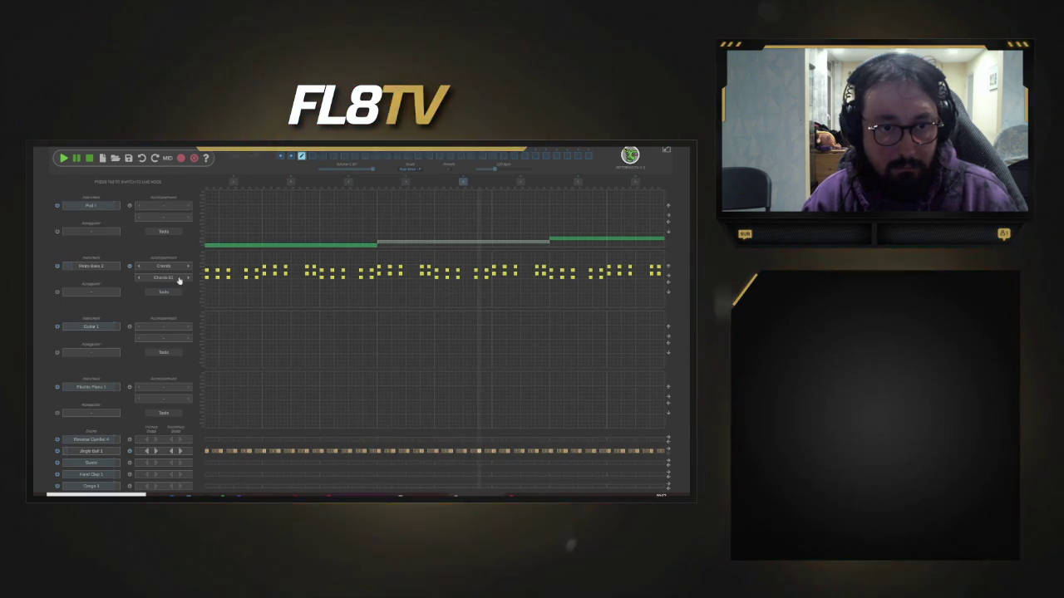
- Cycle the bass track's accompaniment through Chords, Fills and Bass 02, settling on Fill 01
{"action": "left_click", "coordinate": [186, 279]}
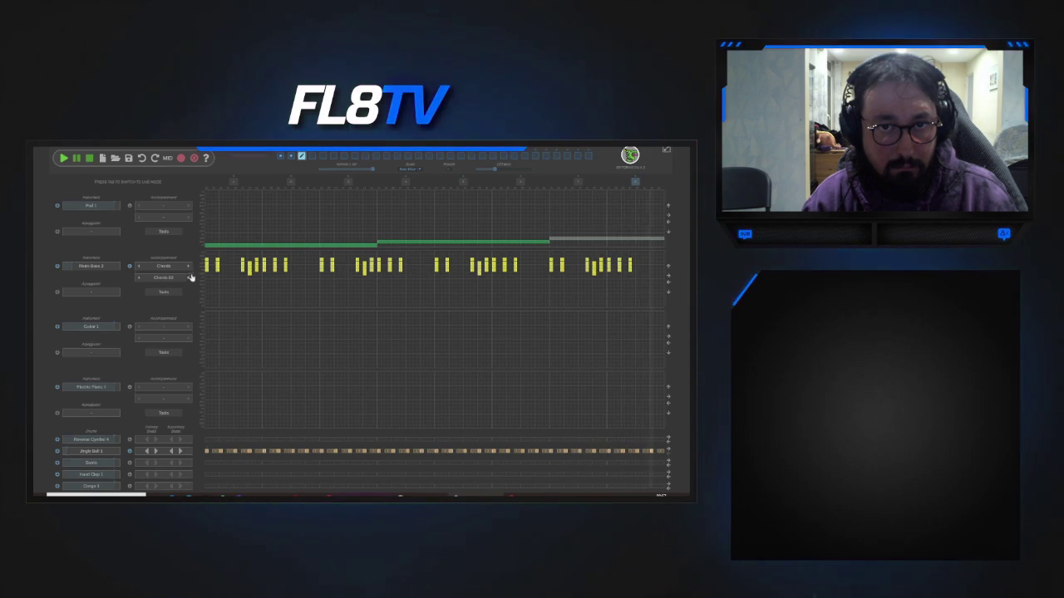
{"action": "left_click", "coordinate": [65, 158]}
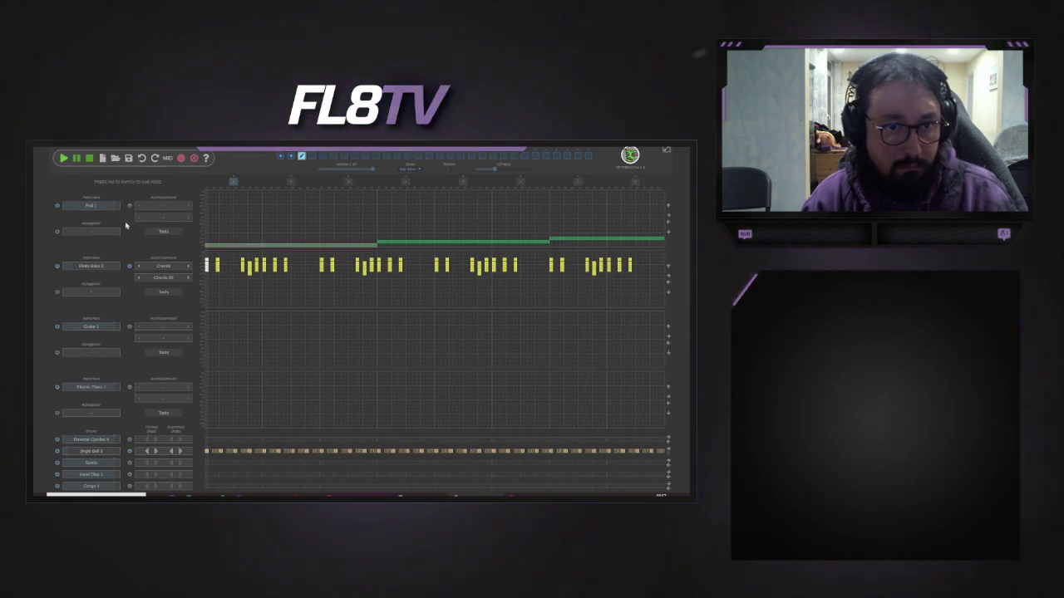
{"action": "left_click", "coordinate": [188, 268]}
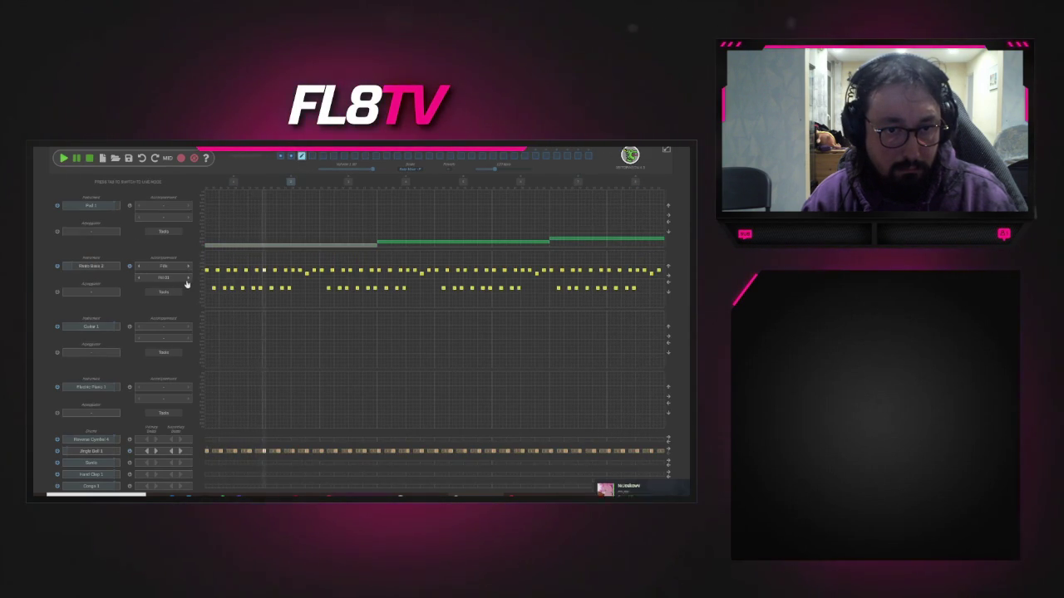
{"action": "left_click", "coordinate": [189, 268]}
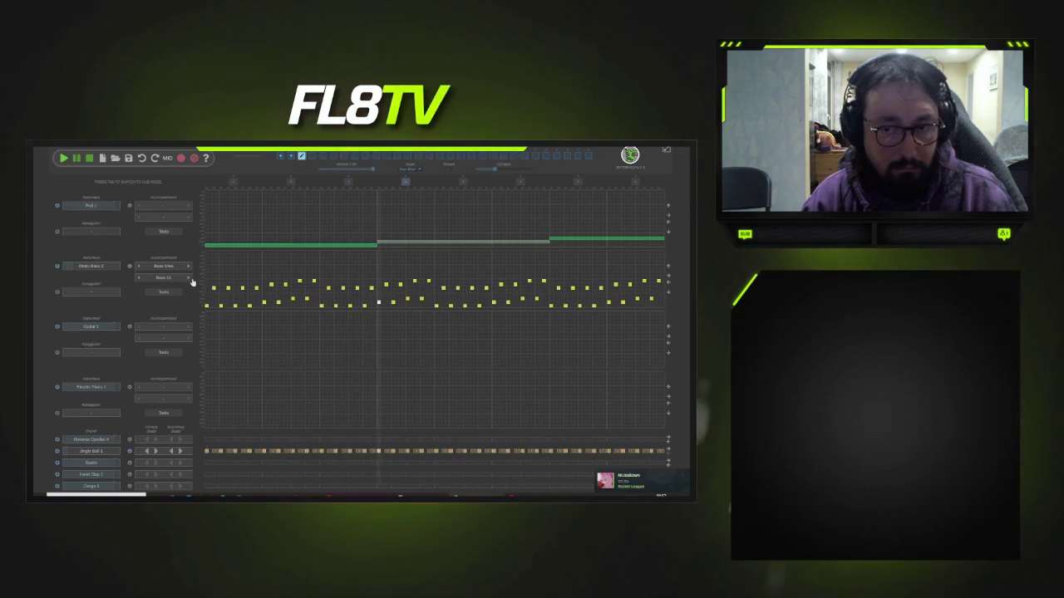
{"action": "left_click", "coordinate": [190, 279]}
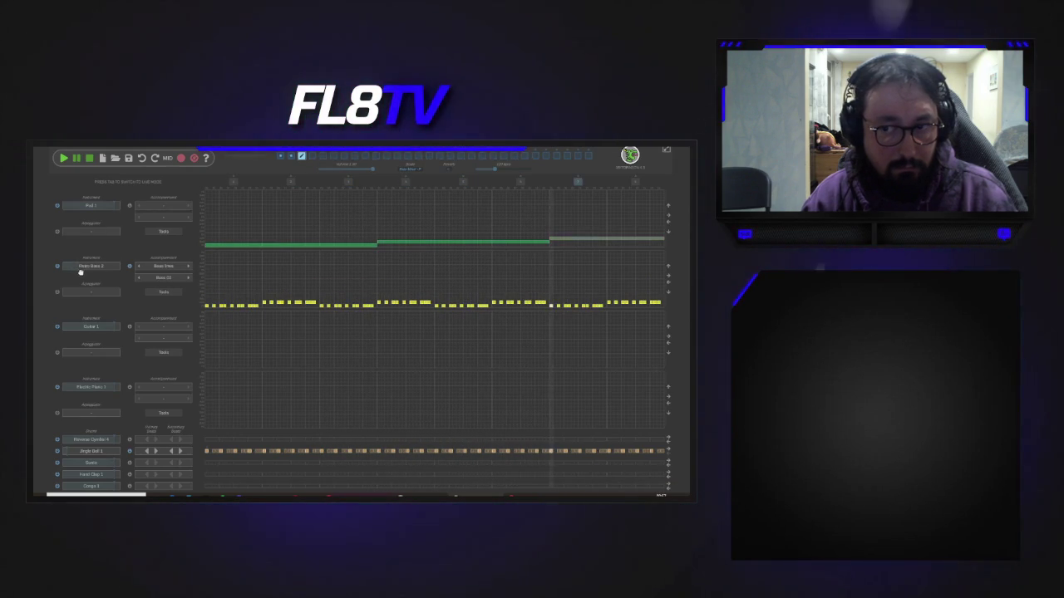
{"action": "left_click", "coordinate": [189, 267]}
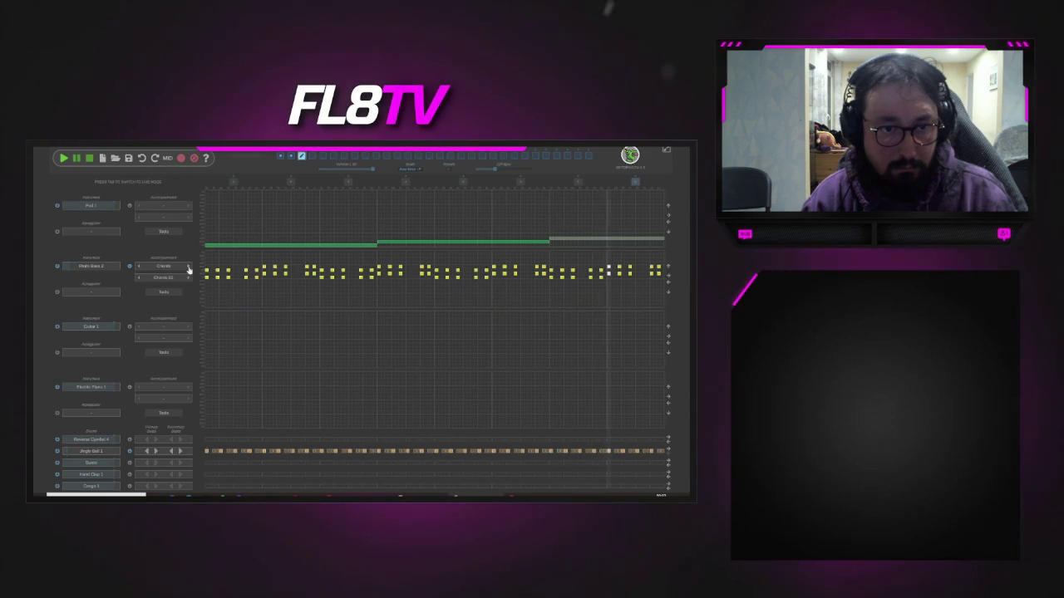
{"action": "left_click", "coordinate": [189, 269]}
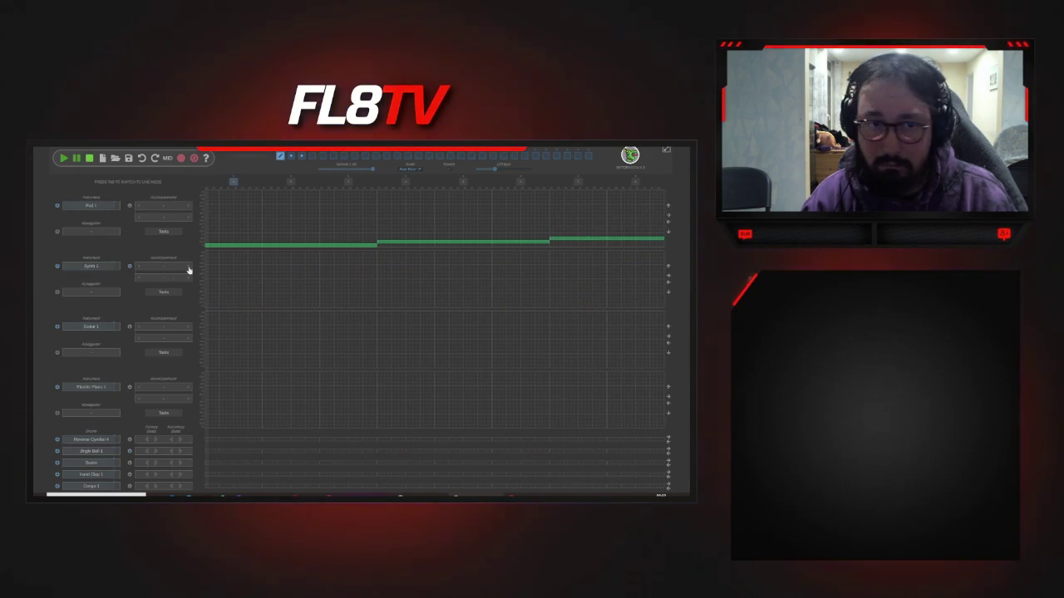
{"action": "left_click", "coordinate": [301, 157]}
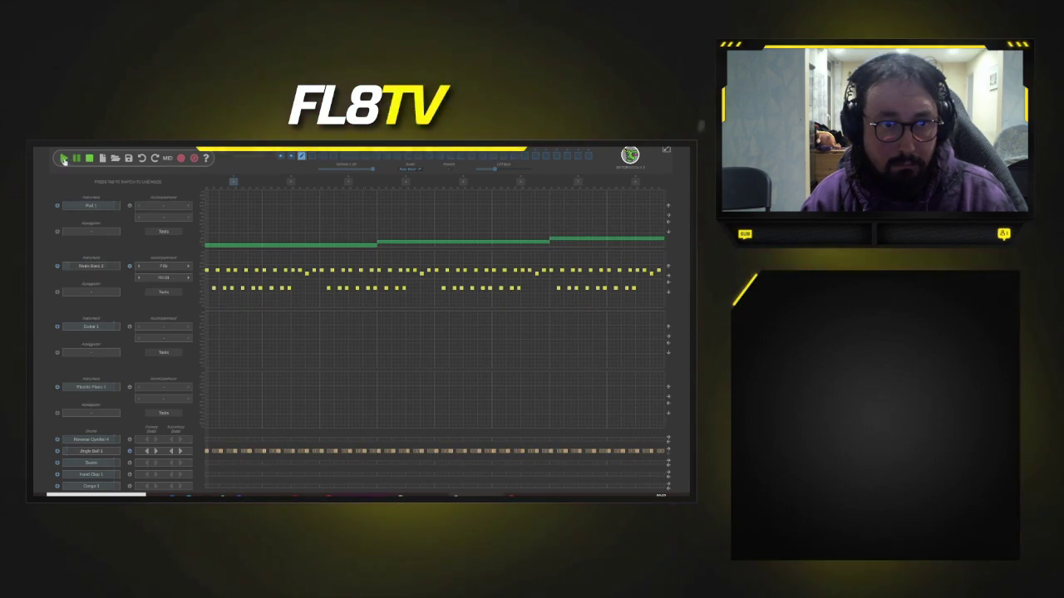
{"action": "left_click", "coordinate": [188, 278]}
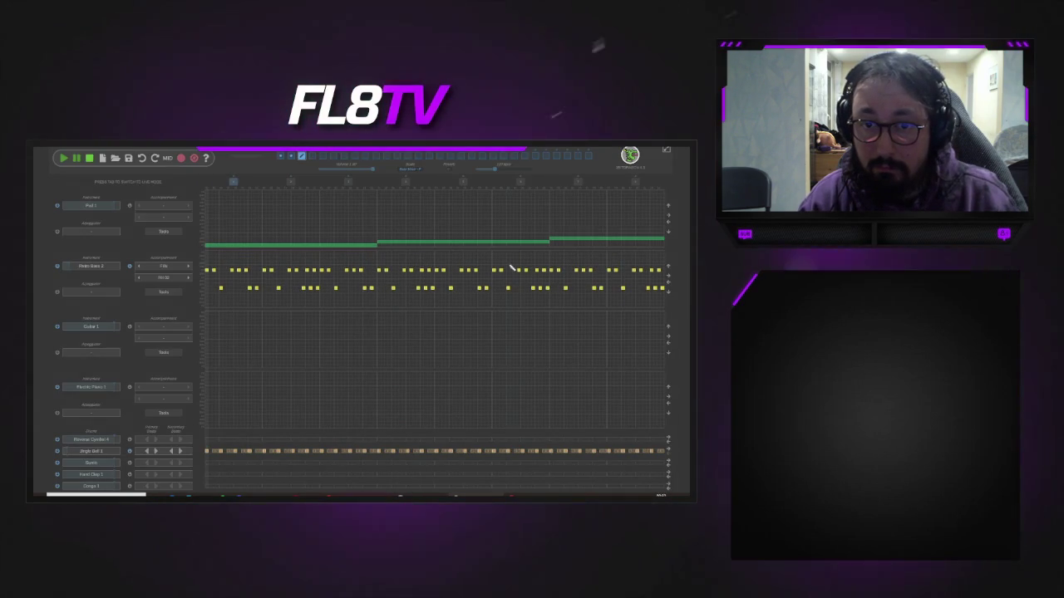
- Select and reselect bass bars across the pattern to find the ones under the last chord
{"action": "left_click", "coordinate": [399, 264]}
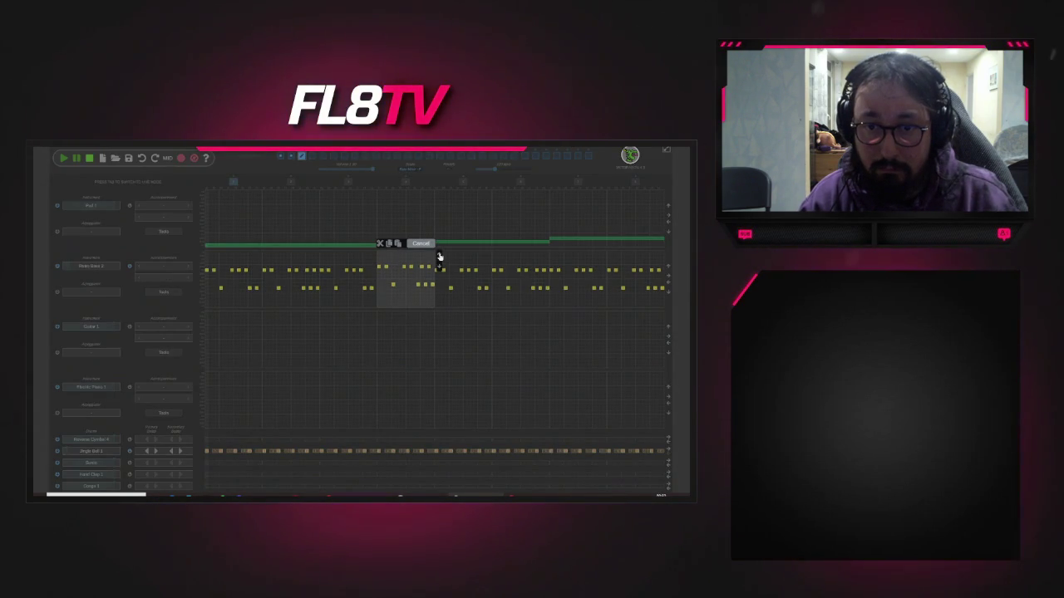
{"action": "left_click", "coordinate": [478, 260]}
{"action": "left_click", "coordinate": [491, 257]}
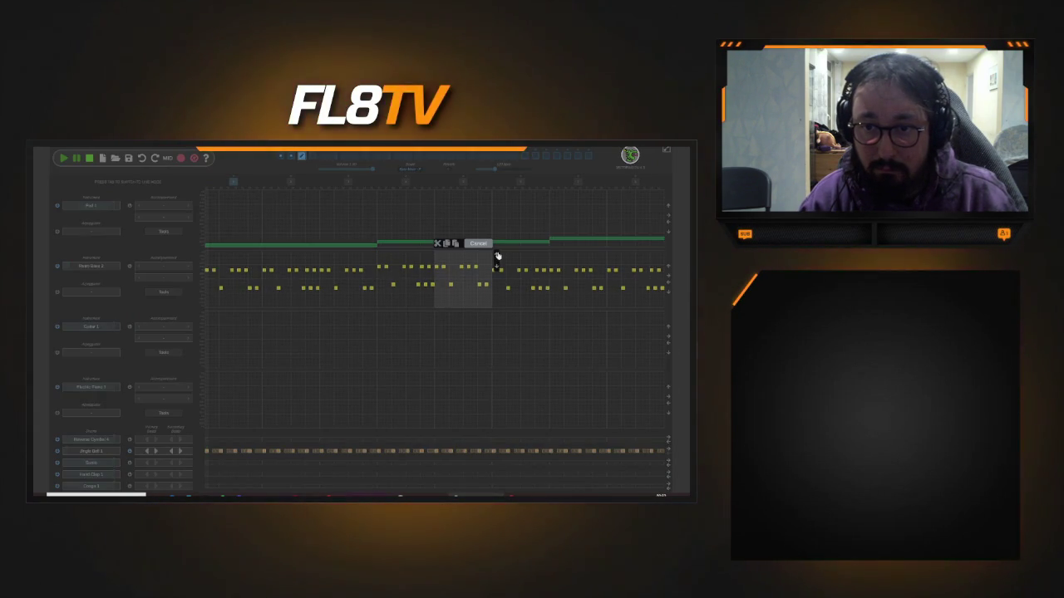
{"action": "left_click", "coordinate": [477, 243]}
{"action": "left_click", "coordinate": [548, 260]}
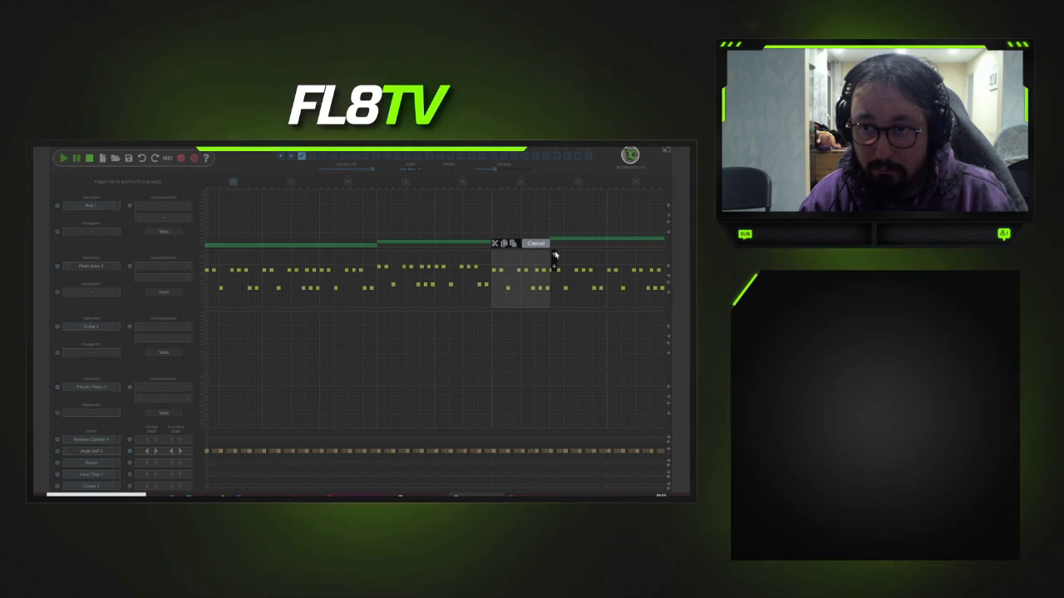
{"action": "left_click", "coordinate": [581, 260]}
{"action": "left_click", "coordinate": [581, 260]}
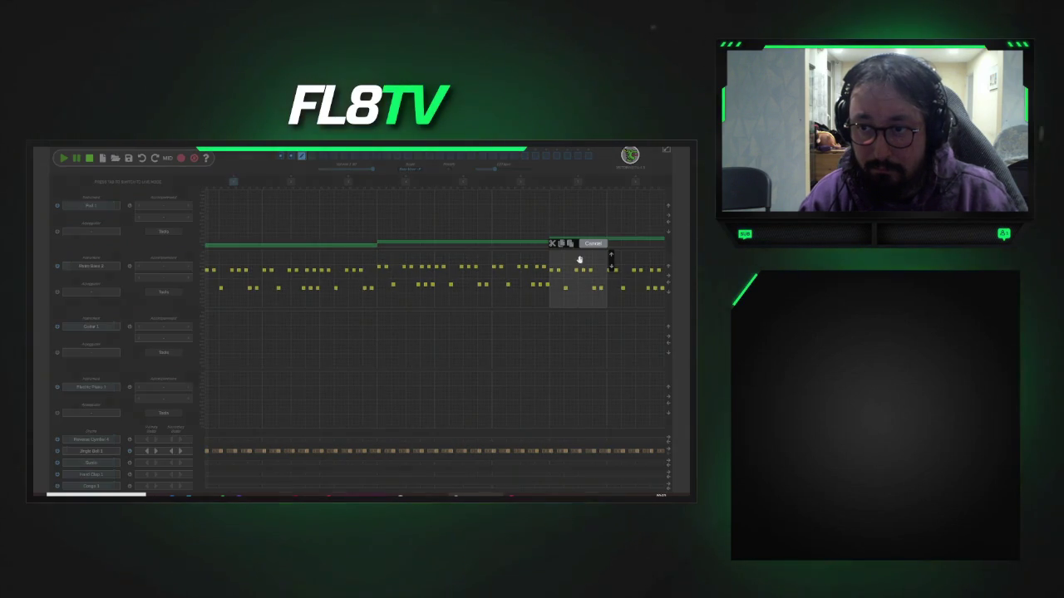
{"action": "left_click", "coordinate": [619, 256]}
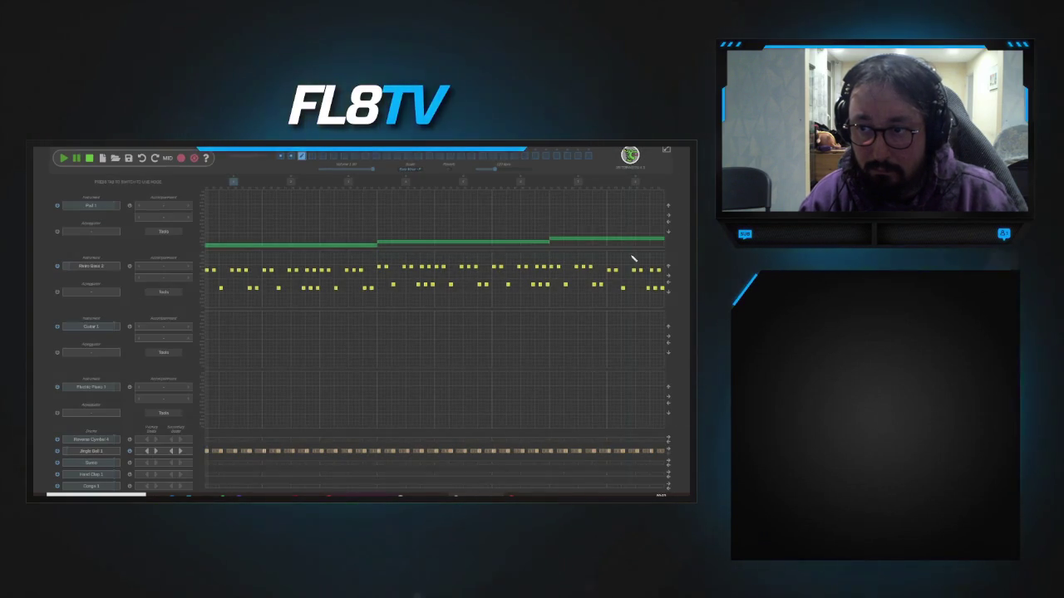
{"action": "left_click", "coordinate": [632, 256]}
{"action": "left_click", "coordinate": [582, 264]}
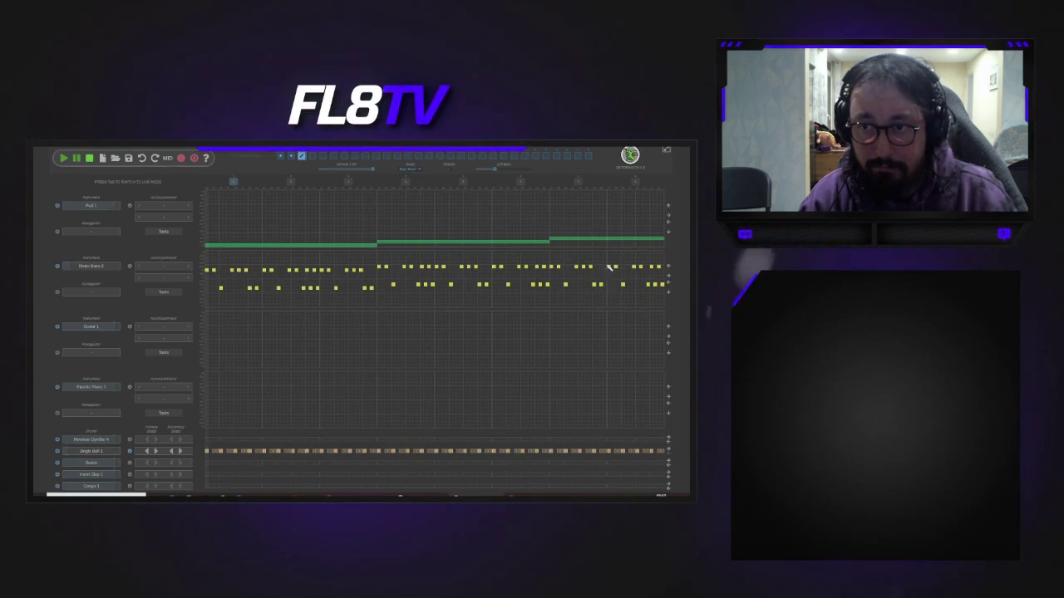
- Select the three bass bars under the last chord, then select the whole pattern
{"action": "left_click", "coordinate": [579, 263]}
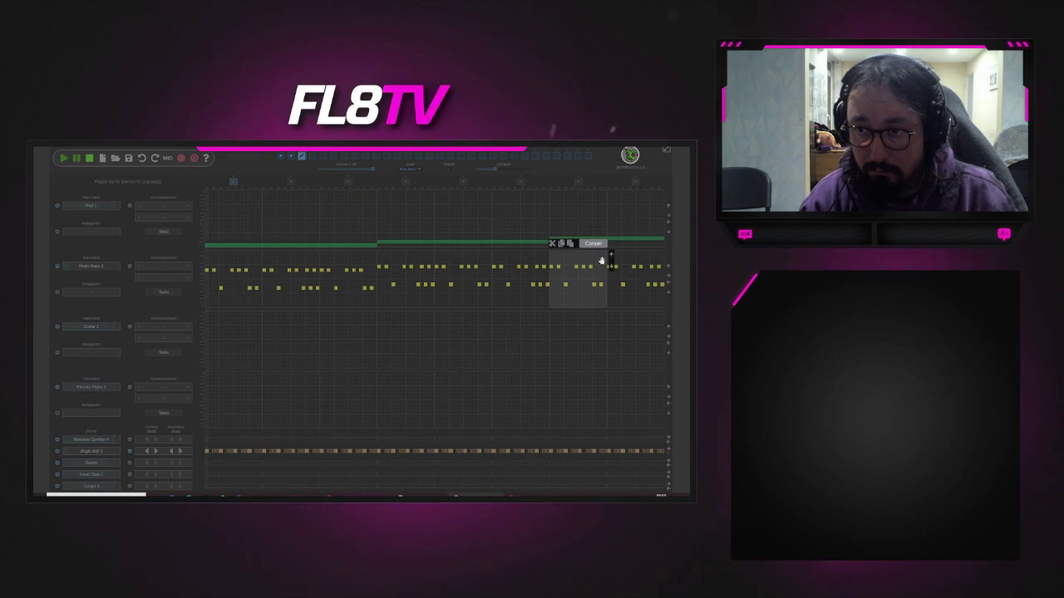
{"action": "left_click", "coordinate": [611, 256]}
{"action": "left_click", "coordinate": [632, 255]}
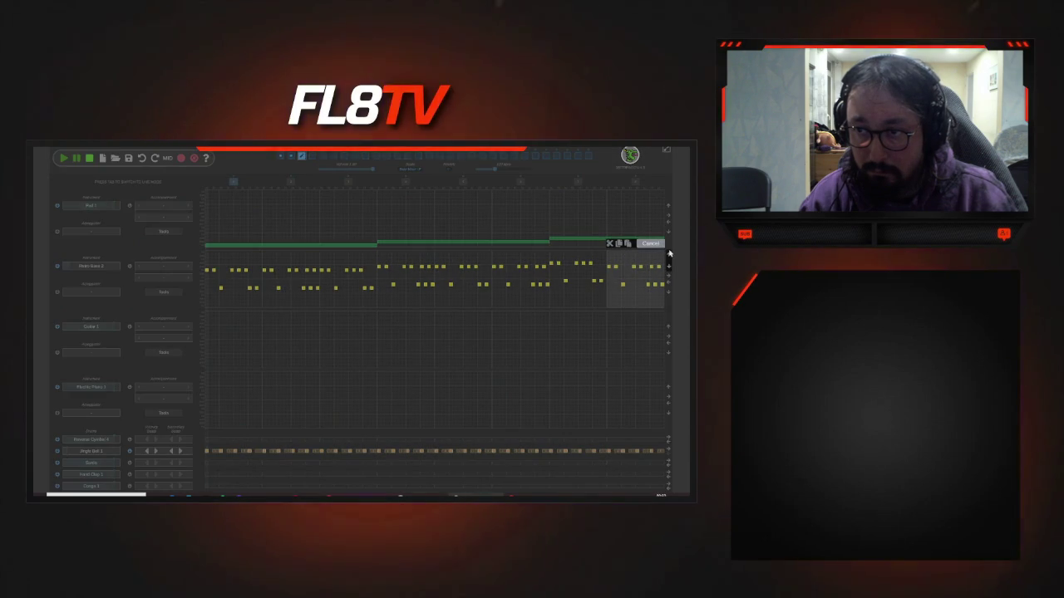
{"action": "left_click", "coordinate": [650, 242]}
{"action": "left_click", "coordinate": [289, 173]}
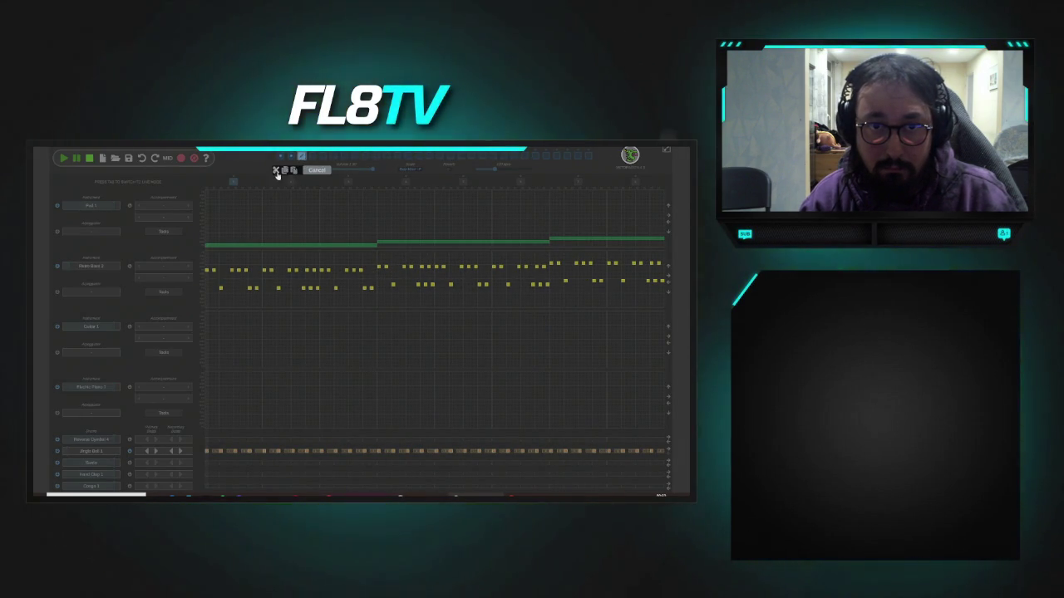
- Copy the whole pattern with its chords, bass and drums into an empty pattern slot
{"action": "left_click", "coordinate": [284, 174]}
{"action": "left_click", "coordinate": [312, 159]}
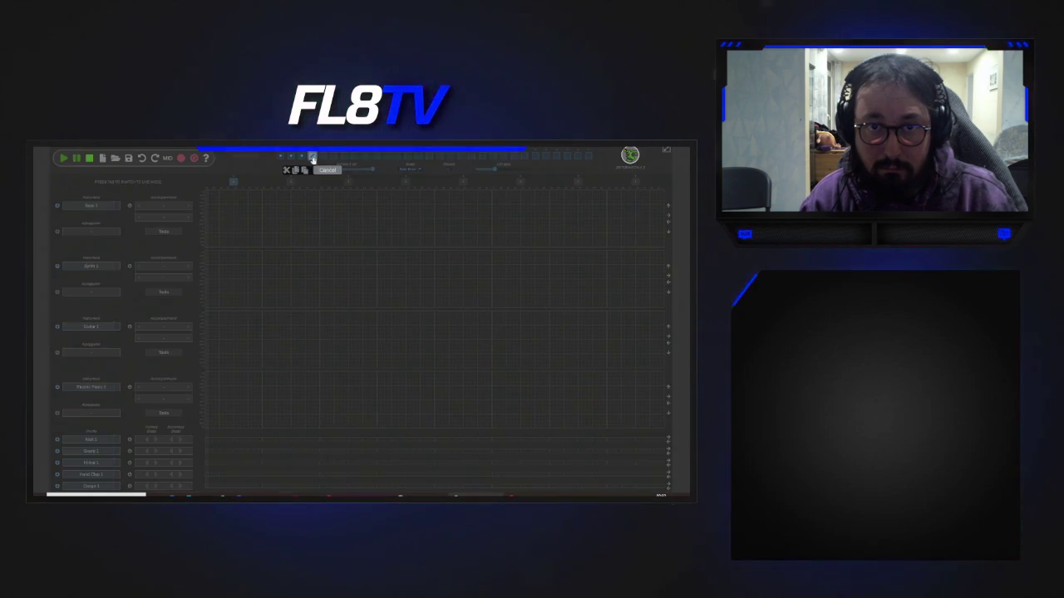
{"action": "left_click", "coordinate": [305, 171]}
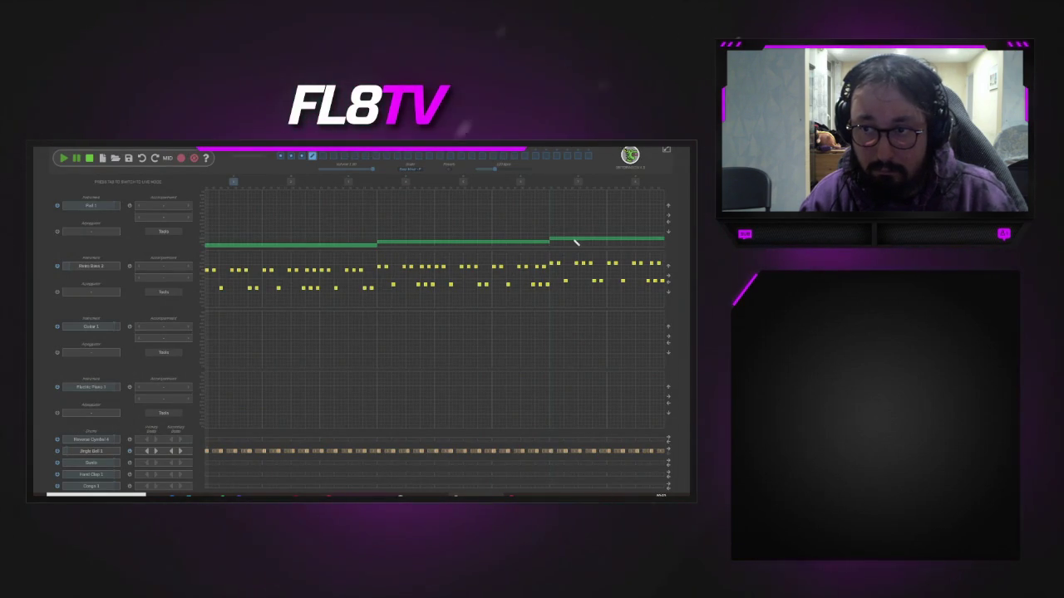
{"action": "left_click", "coordinate": [354, 237]}
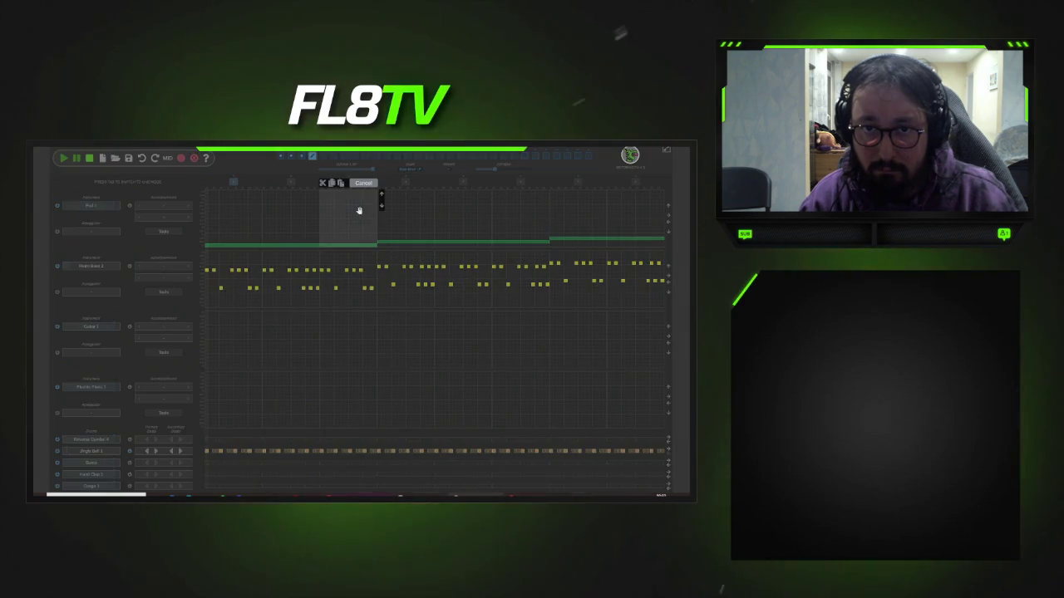
- Drag each of the three Pad 1 chords in the copied pattern up one step
{"action": "left_click", "coordinate": [364, 183]}
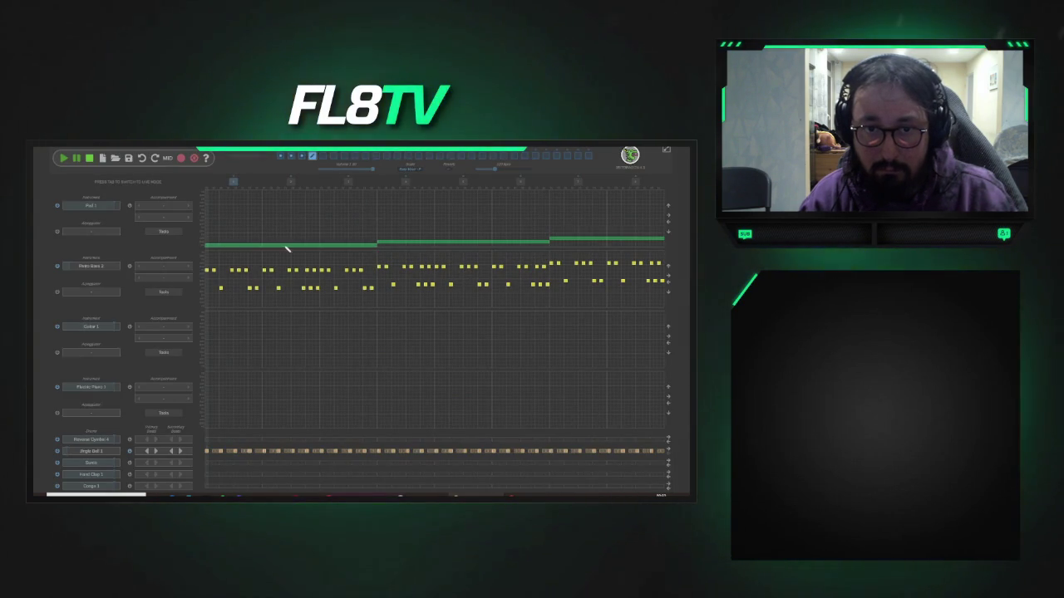
{"action": "left_click", "coordinate": [367, 247]}
{"action": "left_click", "coordinate": [369, 246]}
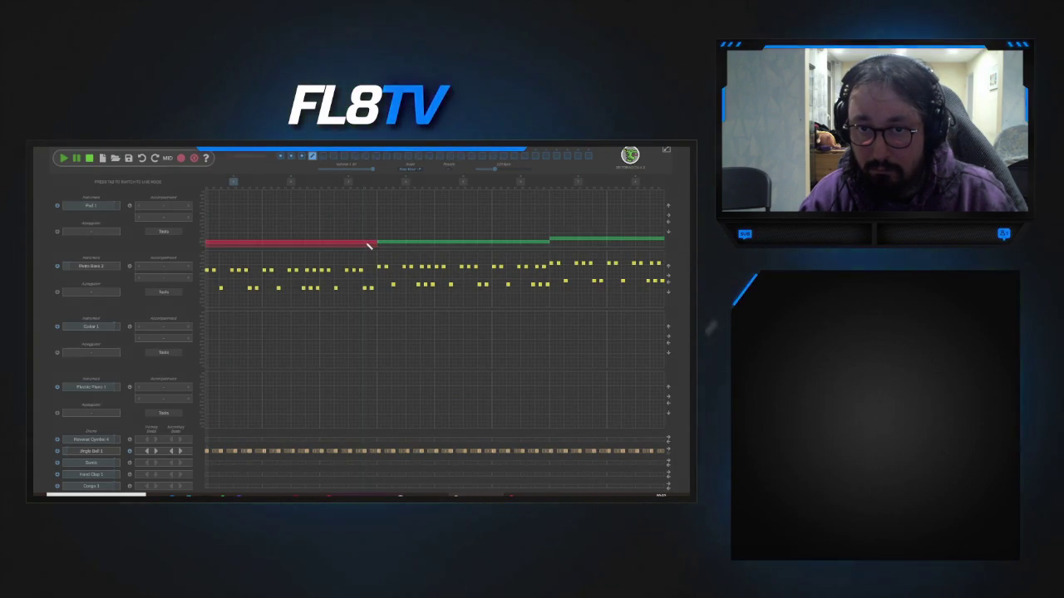
{"action": "left_click_drag", "start_coordinate": [368, 246], "coordinate": [368, 243]}
{"action": "left_click", "coordinate": [388, 241]}
{"action": "left_click_drag", "start_coordinate": [395, 239], "coordinate": [399, 237]}
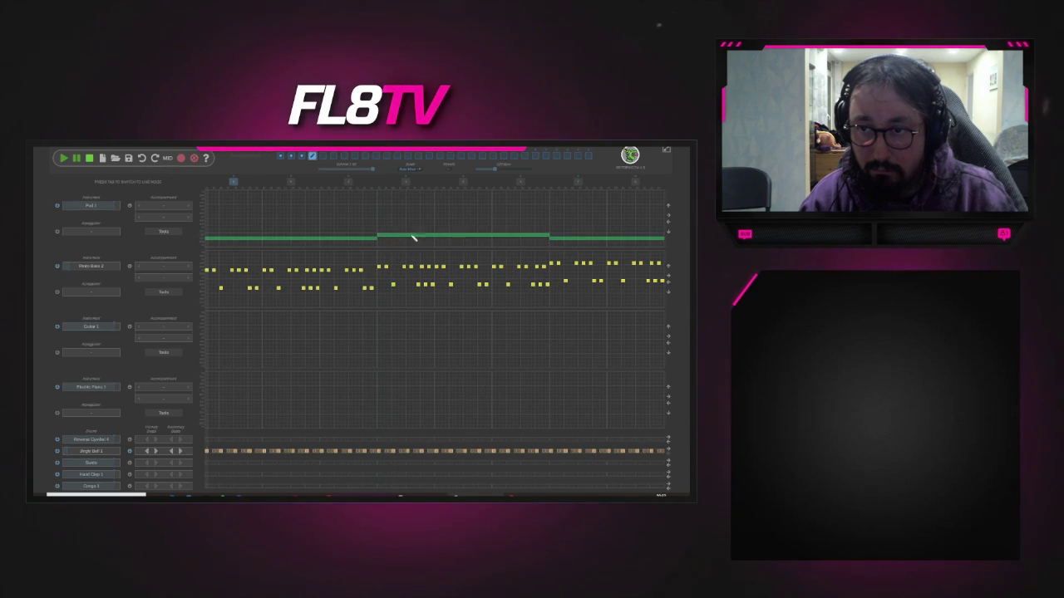
{"action": "left_click", "coordinate": [564, 242]}
{"action": "left_click_drag", "start_coordinate": [563, 241], "coordinate": [564, 234]}
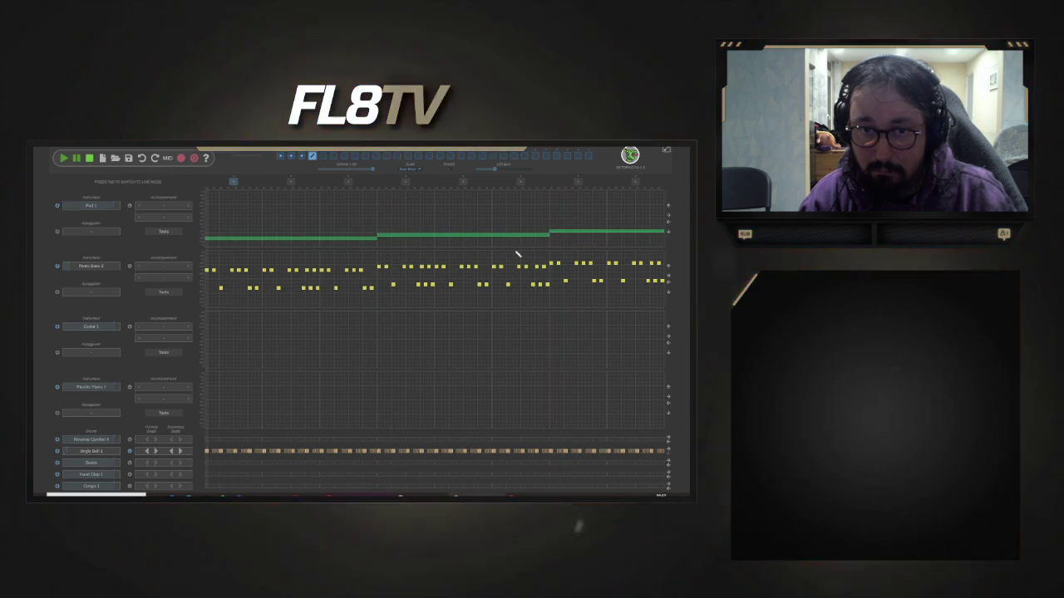
{"action": "left_click", "coordinate": [362, 266]}
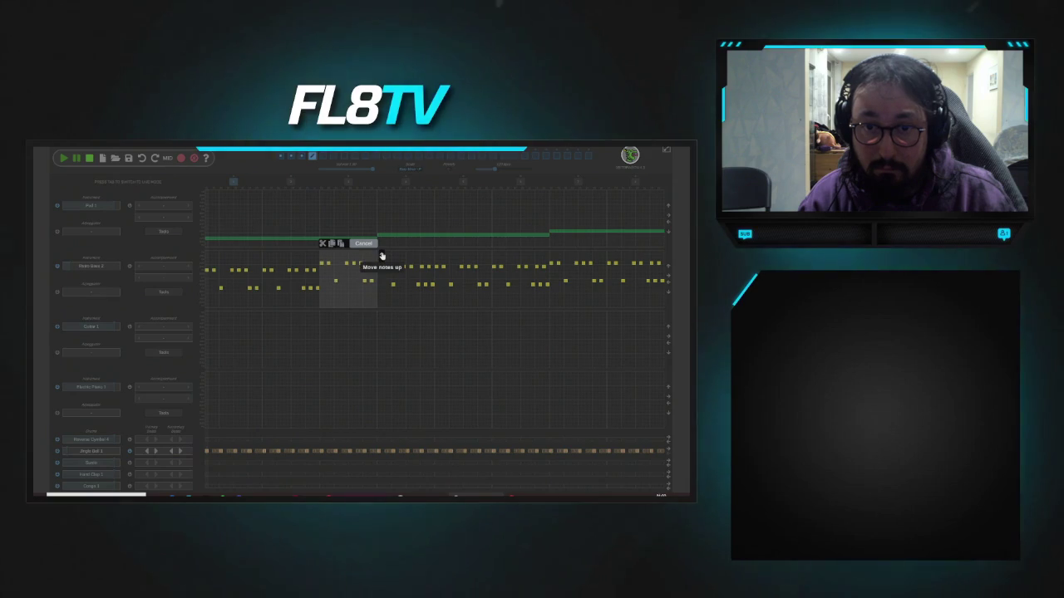
- Step the selection through bass bars 1 to 5 and transpose bar 5 up
{"action": "left_click", "coordinate": [363, 243]}
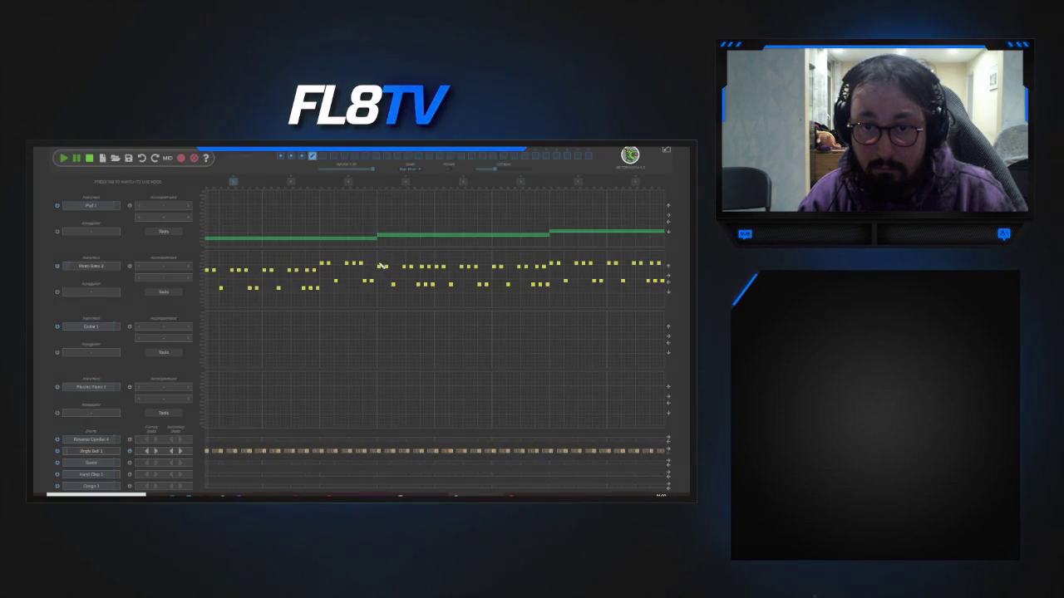
{"action": "left_click", "coordinate": [295, 266]}
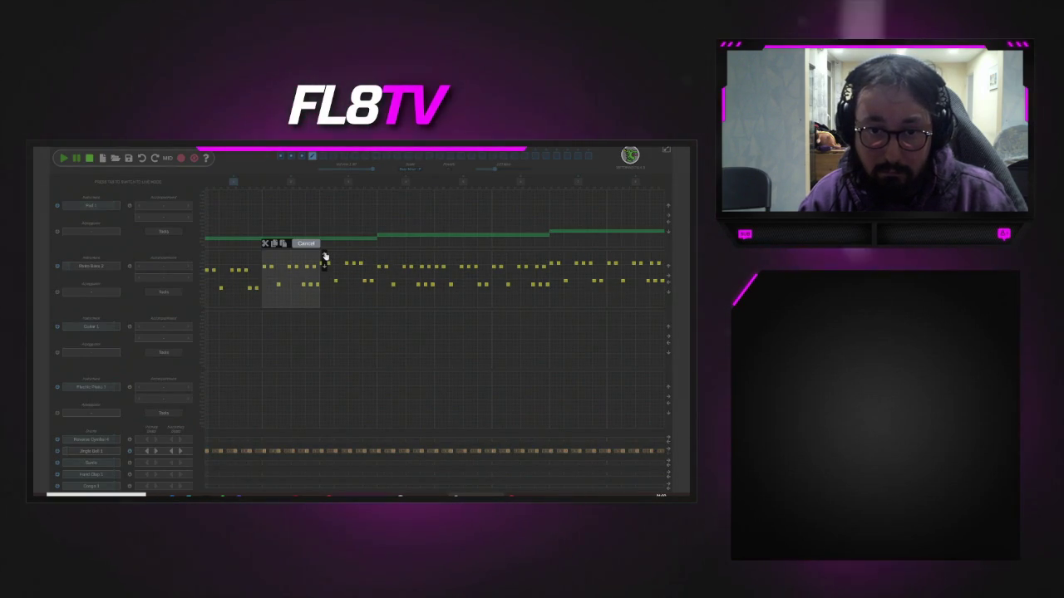
{"action": "left_click", "coordinate": [324, 256]}
{"action": "left_click", "coordinate": [250, 266]}
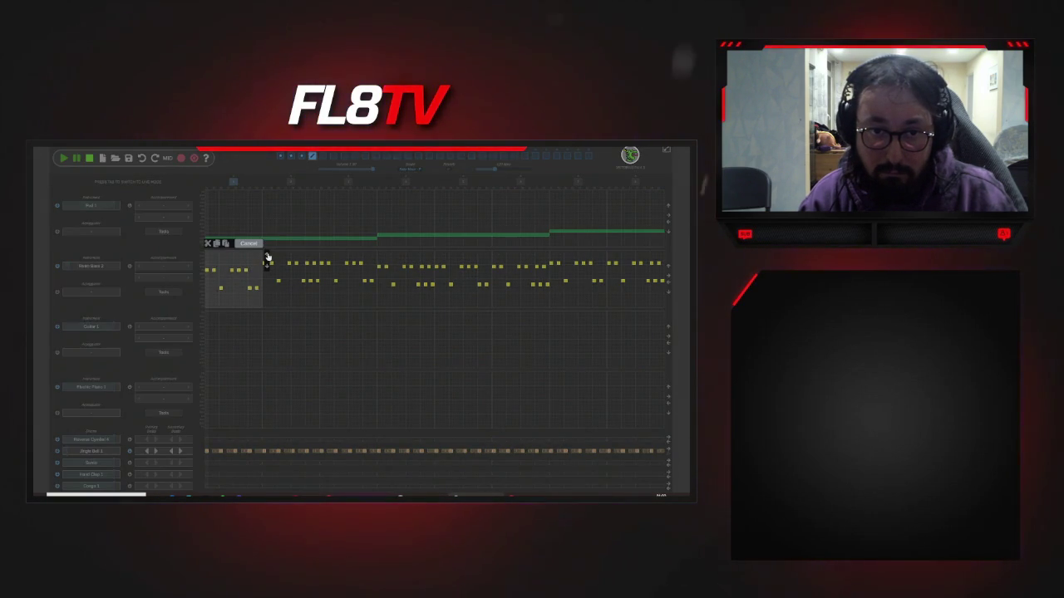
{"action": "left_click", "coordinate": [385, 265]}
{"action": "left_click", "coordinate": [401, 264]}
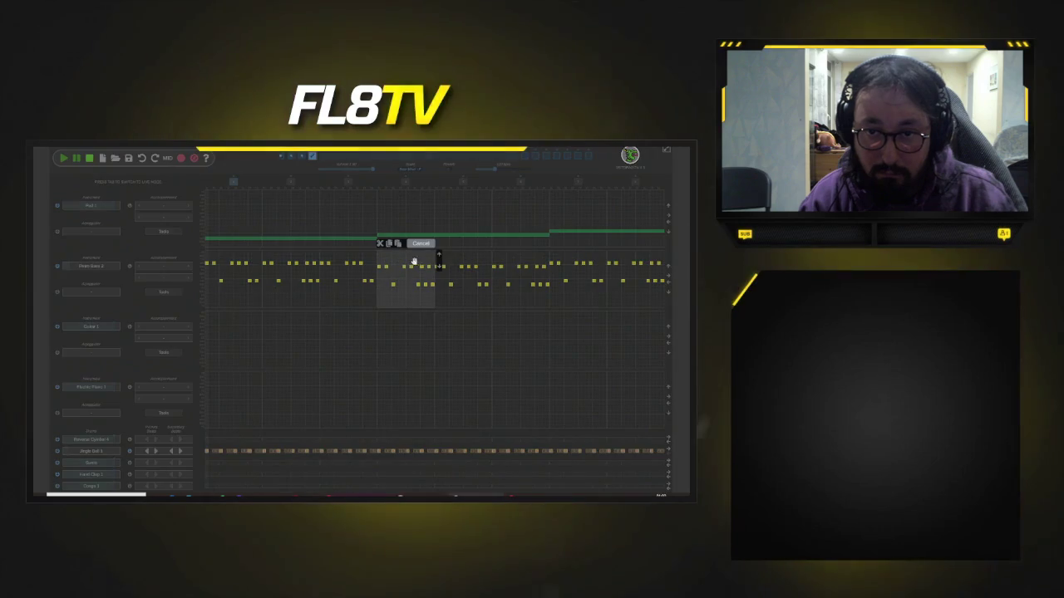
{"action": "left_click", "coordinate": [449, 261]}
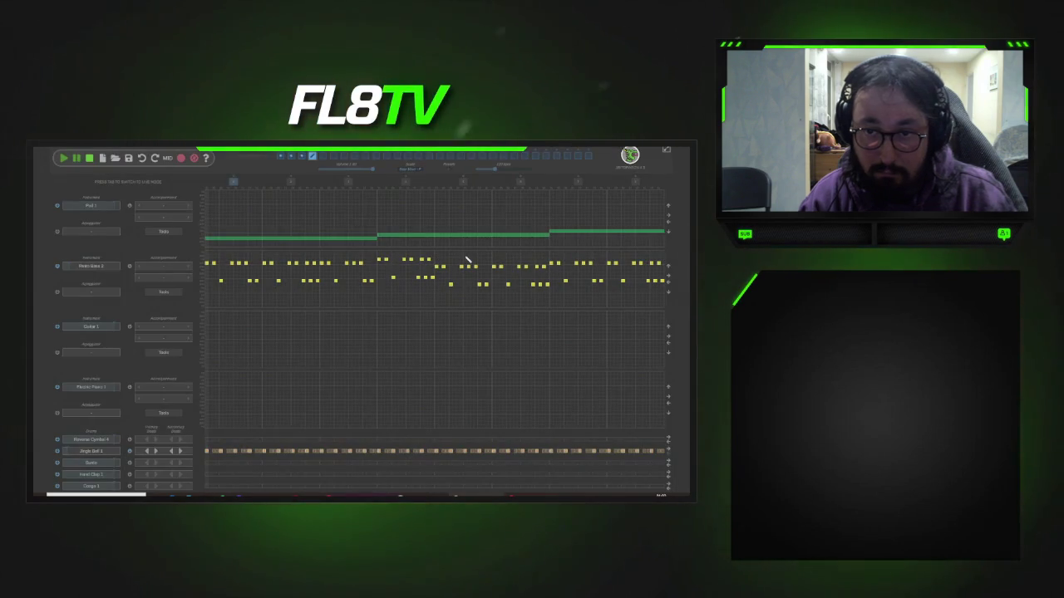
{"action": "left_click", "coordinate": [467, 264]}
{"action": "left_click", "coordinate": [523, 263]}
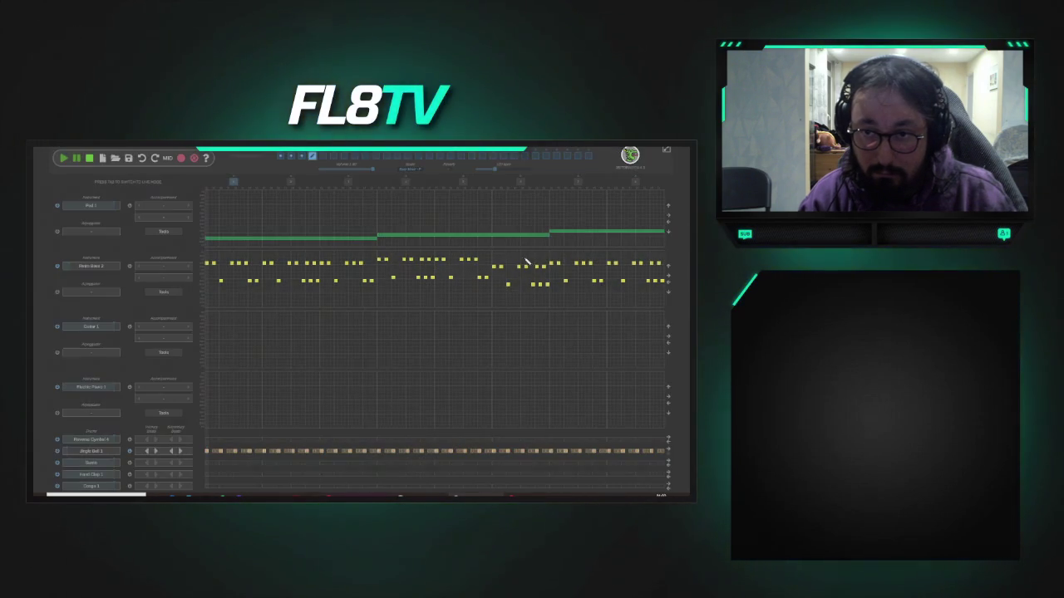
{"action": "left_click", "coordinate": [530, 262]}
{"action": "key", "text": "Up"}
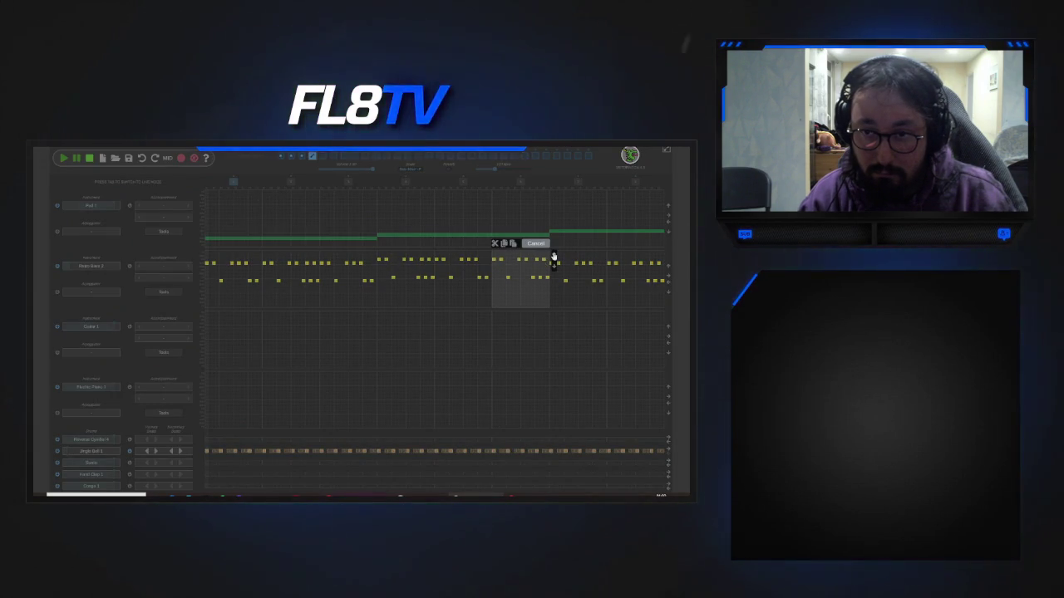
- Raise the bass notes in bar 6 to follow the raised chords
{"action": "left_click", "coordinate": [553, 259]}
{"action": "left_click", "coordinate": [604, 254]}
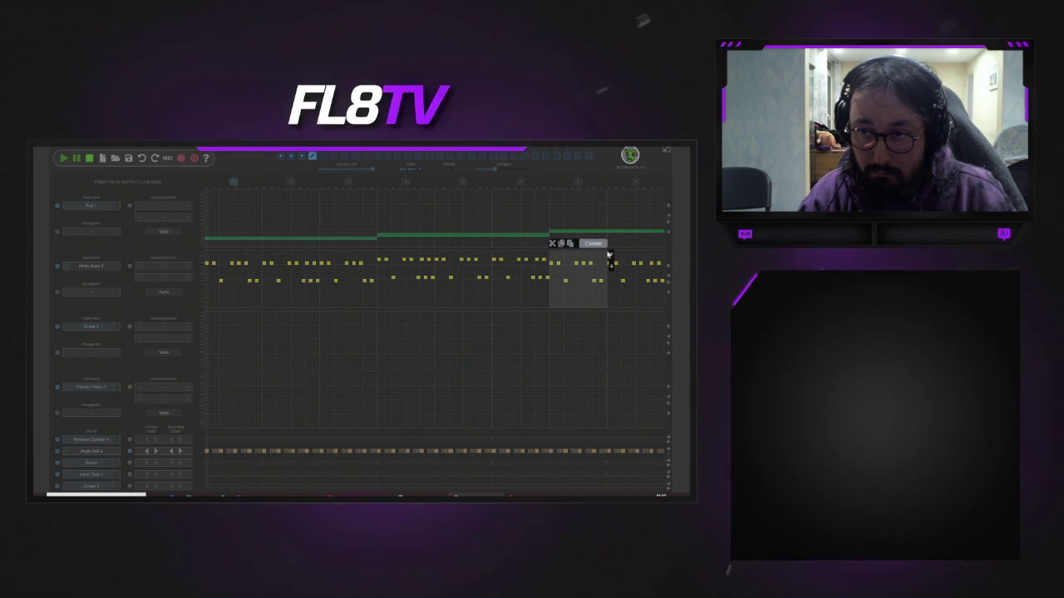
{"action": "left_click", "coordinate": [611, 257]}
{"action": "left_click", "coordinate": [605, 257]}
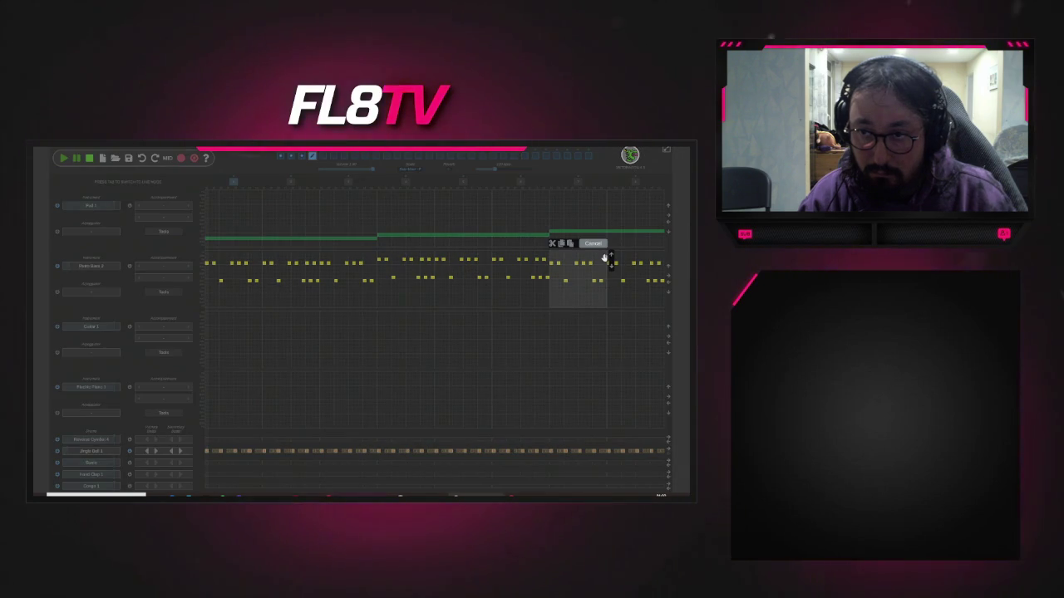
{"action": "left_click", "coordinate": [636, 261]}
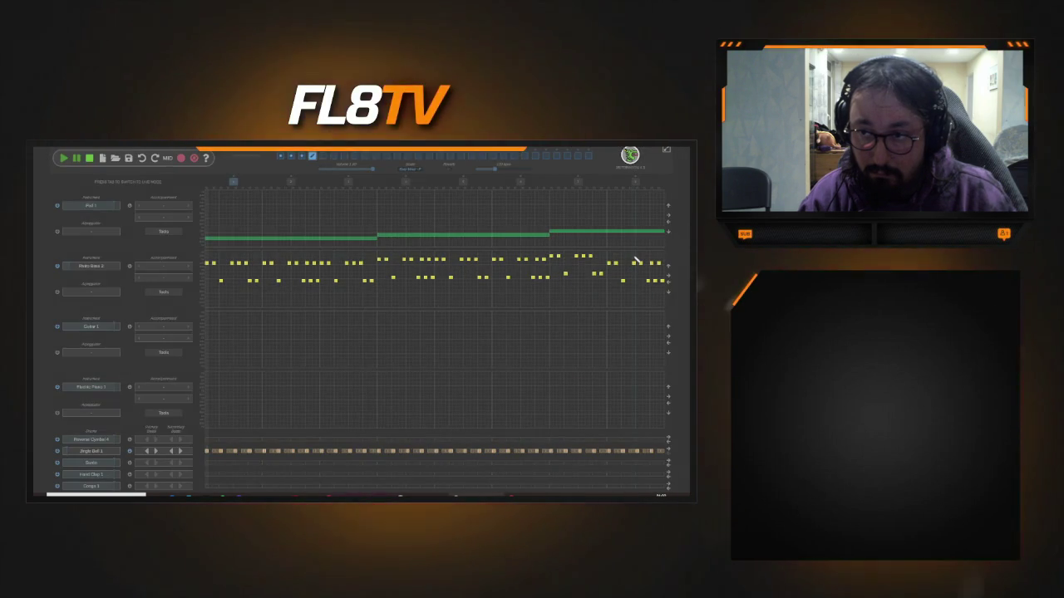
{"action": "left_click", "coordinate": [636, 261]}
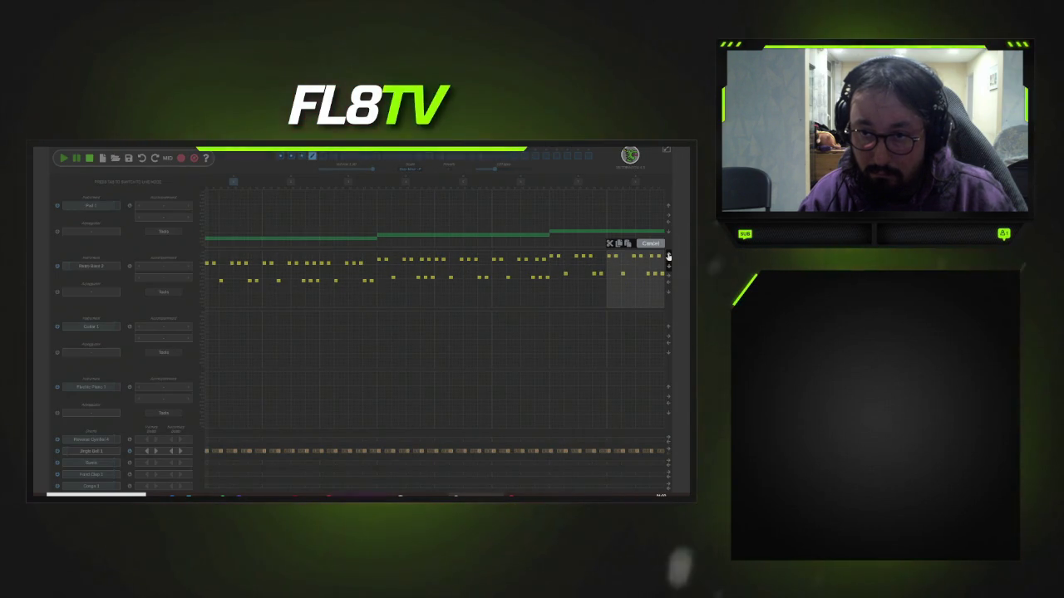
{"action": "left_click", "coordinate": [668, 256]}
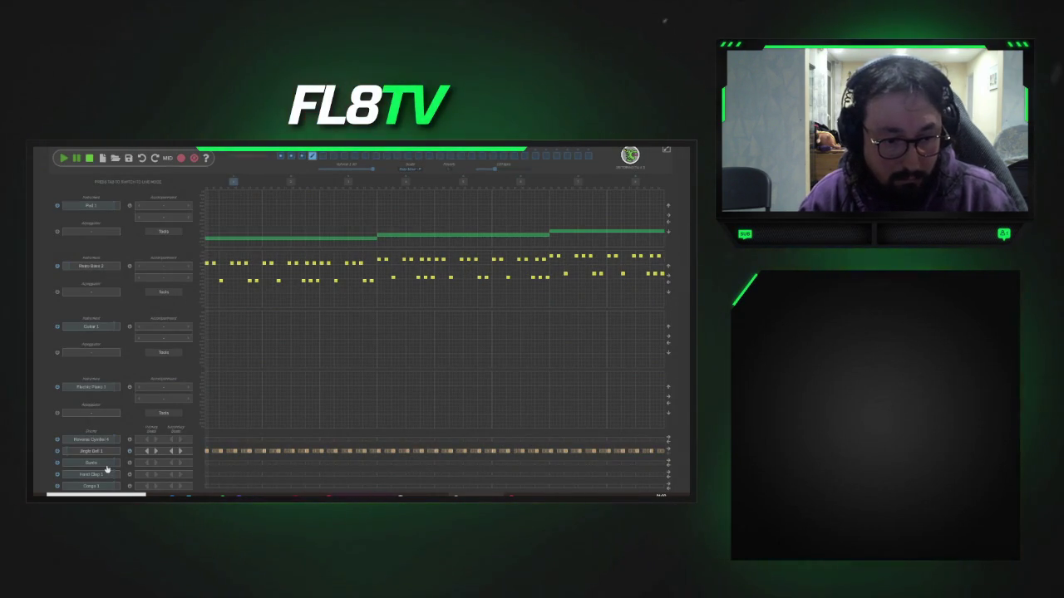
{"action": "left_click", "coordinate": [106, 466]}
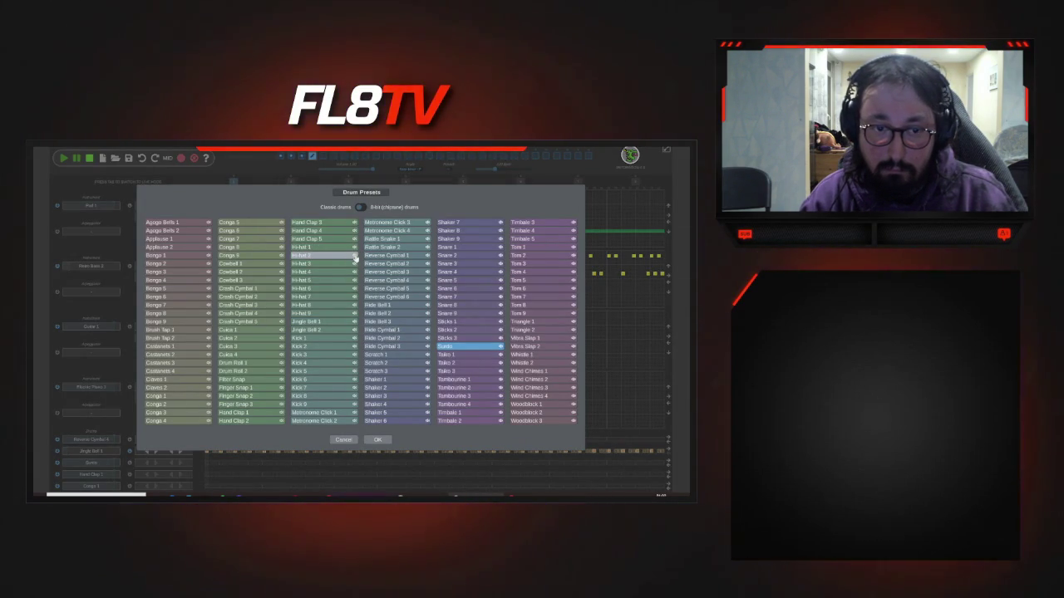
- Swap the Surdo lane for Hi-hat 2 with an evenly spaced beat and play the pattern
{"action": "double_click", "coordinate": [339, 251]}
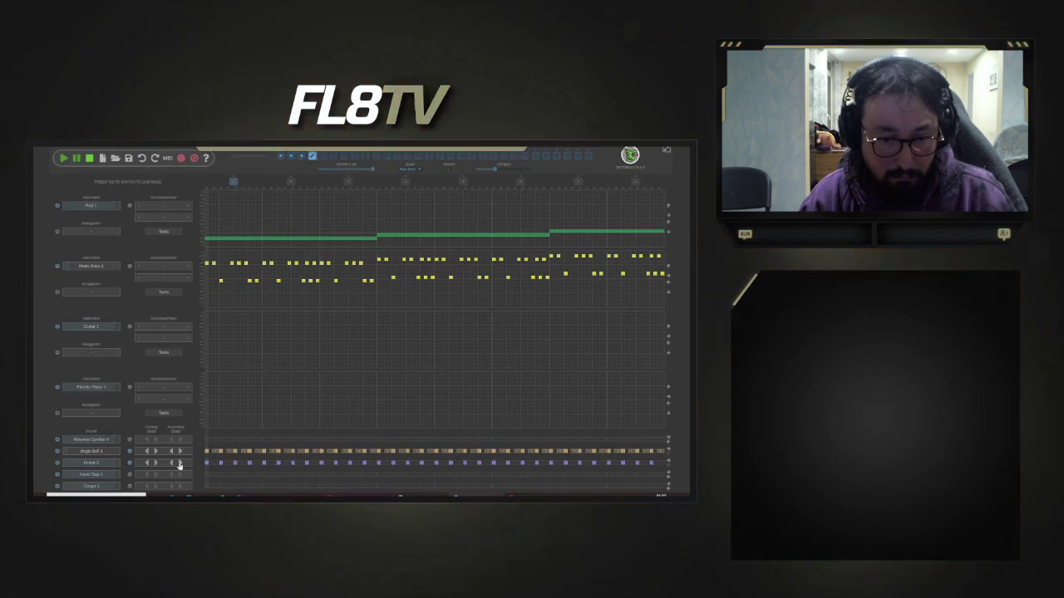
{"action": "left_click", "coordinate": [155, 464]}
{"action": "left_click", "coordinate": [155, 464]}
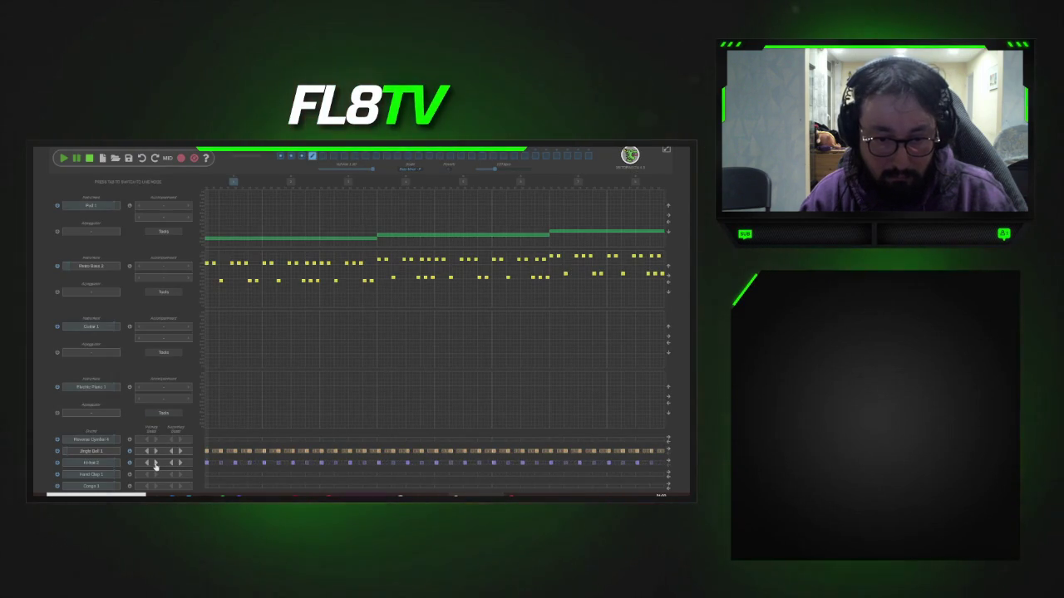
{"action": "left_click", "coordinate": [156, 464]}
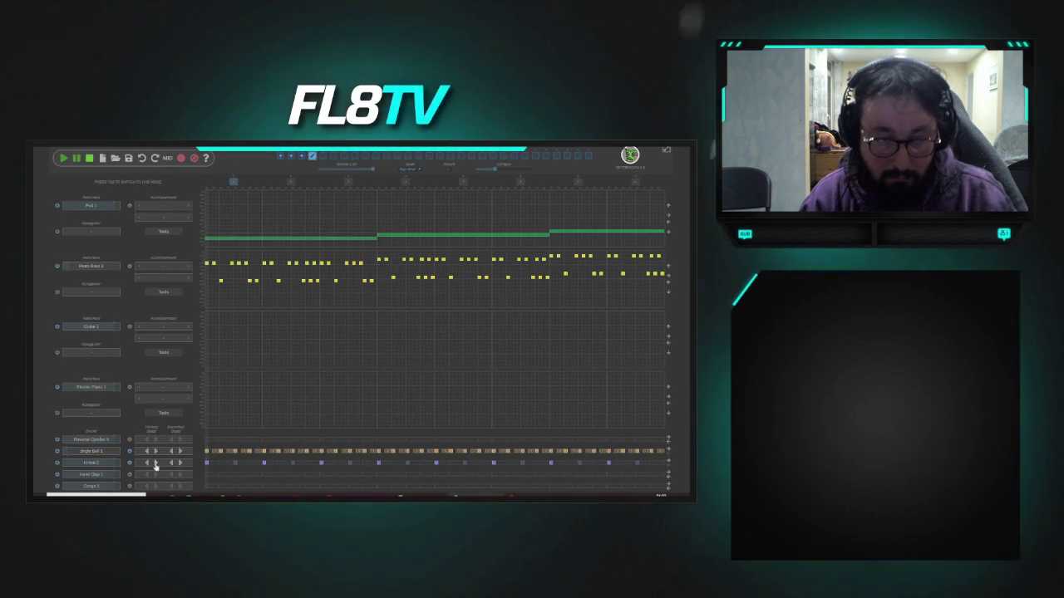
{"action": "left_click", "coordinate": [64, 158]}
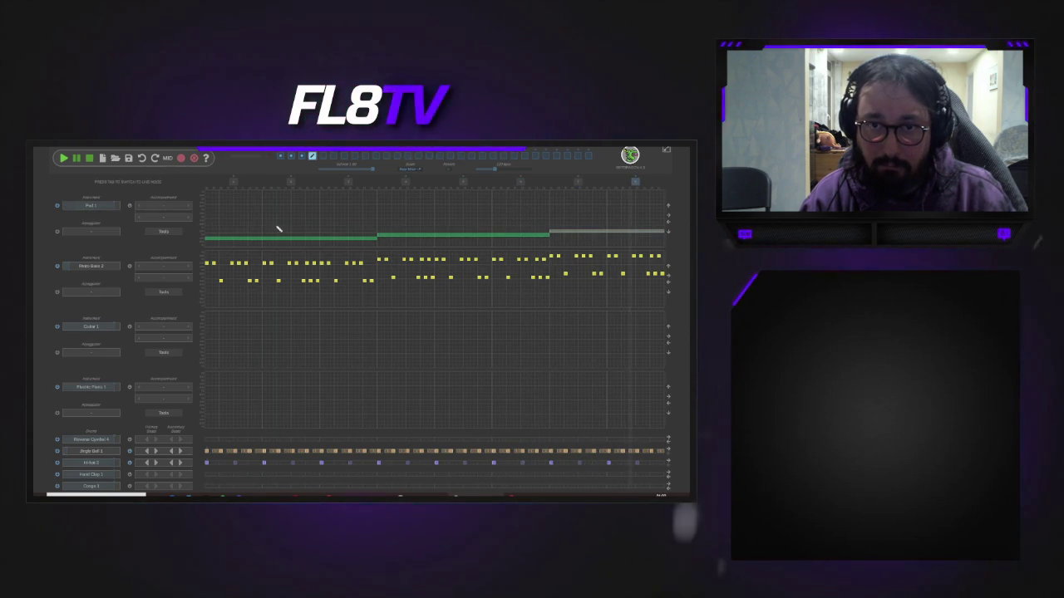
- Switch back to the first pattern slot, which holds only the Pad 1 notes
{"action": "left_click", "coordinate": [280, 156]}
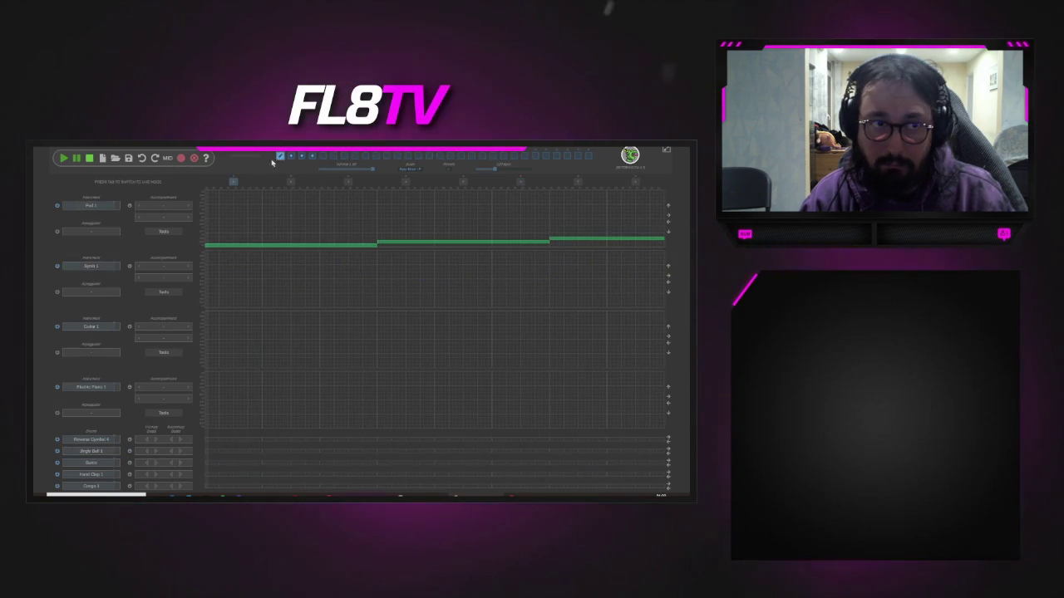
- Play the song from the first pattern through to the Hi-hat 2 version
{"action": "left_click", "coordinate": [63, 159]}
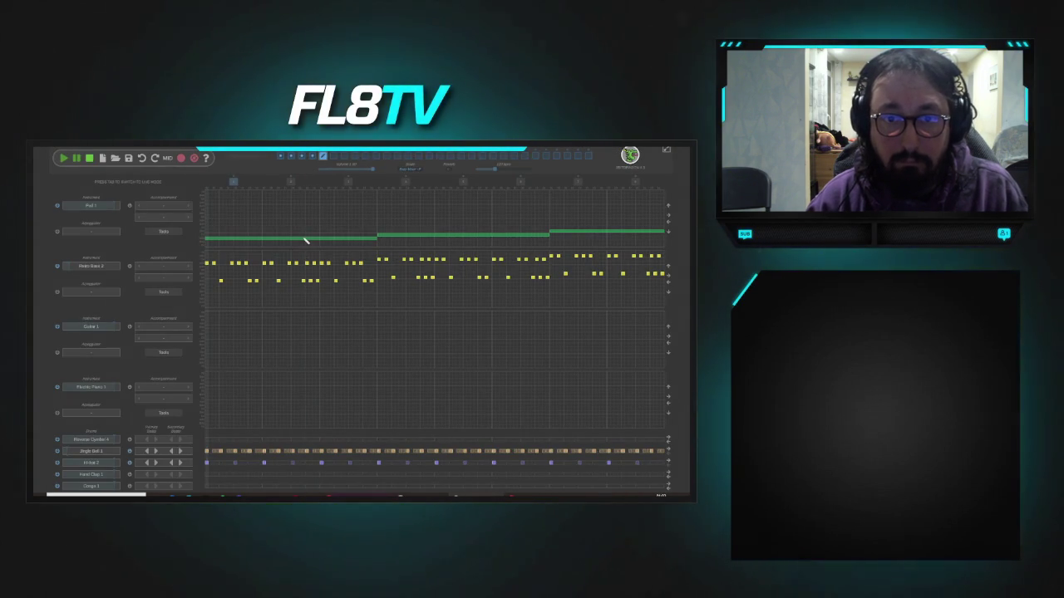
- Delete the top track's two held notes and paste bass bar 1 into bars 2 and 3
{"action": "left_click", "coordinate": [304, 239]}
{"action": "left_click", "coordinate": [413, 236]}
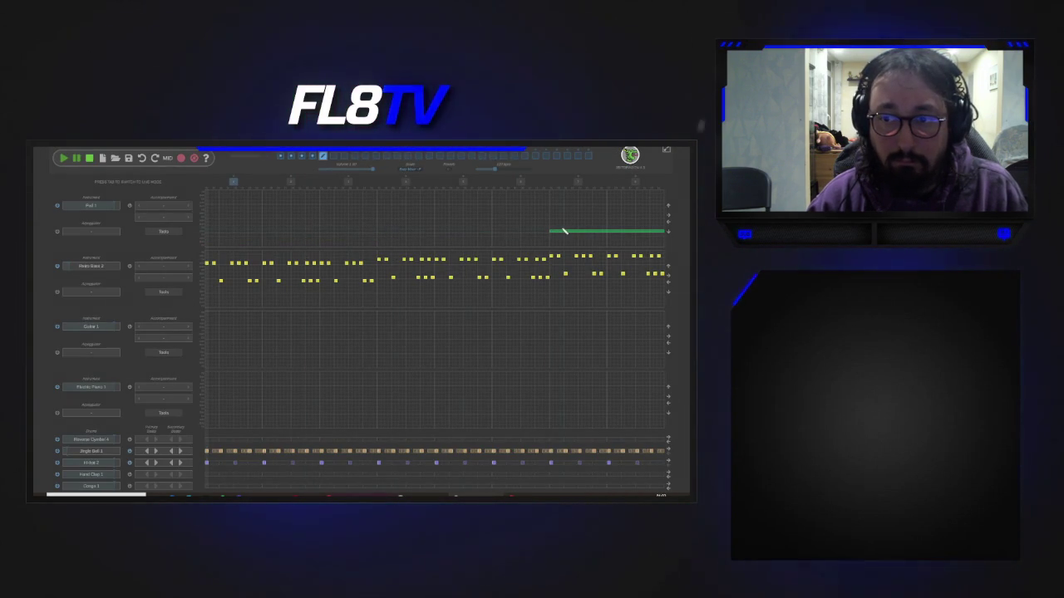
{"action": "left_click", "coordinate": [260, 259]}
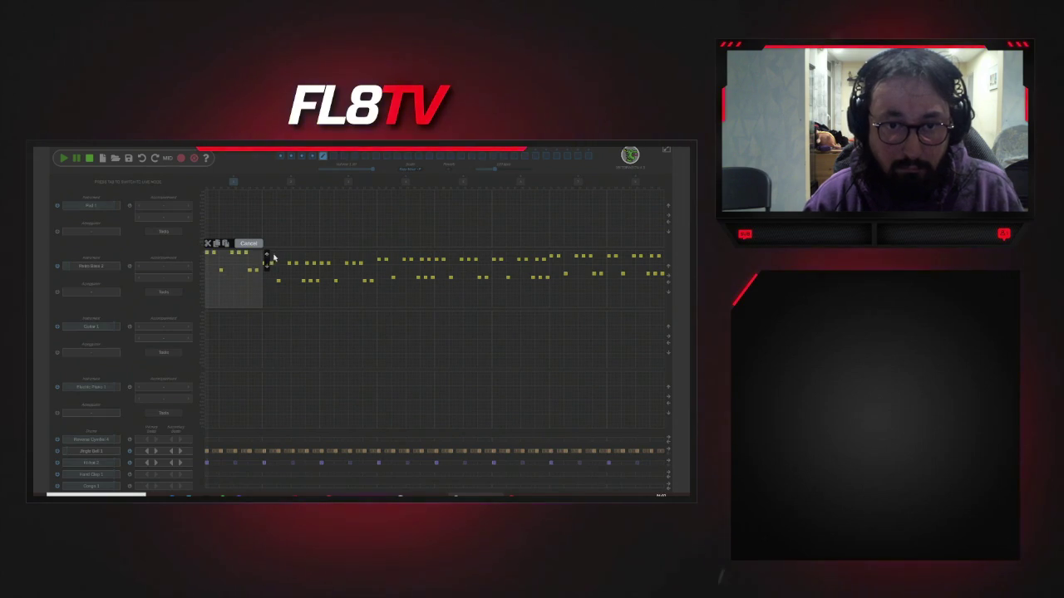
{"action": "left_click", "coordinate": [294, 261]}
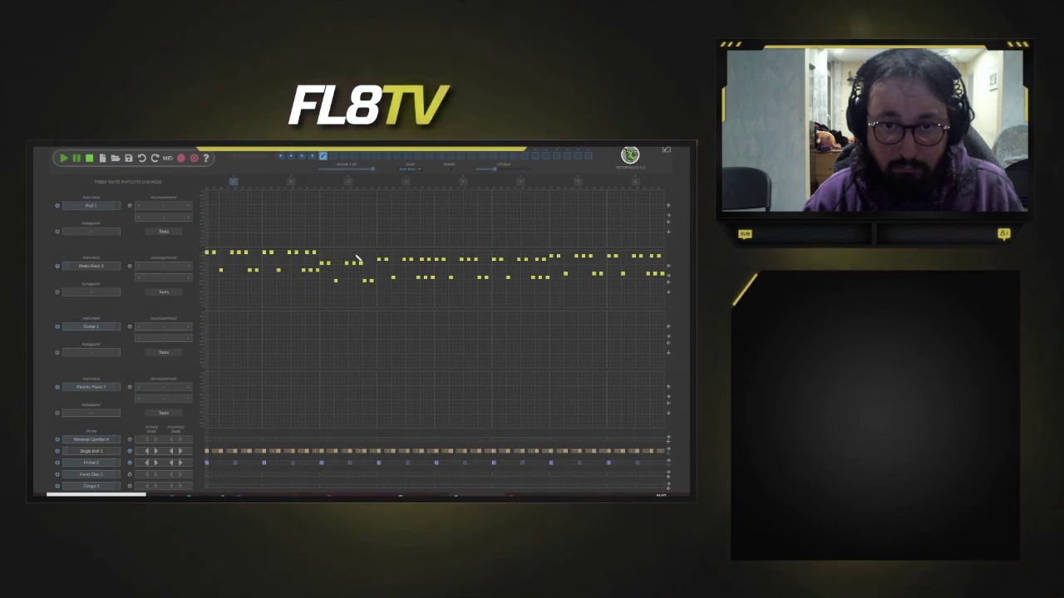
{"action": "left_click", "coordinate": [362, 259]}
{"action": "left_click", "coordinate": [378, 257]}
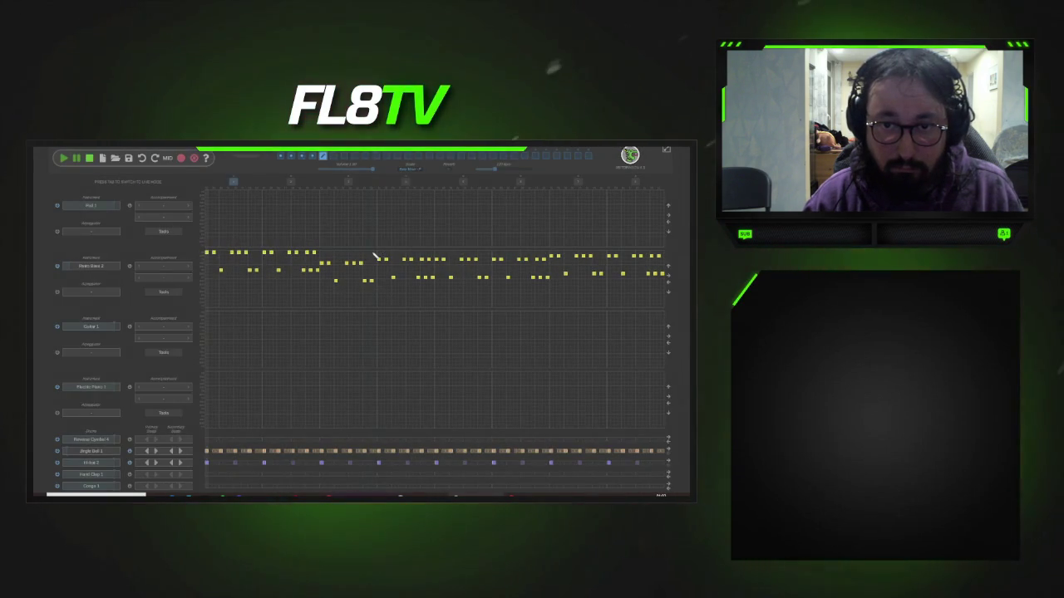
{"action": "left_click", "coordinate": [373, 256]}
- Paste the opening bass bar into bars 4 through 8, then stop playback
{"action": "left_click", "coordinate": [402, 257]}
{"action": "left_click", "coordinate": [408, 258]}
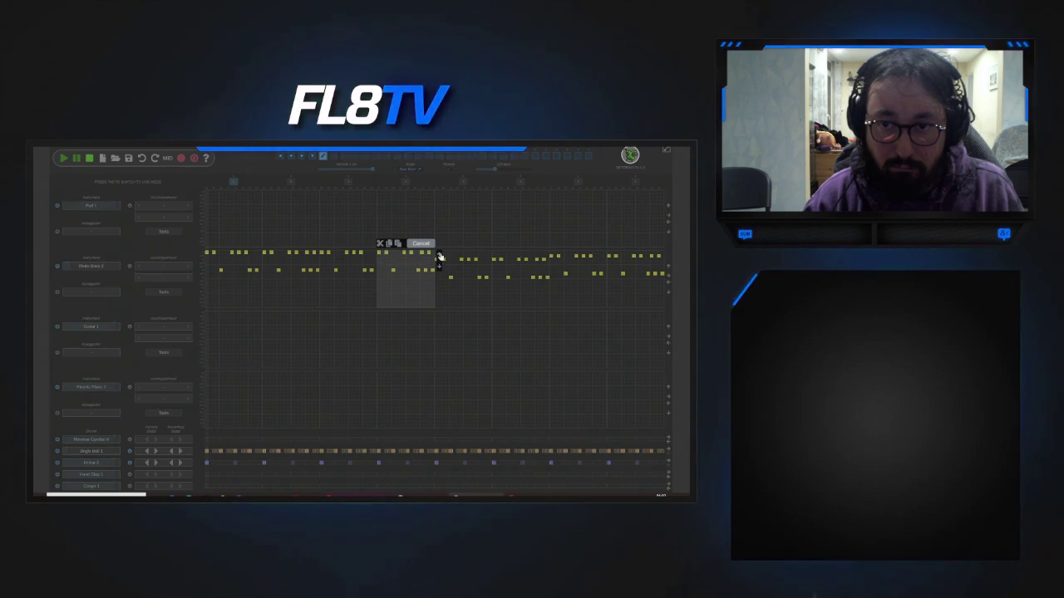
{"action": "left_click", "coordinate": [439, 256]}
{"action": "left_click", "coordinate": [469, 257]}
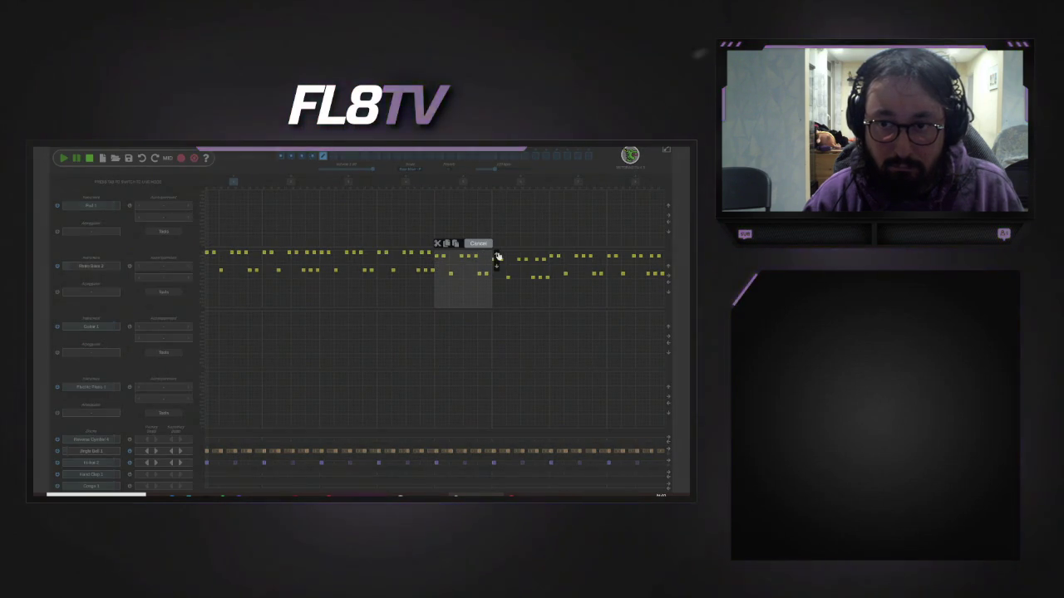
{"action": "left_click", "coordinate": [498, 257]}
{"action": "left_click", "coordinate": [519, 257]}
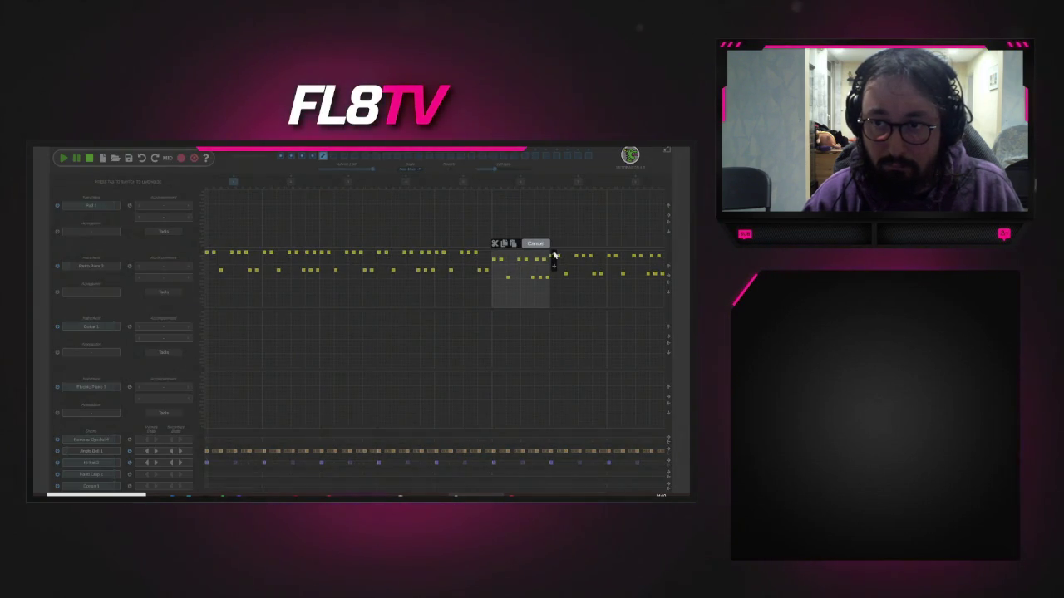
{"action": "left_click", "coordinate": [555, 256]}
{"action": "left_click", "coordinate": [538, 259]}
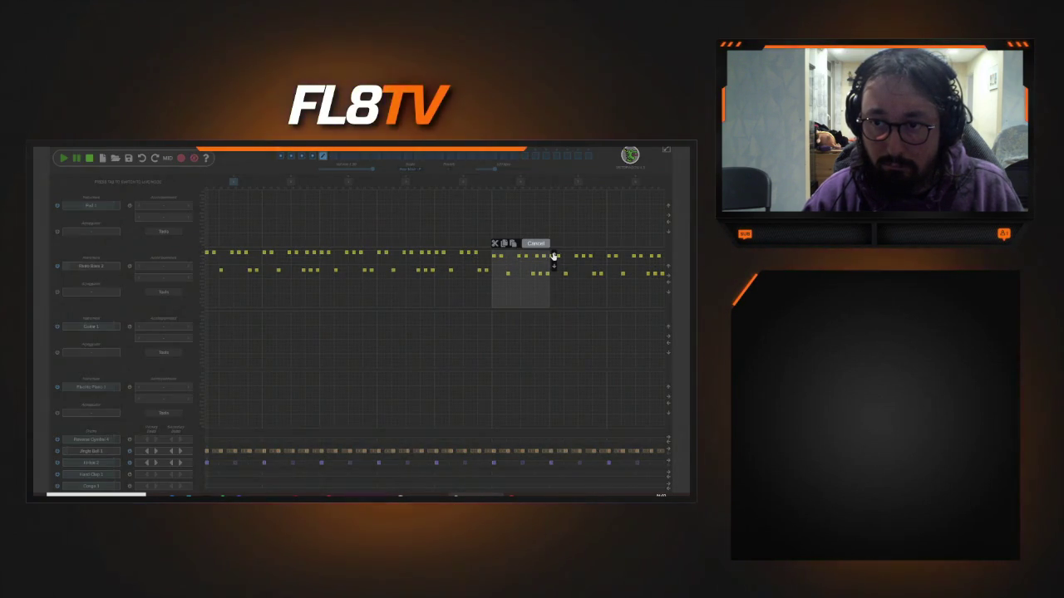
{"action": "left_click", "coordinate": [554, 255]}
{"action": "left_click", "coordinate": [582, 258]}
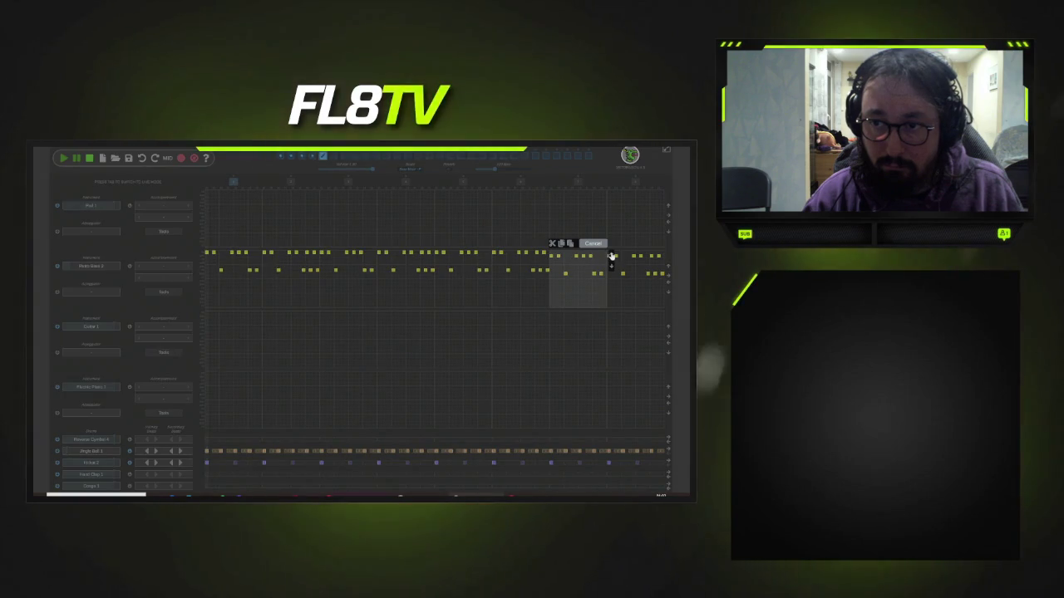
{"action": "left_click", "coordinate": [636, 257]}
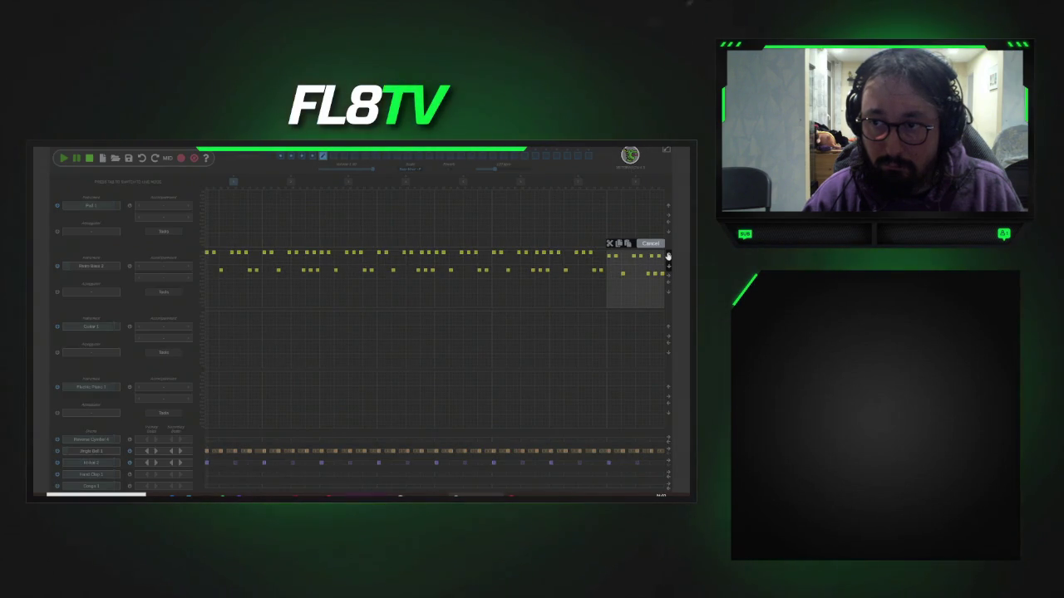
{"action": "left_click", "coordinate": [669, 257]}
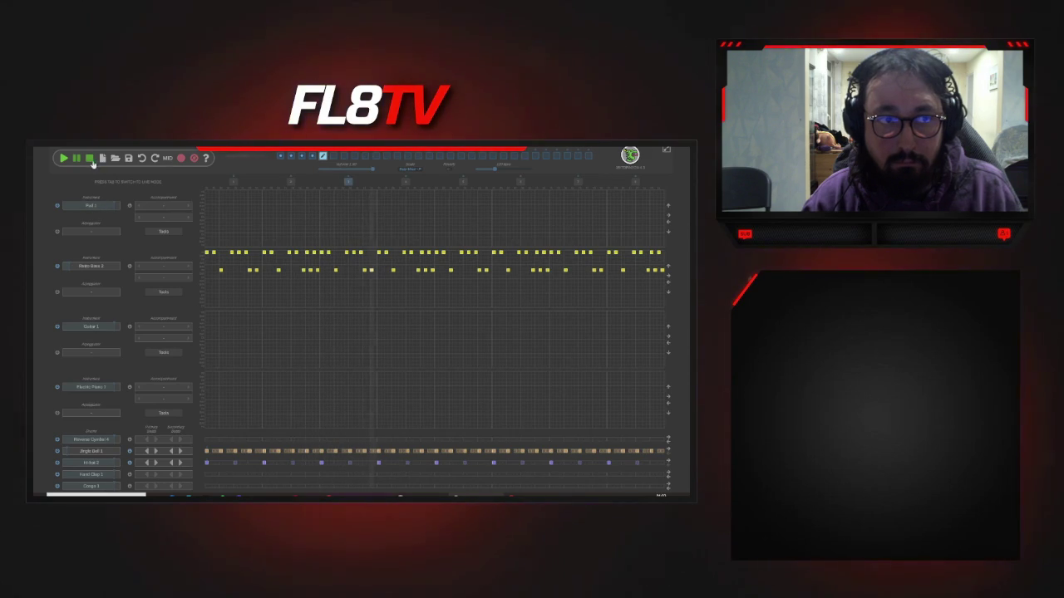
{"action": "left_click", "coordinate": [88, 160]}
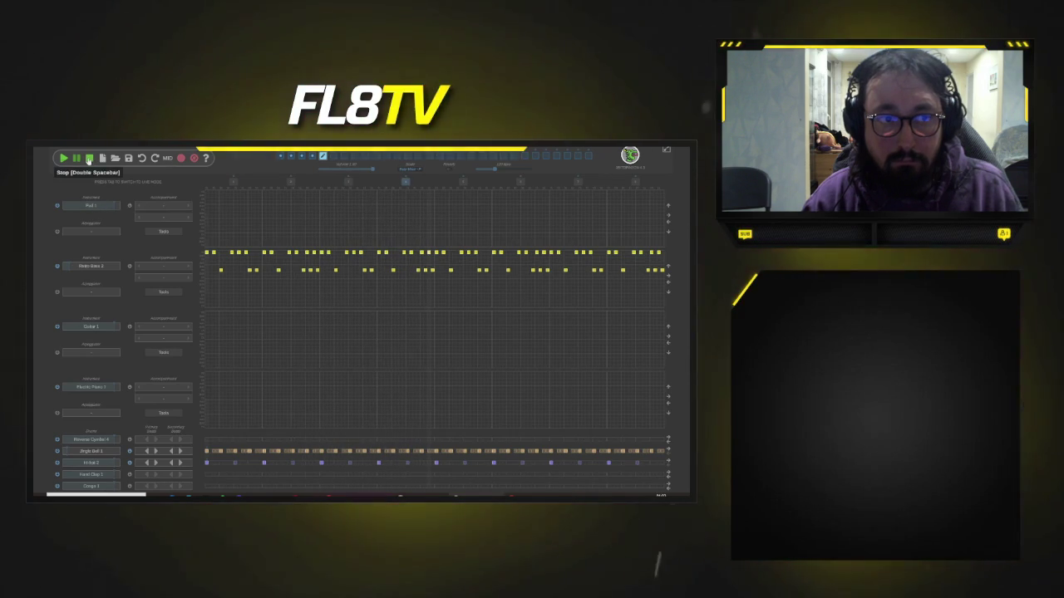
{"action": "left_click", "coordinate": [92, 206]}
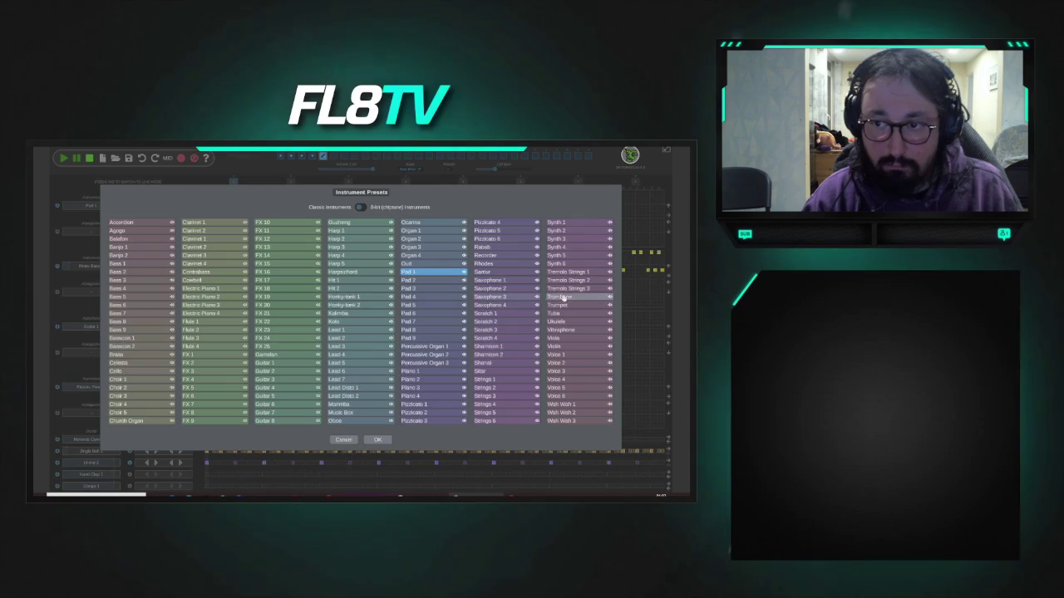
- Change the top track's instrument from Viola to Guitar 1
{"action": "double_click", "coordinate": [585, 341]}
{"action": "left_click", "coordinate": [101, 207]}
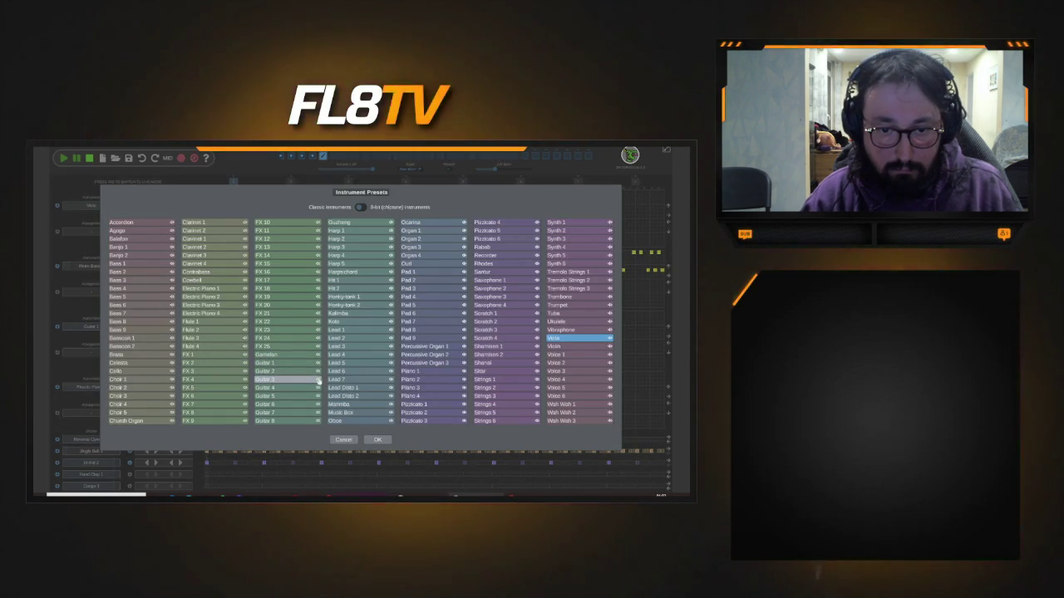
{"action": "double_click", "coordinate": [281, 363]}
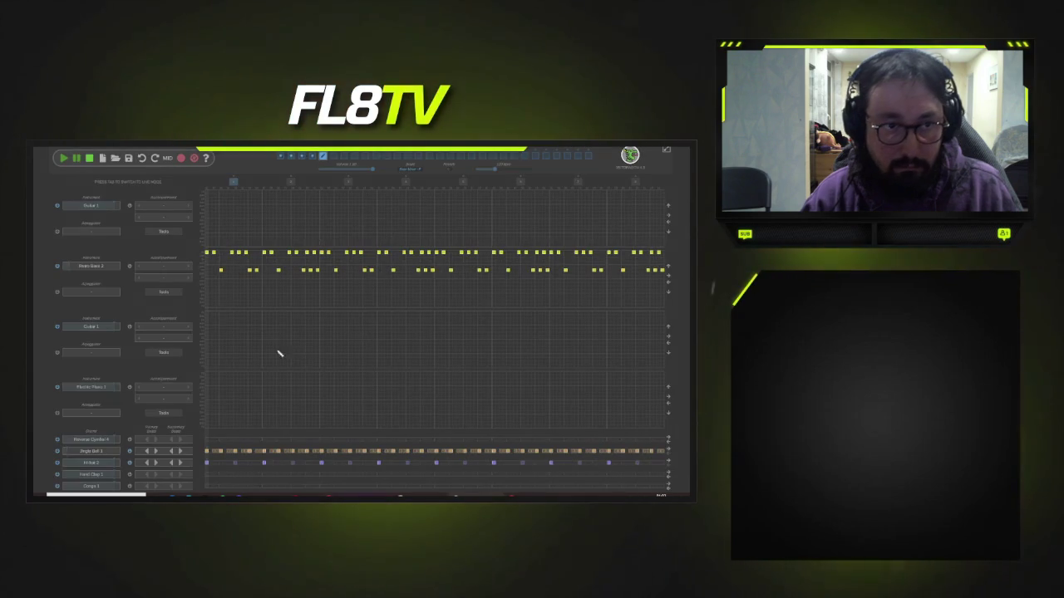
- Set the guitar's accompaniment to Chords with the Chords 05 variation
{"action": "left_click", "coordinate": [188, 207]}
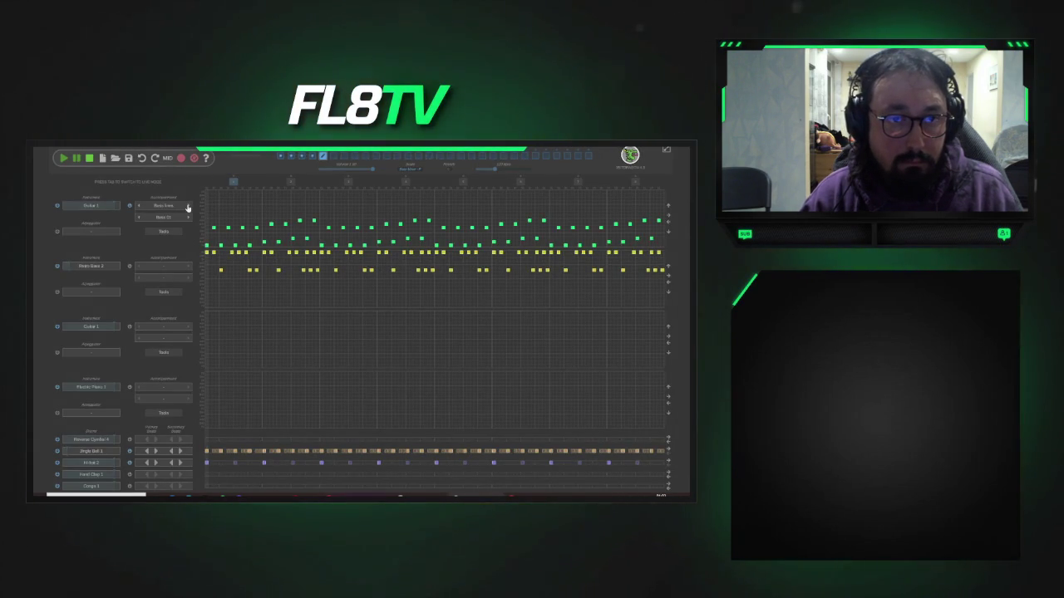
{"action": "left_click", "coordinate": [187, 206]}
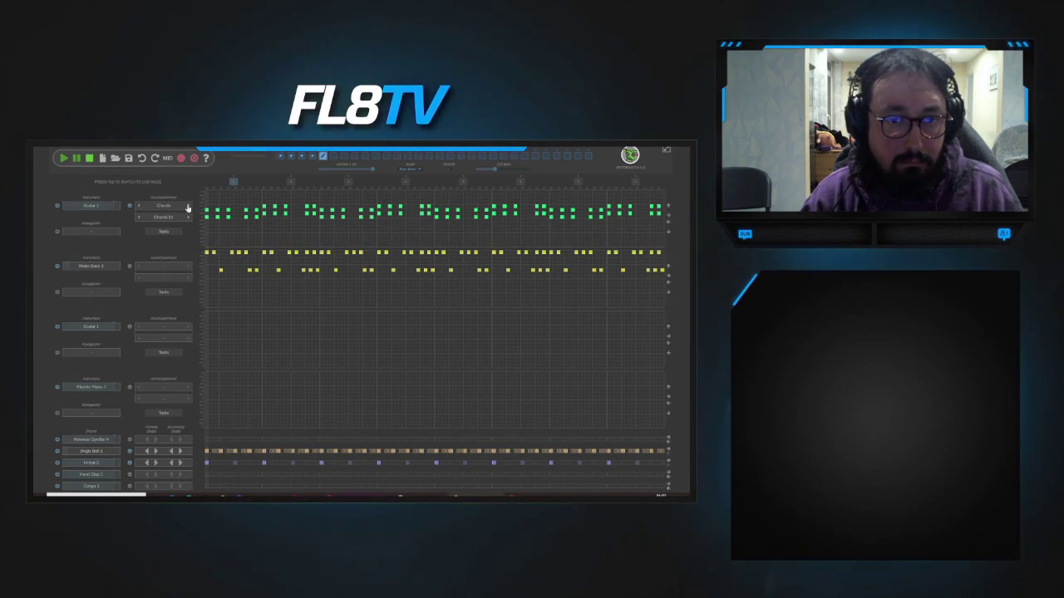
{"action": "left_click", "coordinate": [187, 207]}
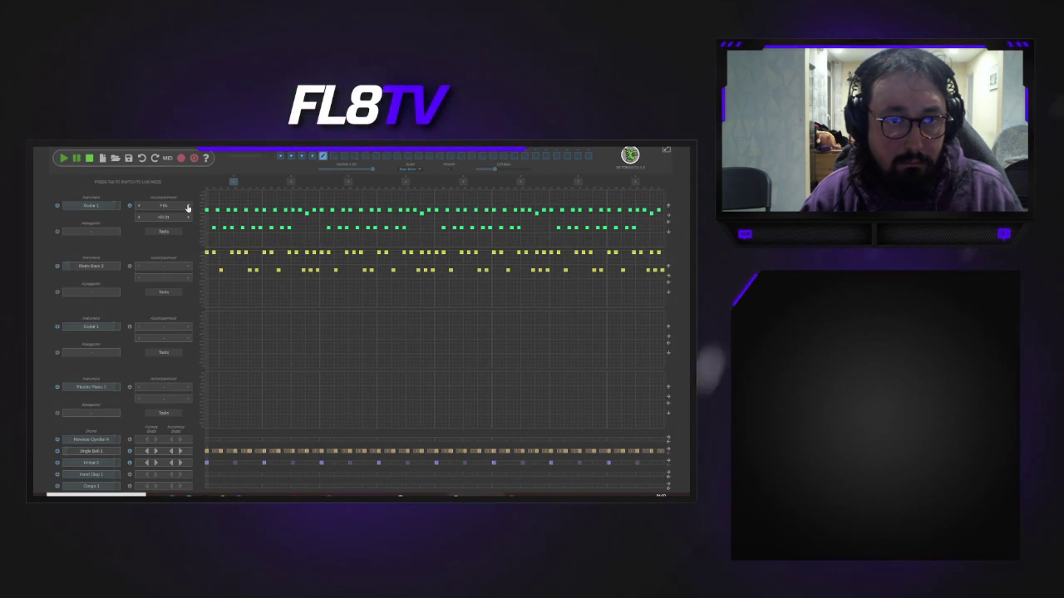
{"action": "left_click", "coordinate": [188, 207]}
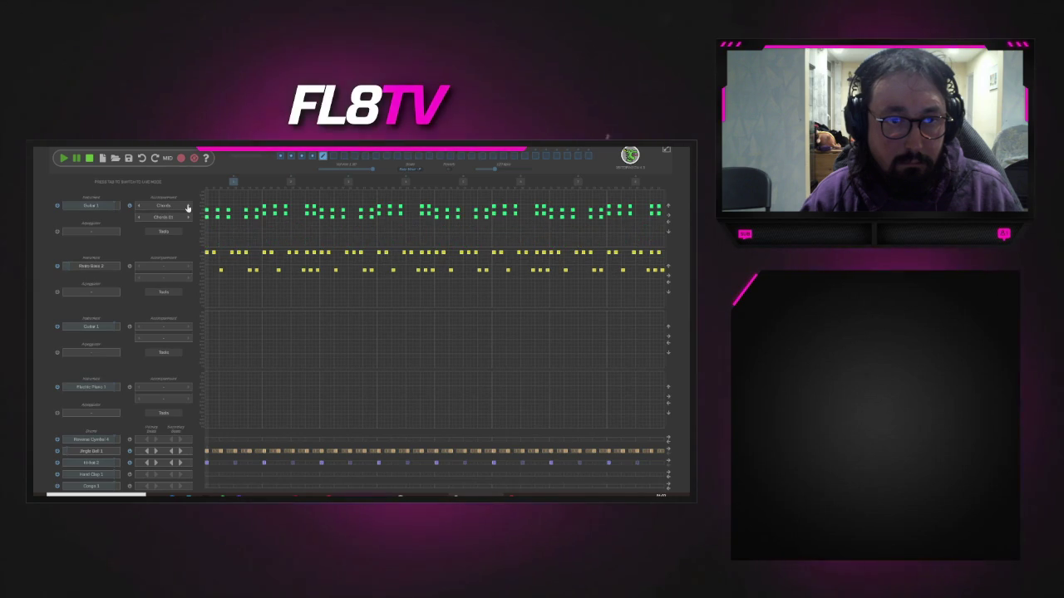
{"action": "left_click", "coordinate": [188, 219]}
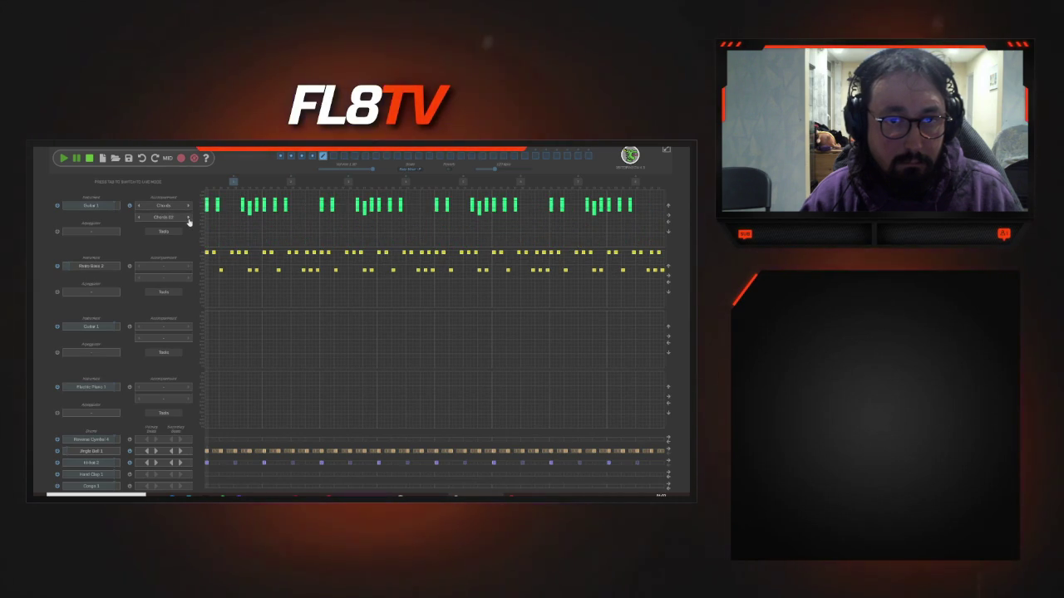
{"action": "left_click", "coordinate": [189, 219]}
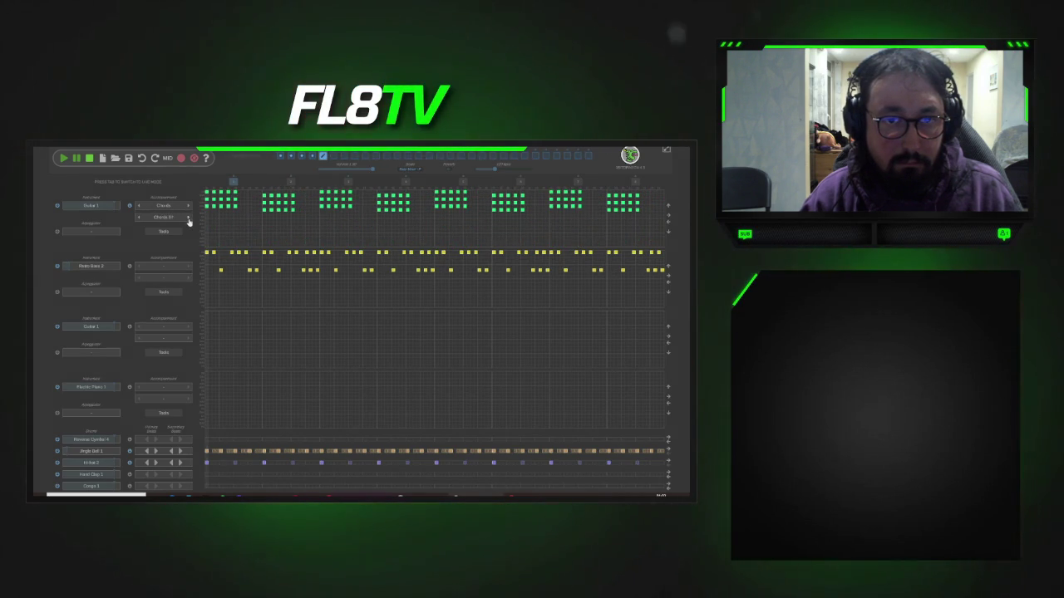
{"action": "left_click", "coordinate": [63, 159]}
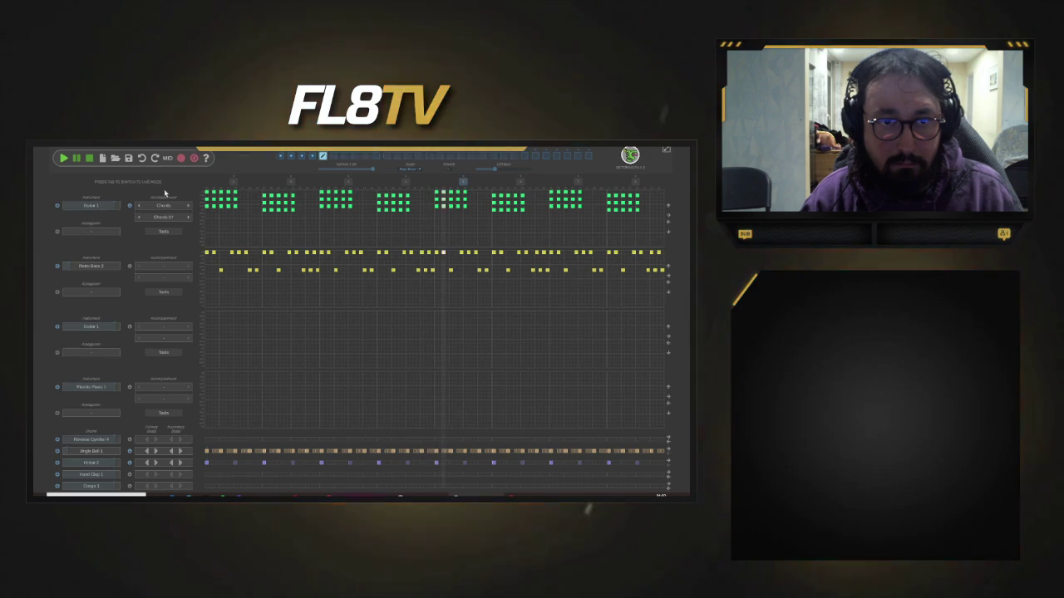
{"action": "left_click", "coordinate": [313, 157]}
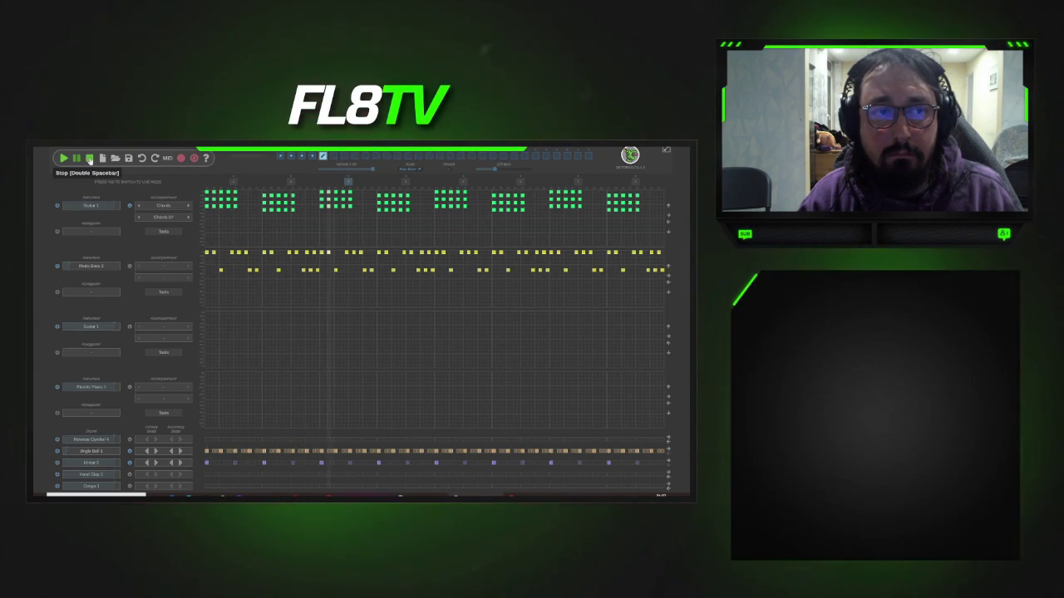
{"action": "left_click", "coordinate": [90, 158]}
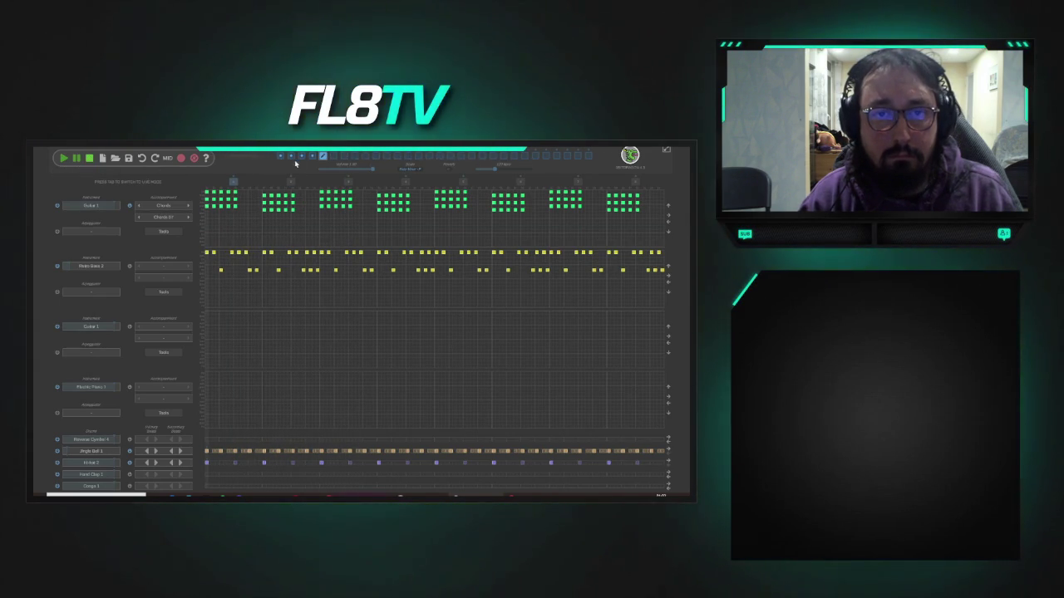
- Copy the top track's chord pattern and paste it into the third track
{"action": "left_click", "coordinate": [192, 231]}
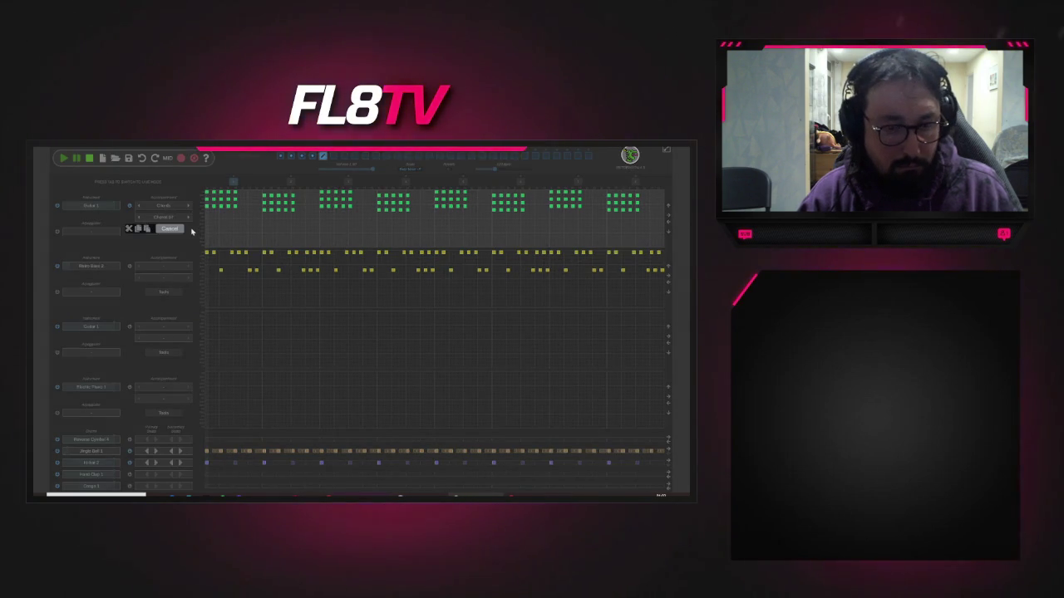
{"action": "left_click", "coordinate": [193, 231]}
{"action": "left_click", "coordinate": [196, 341]}
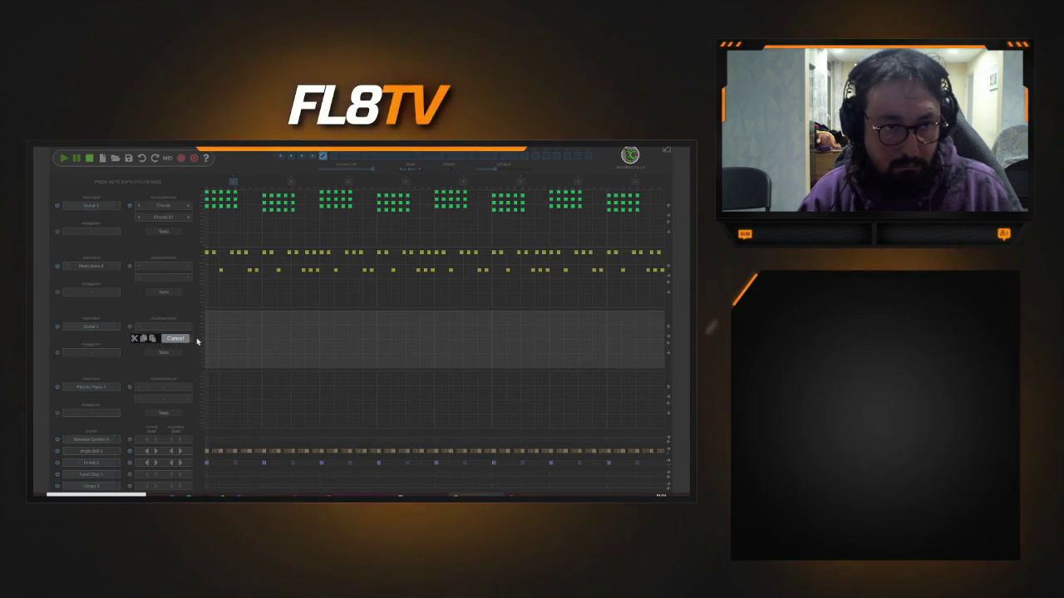
{"action": "left_click", "coordinate": [197, 342]}
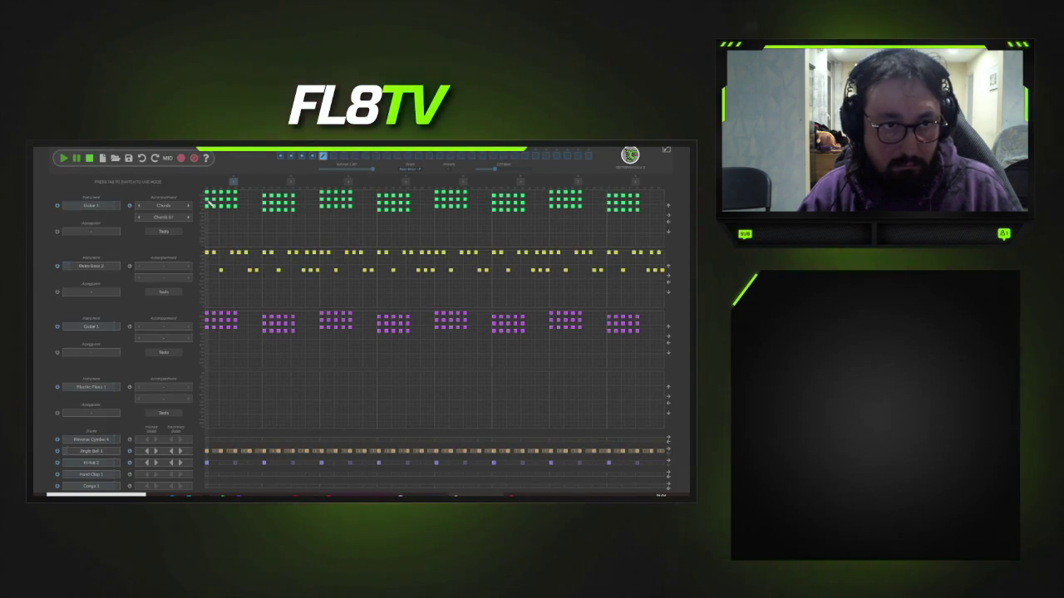
- Switch the top track to Pad 1 and play the song from the start
{"action": "left_click", "coordinate": [109, 205]}
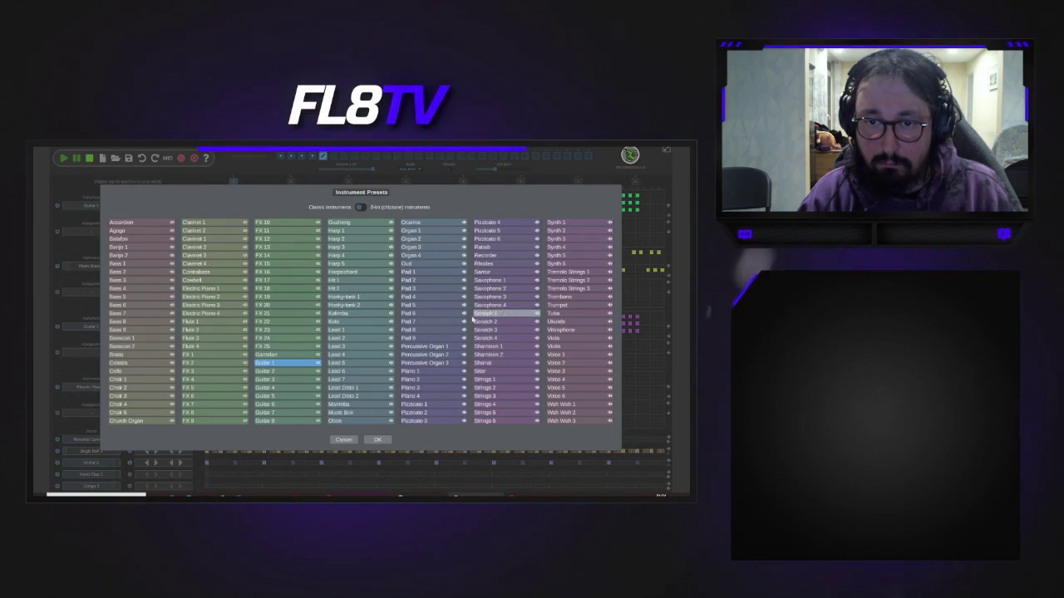
{"action": "double_click", "coordinate": [448, 275]}
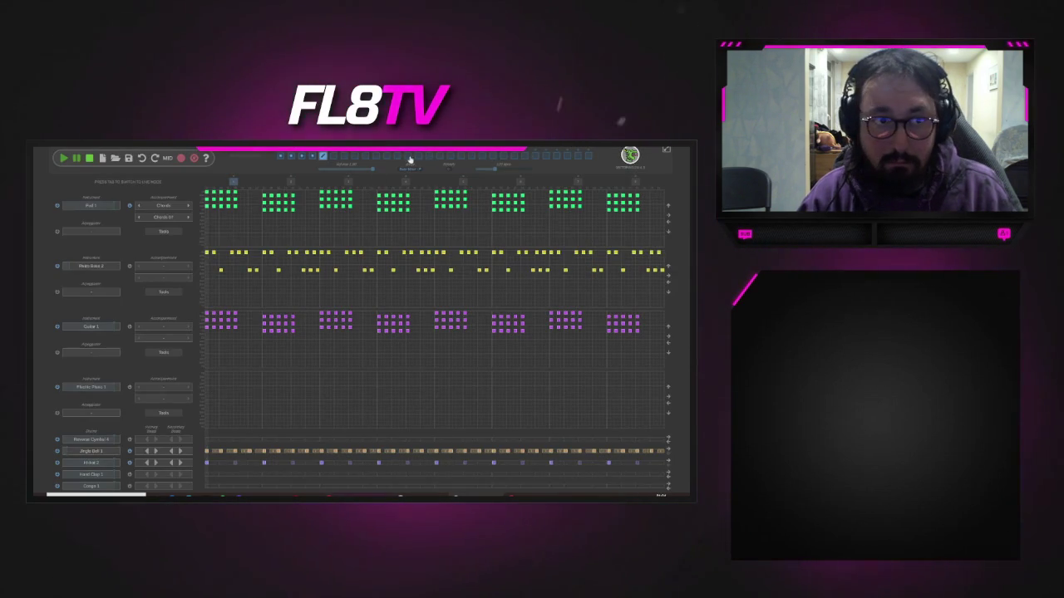
{"action": "left_click", "coordinate": [63, 159]}
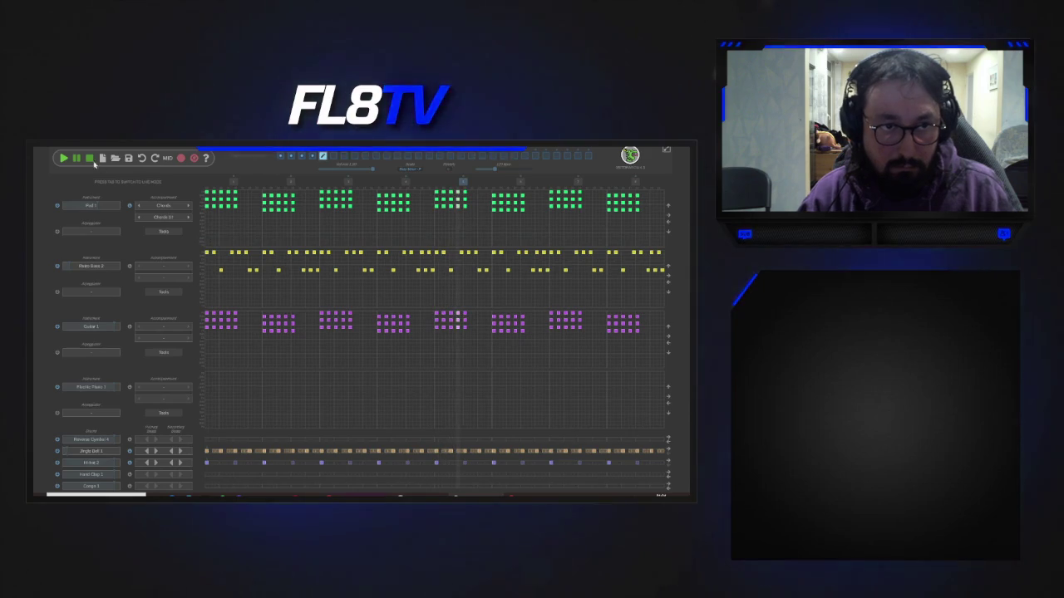
{"action": "left_click_drag", "start_coordinate": [204, 247], "coordinate": [666, 248]}
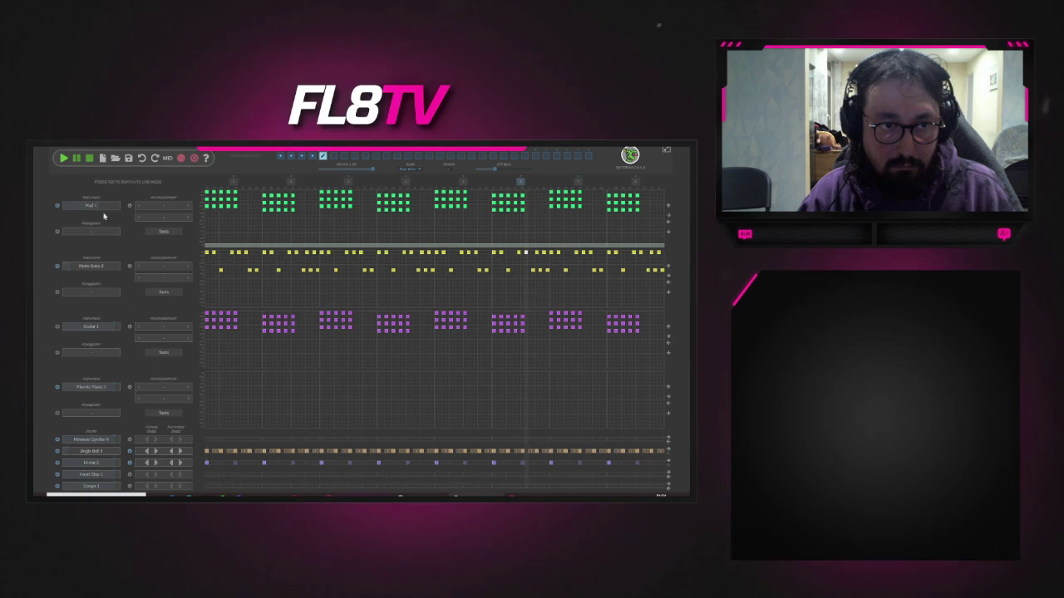
{"action": "left_click", "coordinate": [312, 158]}
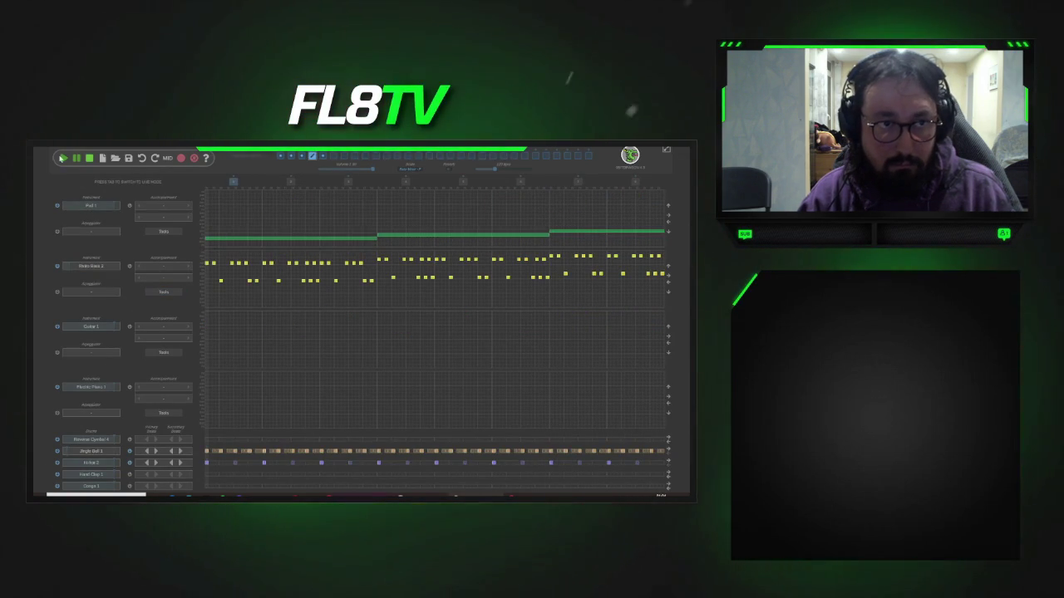
{"action": "left_click", "coordinate": [62, 158]}
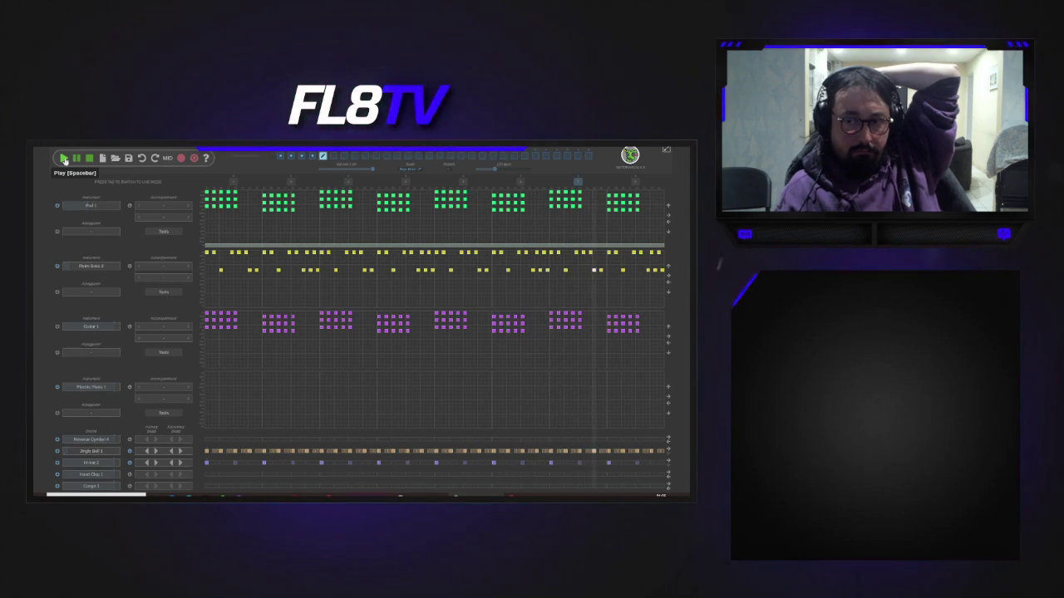
{"action": "left_click", "coordinate": [324, 157]}
{"action": "left_click", "coordinate": [322, 158]}
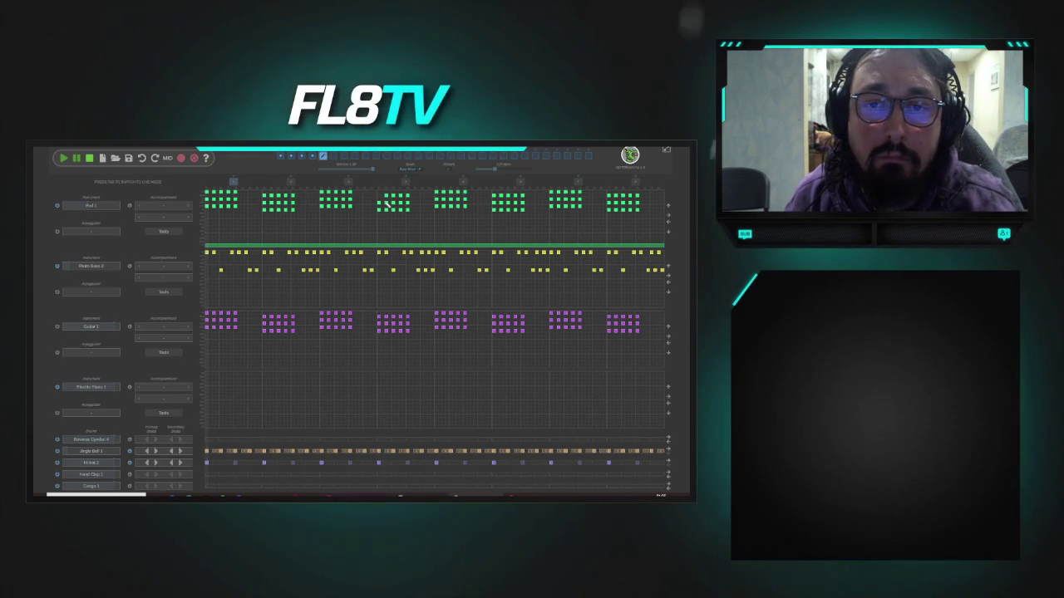
- Remove chord cells from the fourth, fifth and sixth Pad blocks to make them sparse
{"action": "left_click", "coordinate": [397, 203]}
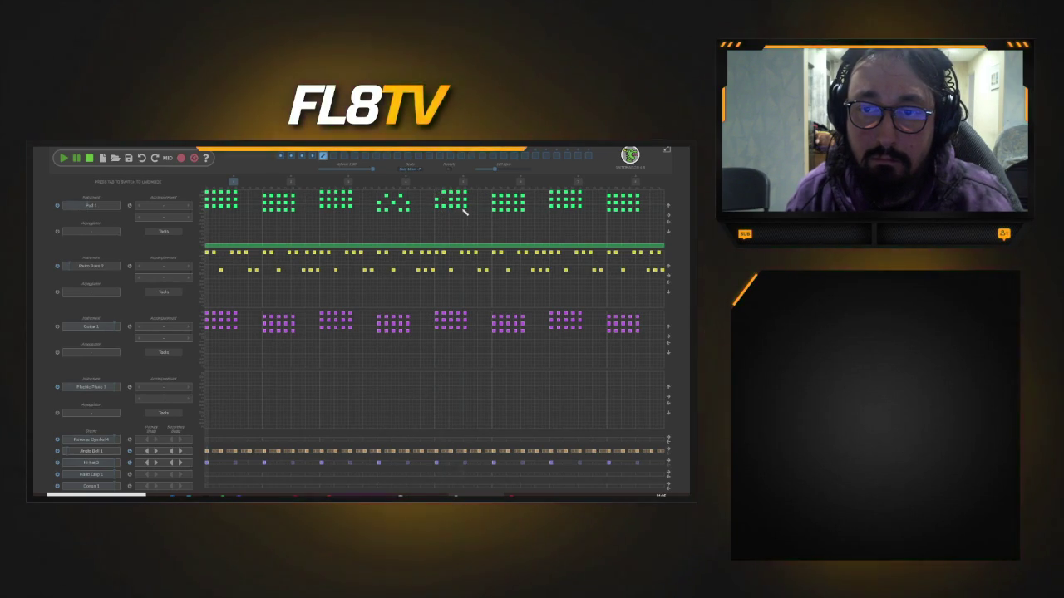
{"action": "left_click", "coordinate": [456, 194]}
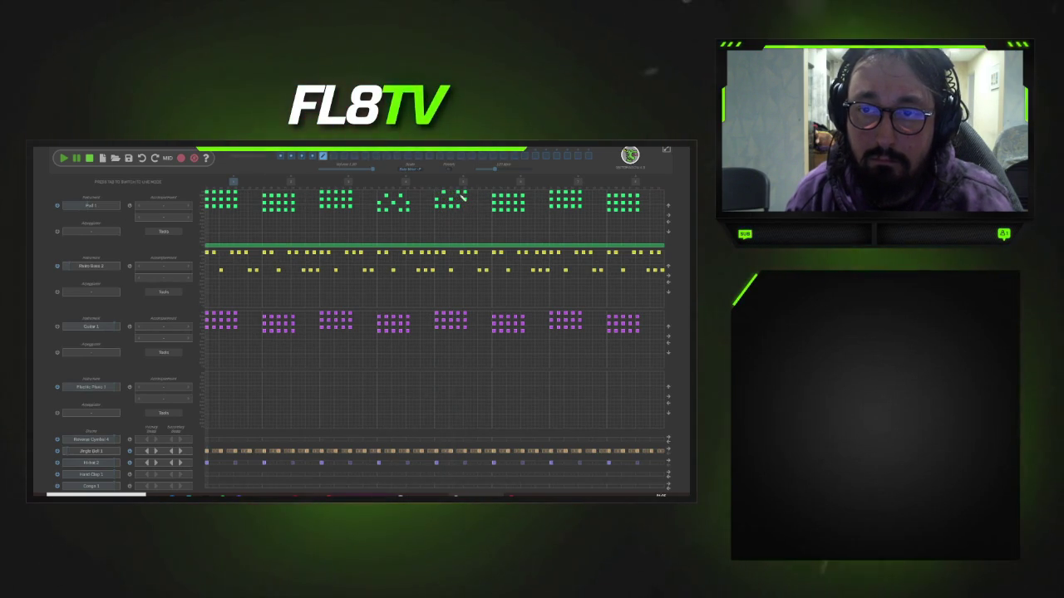
{"action": "left_click", "coordinate": [494, 205]}
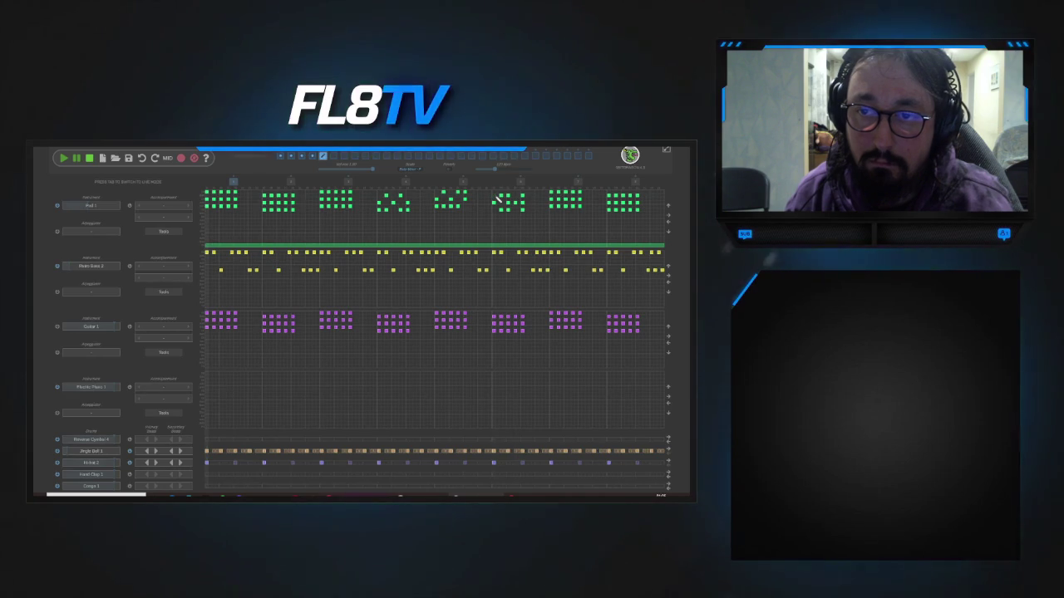
- Copy the sixth block's sparse pattern onward to the seventh Pad block and play the song
{"action": "left_click", "coordinate": [433, 216]}
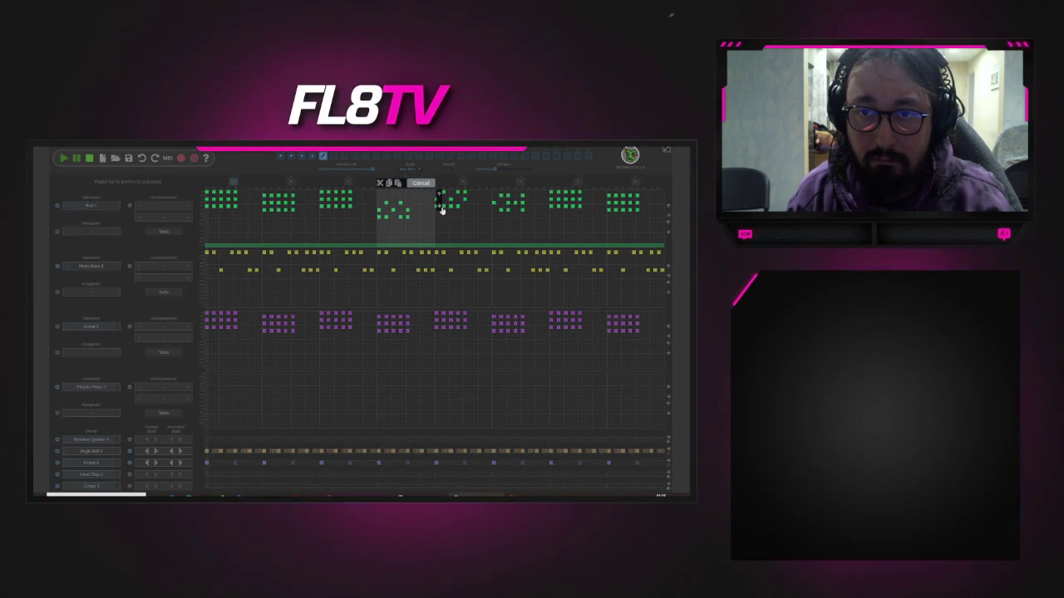
{"action": "left_click", "coordinate": [474, 211]}
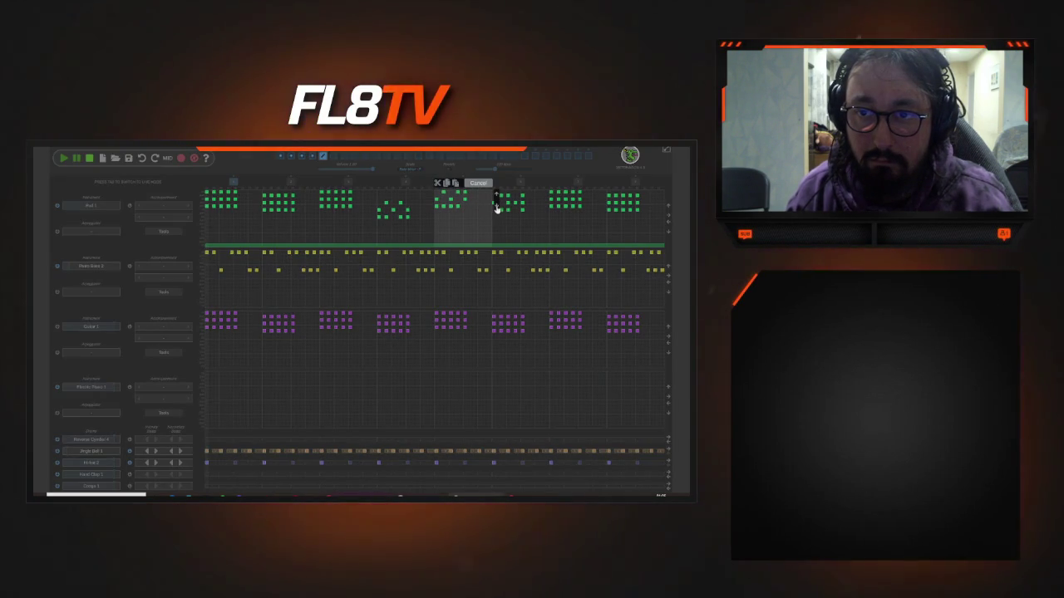
{"action": "left_click", "coordinate": [499, 202]}
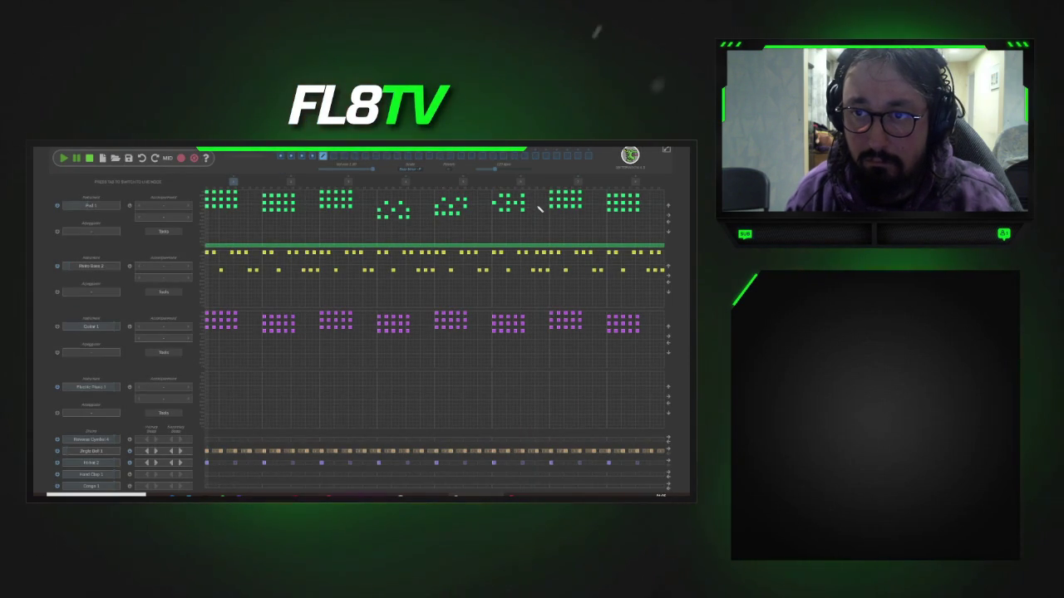
{"action": "left_click", "coordinate": [542, 207]}
{"action": "left_click", "coordinate": [555, 203]}
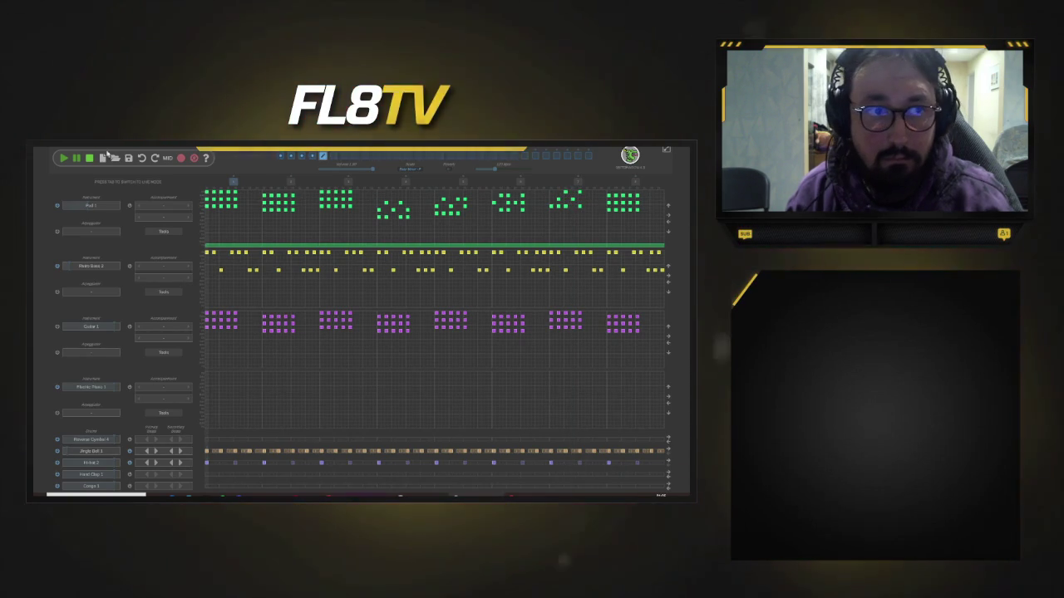
{"action": "left_click", "coordinate": [70, 160]}
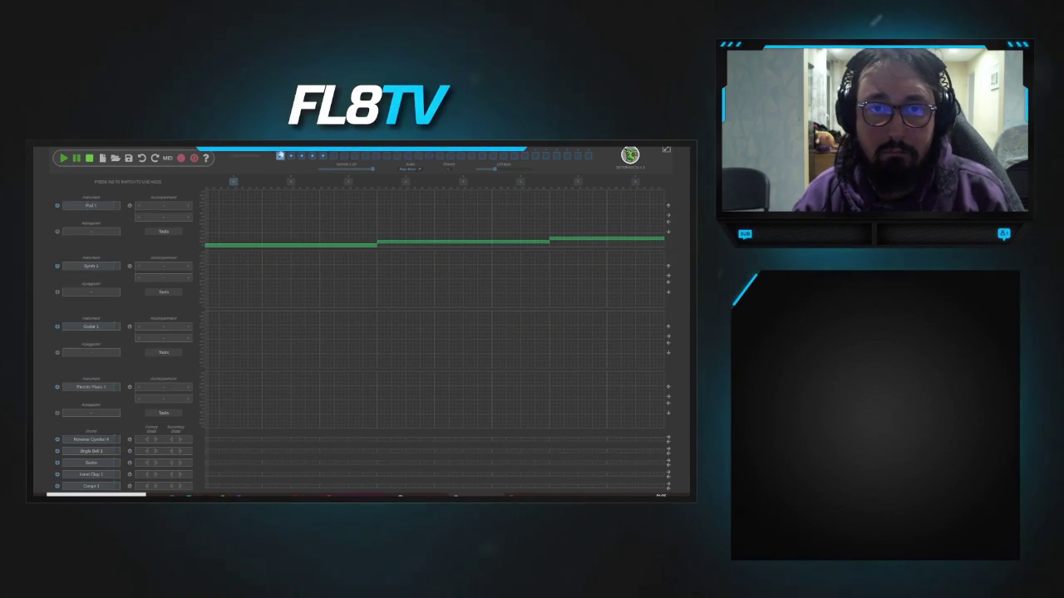
- Clear the sixth Pad block and paste the fourth block's sparse pattern into it
{"action": "left_click", "coordinate": [502, 206]}
{"action": "left_click", "coordinate": [519, 206]}
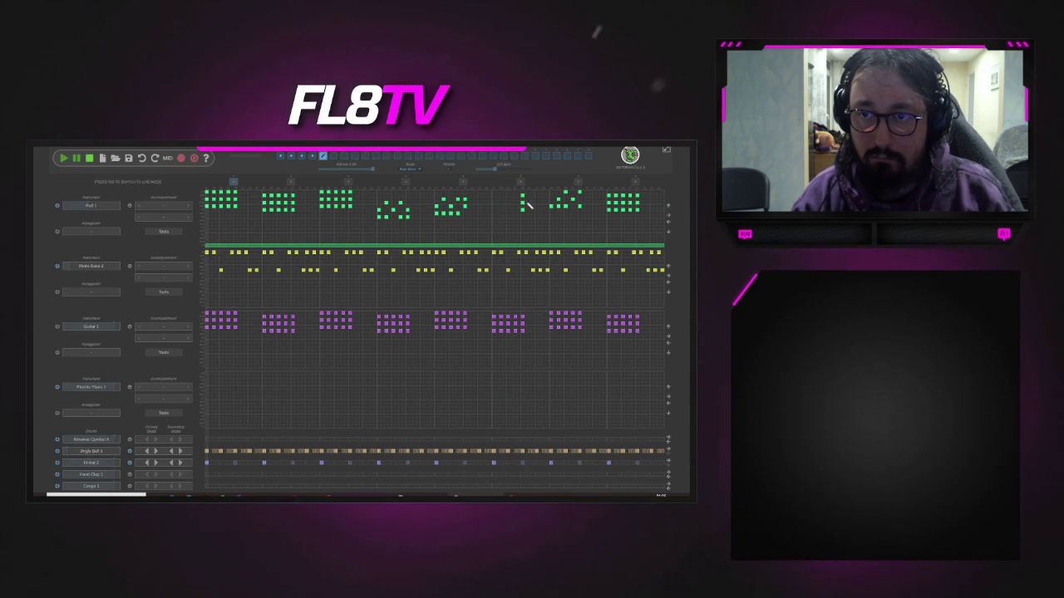
{"action": "left_click", "coordinate": [456, 215]}
{"action": "left_click", "coordinate": [499, 218]}
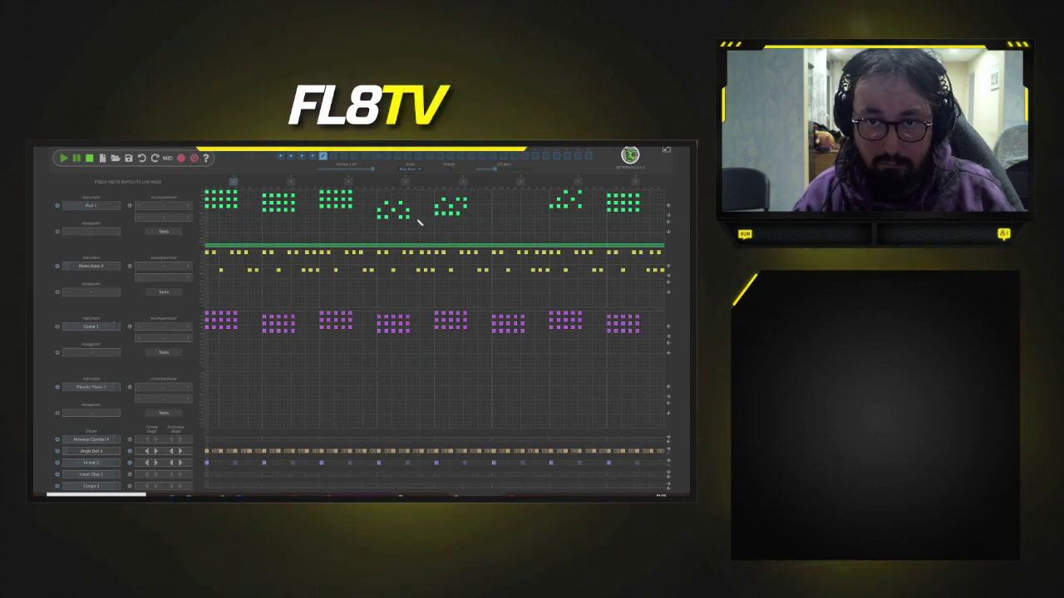
{"action": "left_click", "coordinate": [419, 223]}
{"action": "left_click", "coordinate": [511, 216]}
{"action": "left_click", "coordinate": [520, 217]}
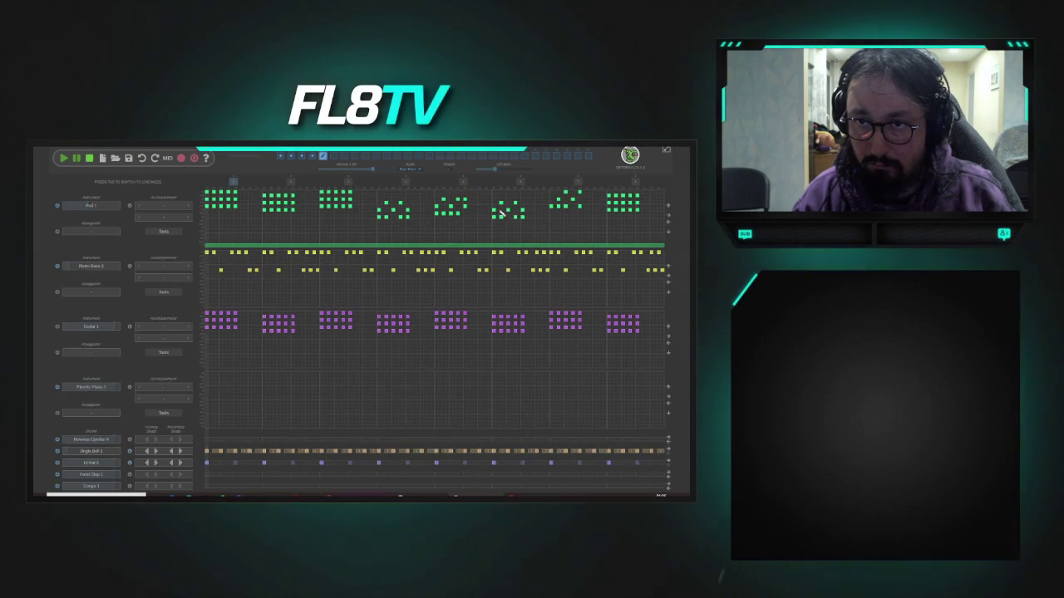
- Paste the sparse broken-chord pattern into the last Pad block, then play the song
{"action": "left_click", "coordinate": [465, 212]}
{"action": "left_click", "coordinate": [579, 208]}
{"action": "left_click", "coordinate": [579, 207]}
{"action": "left_click", "coordinate": [586, 214]}
{"action": "left_click", "coordinate": [631, 213]}
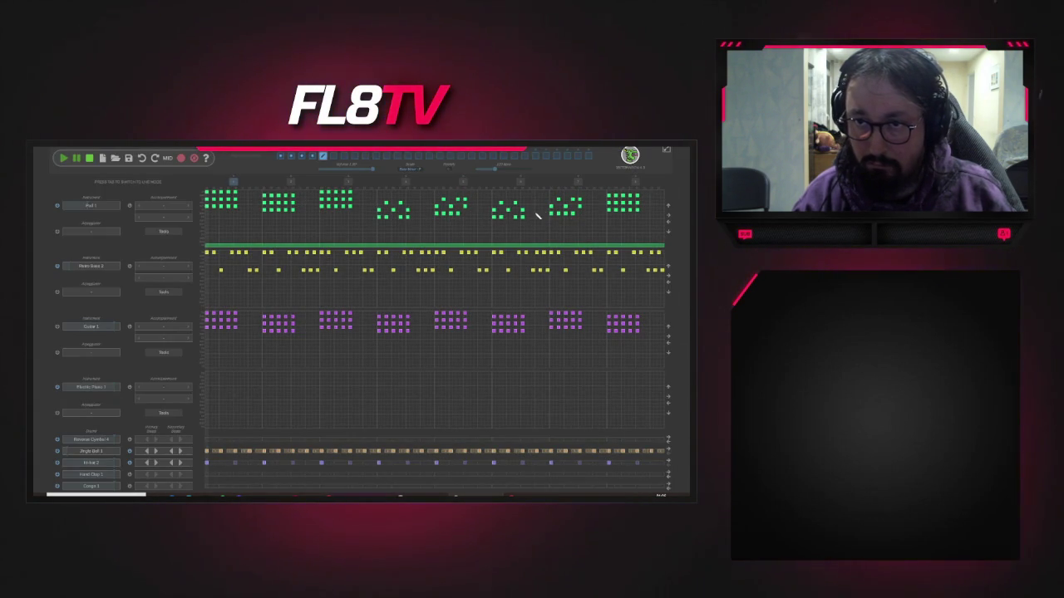
{"action": "left_click", "coordinate": [556, 213]}
{"action": "left_click", "coordinate": [629, 211]}
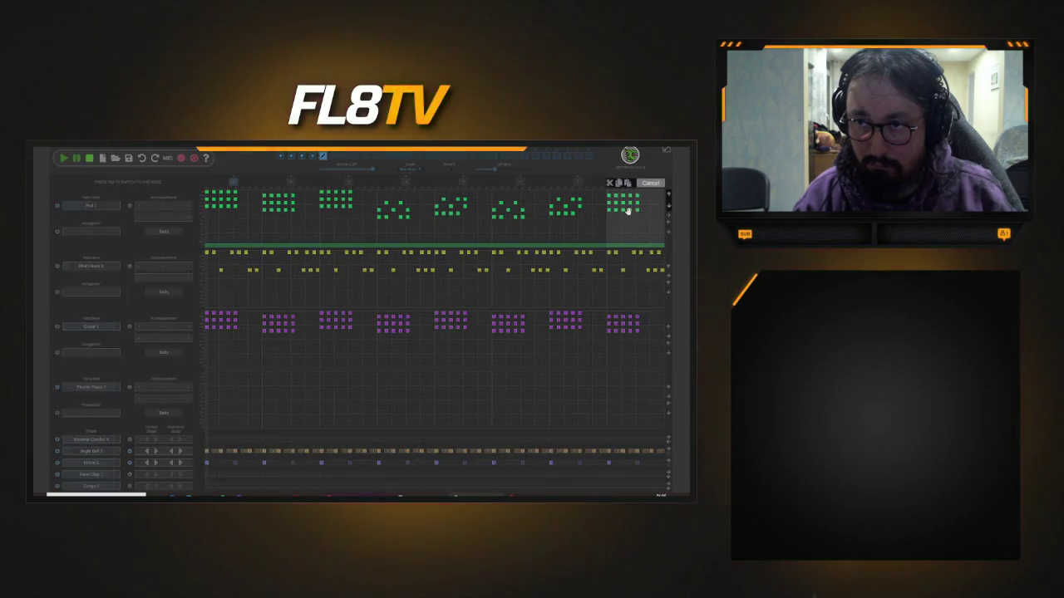
{"action": "left_click", "coordinate": [63, 158]}
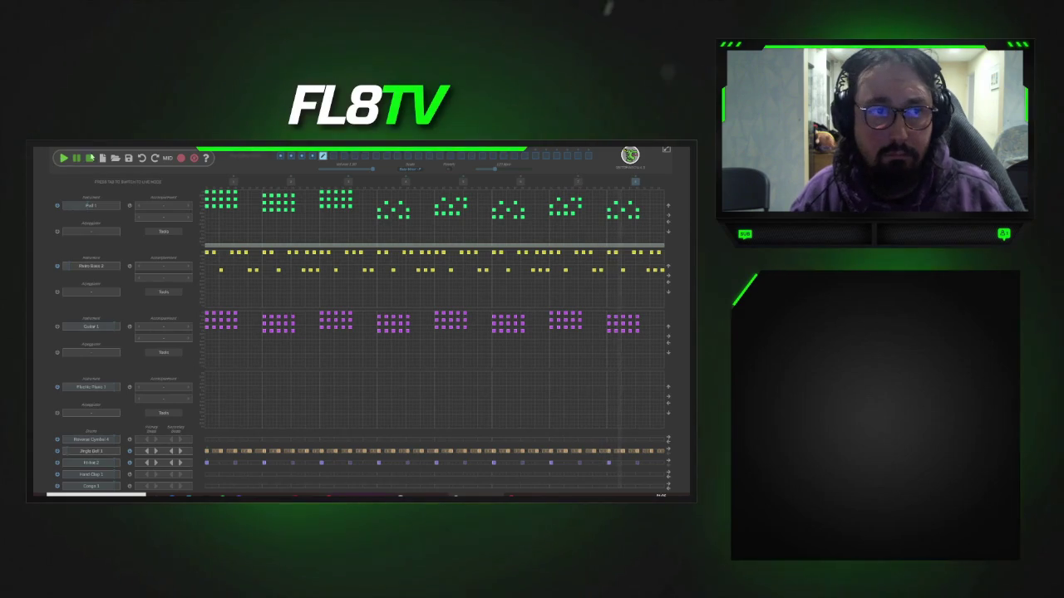
- Copy the second Pad block's full chords and paste them into the fifth block
{"action": "left_click", "coordinate": [90, 158]}
{"action": "left_click", "coordinate": [277, 213]}
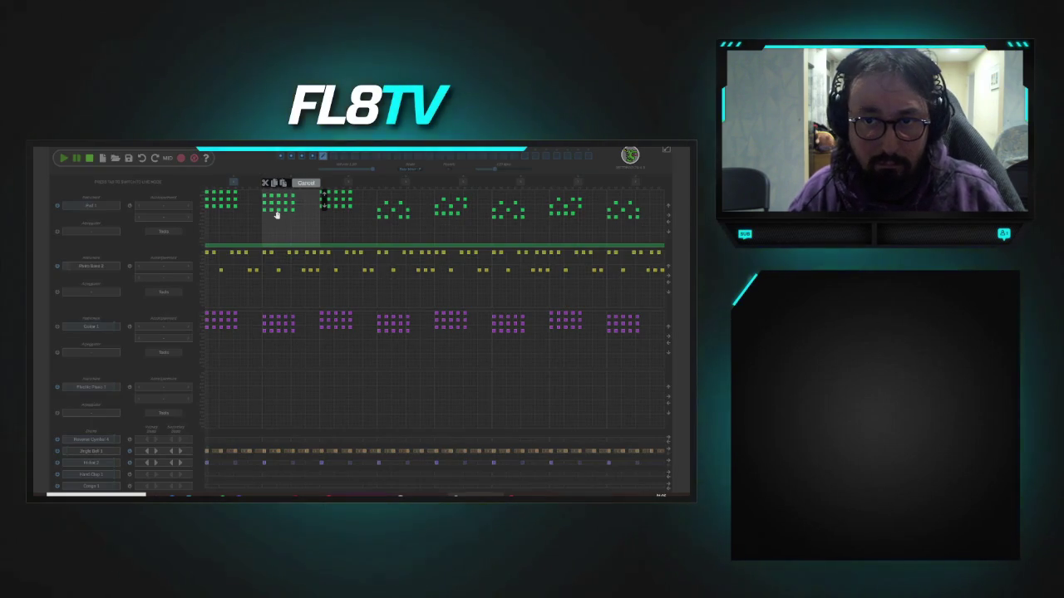
{"action": "left_click", "coordinate": [421, 217]}
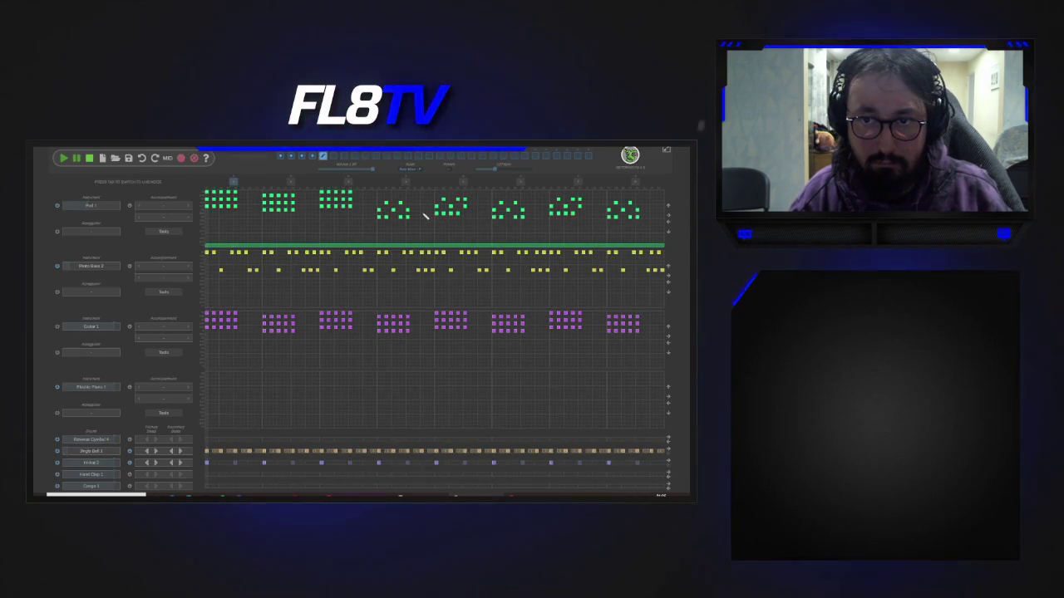
{"action": "left_click", "coordinate": [456, 214]}
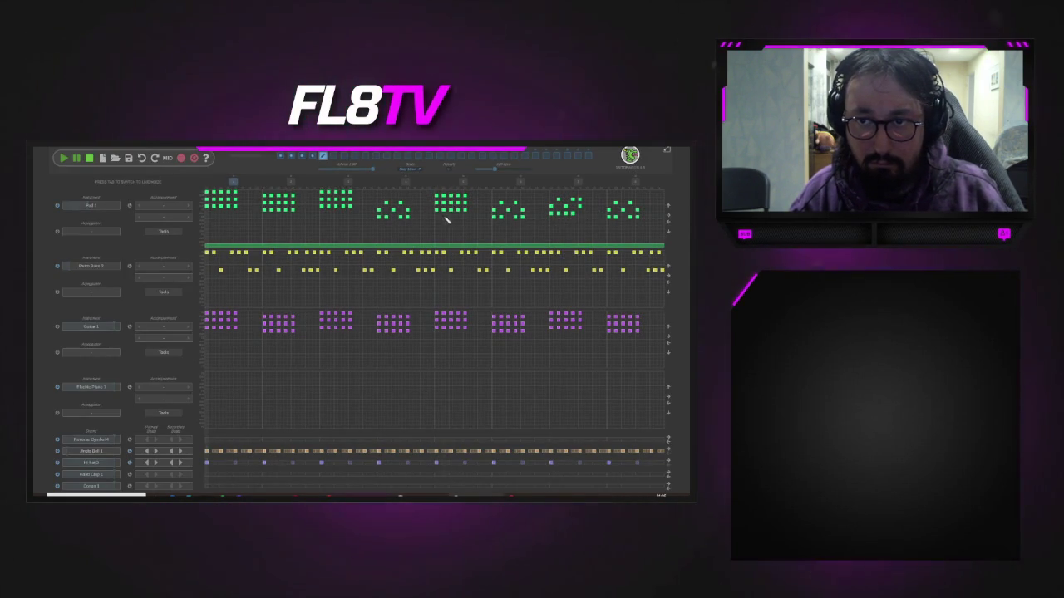
- Paste the full chords into the seventh and last Pad blocks, then play the song
{"action": "left_click", "coordinate": [561, 219]}
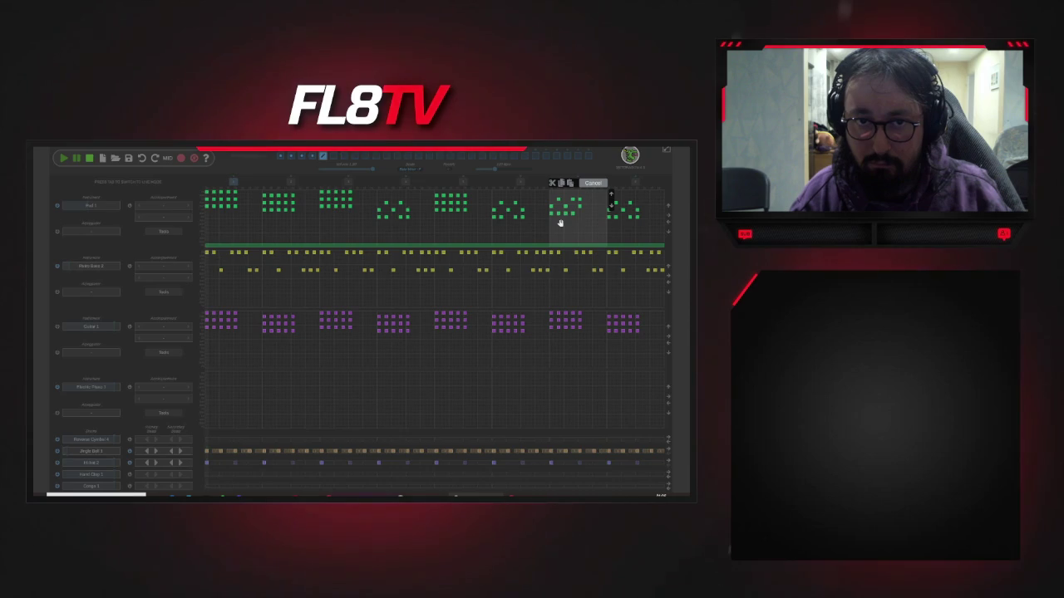
{"action": "left_click", "coordinate": [561, 223]}
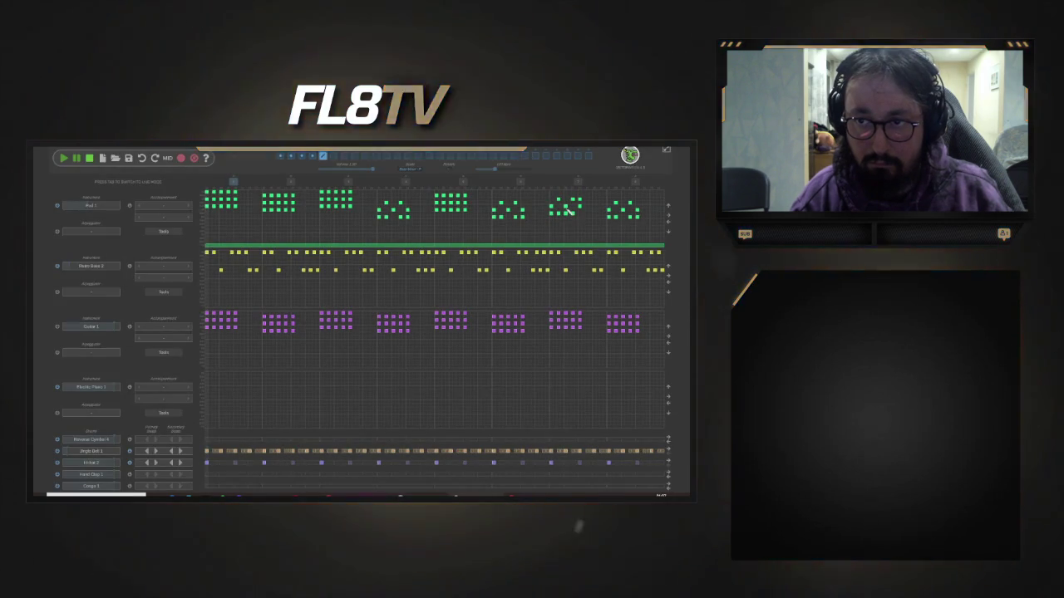
{"action": "left_click", "coordinate": [562, 212]}
{"action": "left_click", "coordinate": [559, 214]}
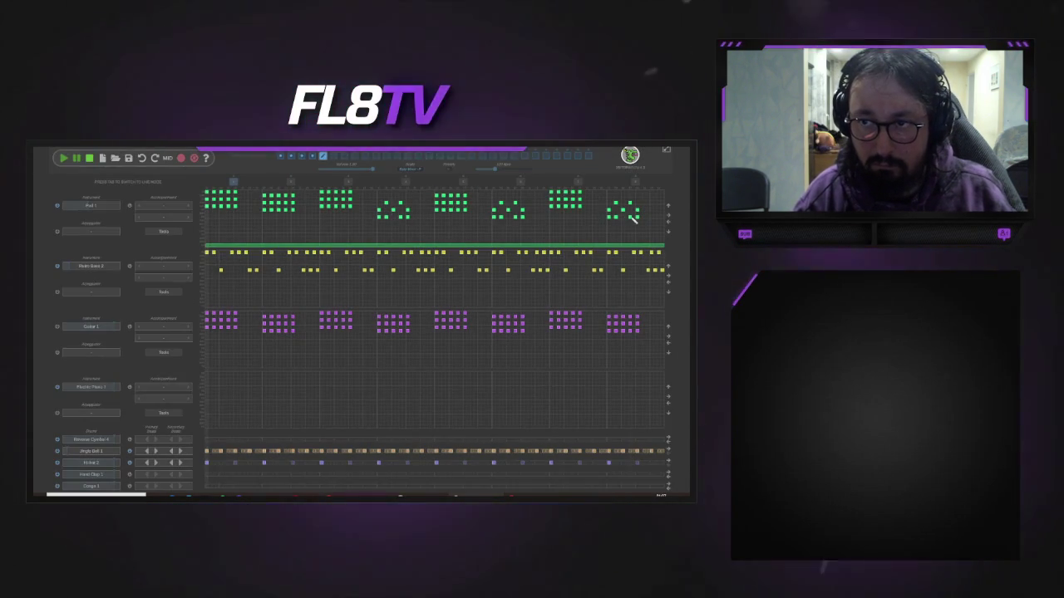
{"action": "left_click", "coordinate": [632, 219]}
{"action": "key", "text": "ctrl+v"}
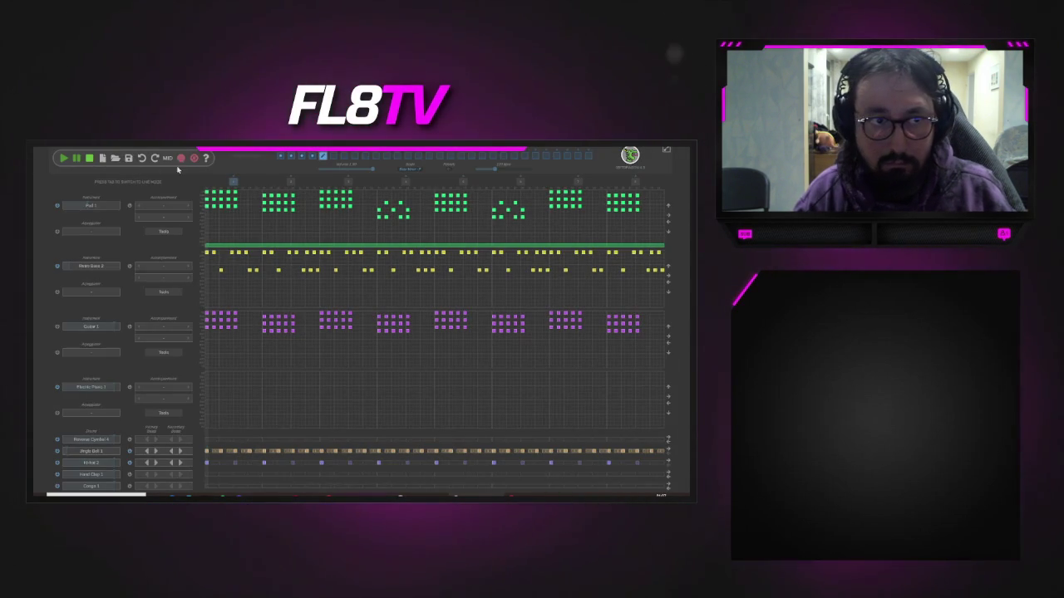
{"action": "left_click", "coordinate": [65, 158]}
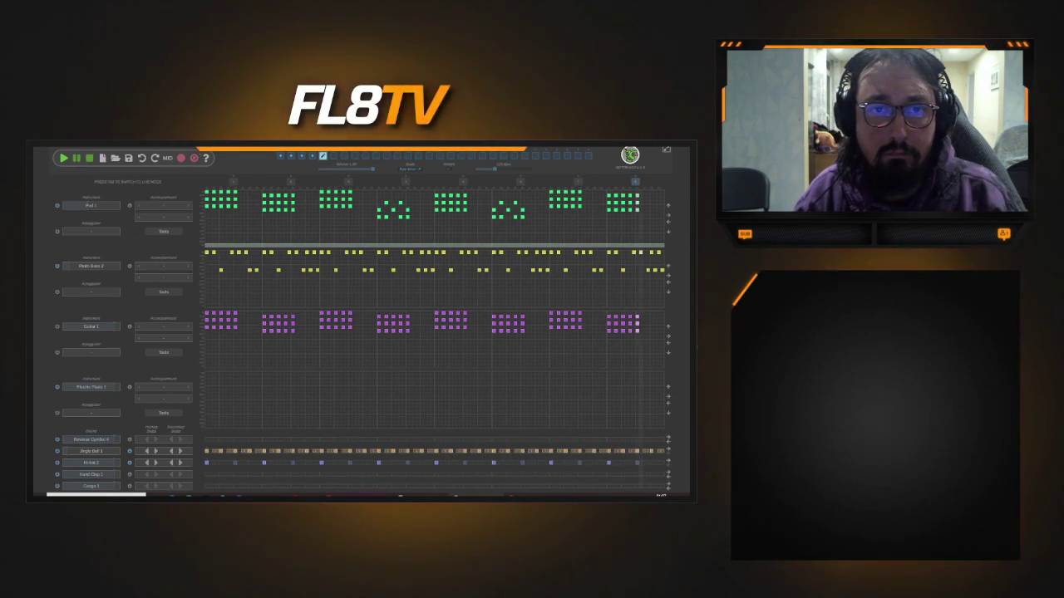
{"action": "left_click", "coordinate": [64, 158]}
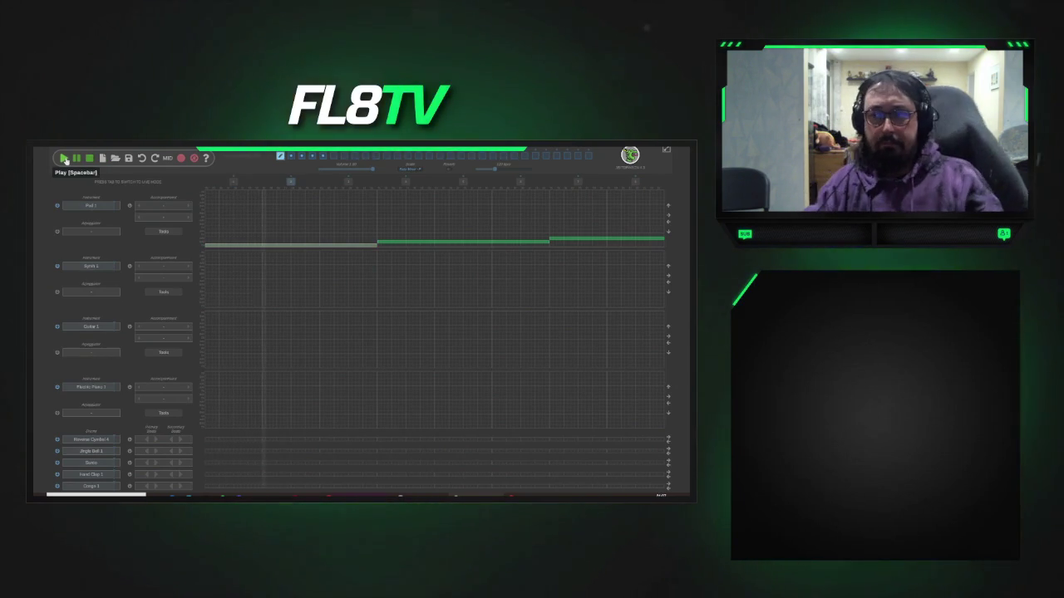
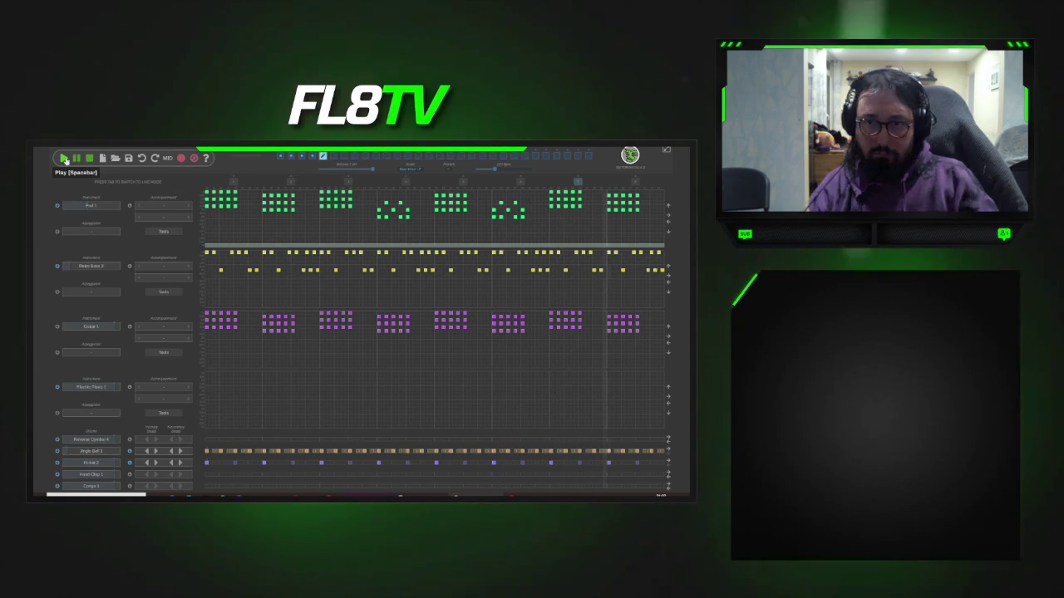
- Copy the sparse pad chord figure from measure four into measure two
{"action": "left_click", "coordinate": [320, 166]}
{"action": "left_click", "coordinate": [324, 171]}
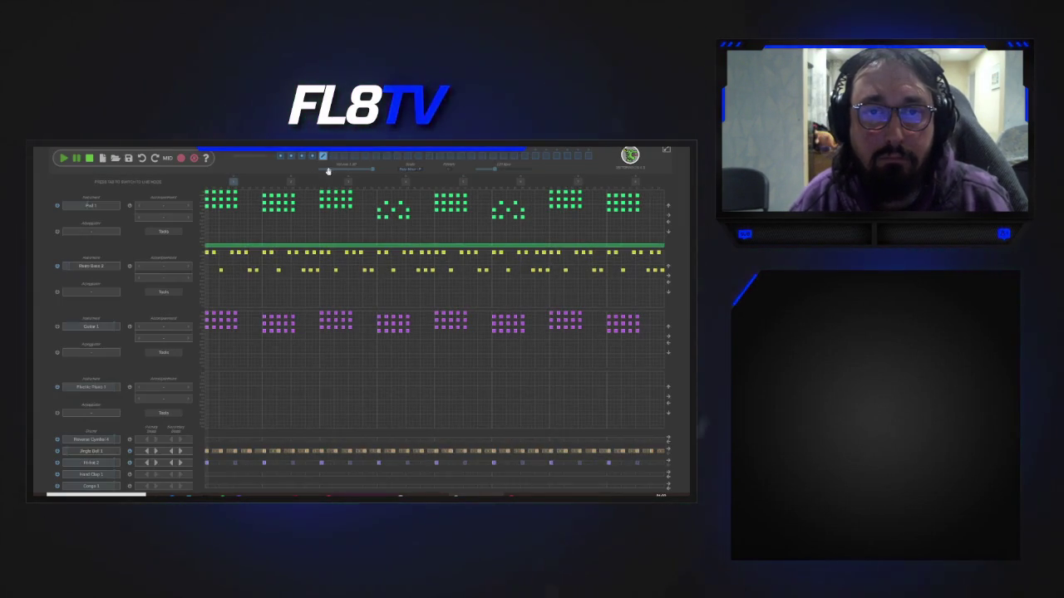
{"action": "left_click", "coordinate": [333, 158]}
{"action": "left_click", "coordinate": [325, 171]}
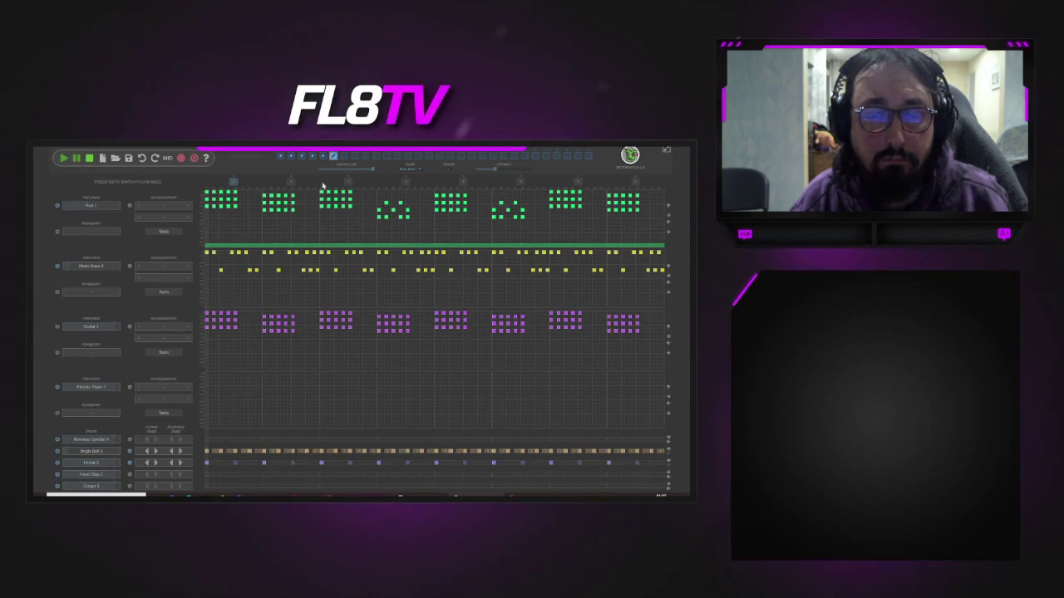
{"action": "left_click", "coordinate": [400, 218]}
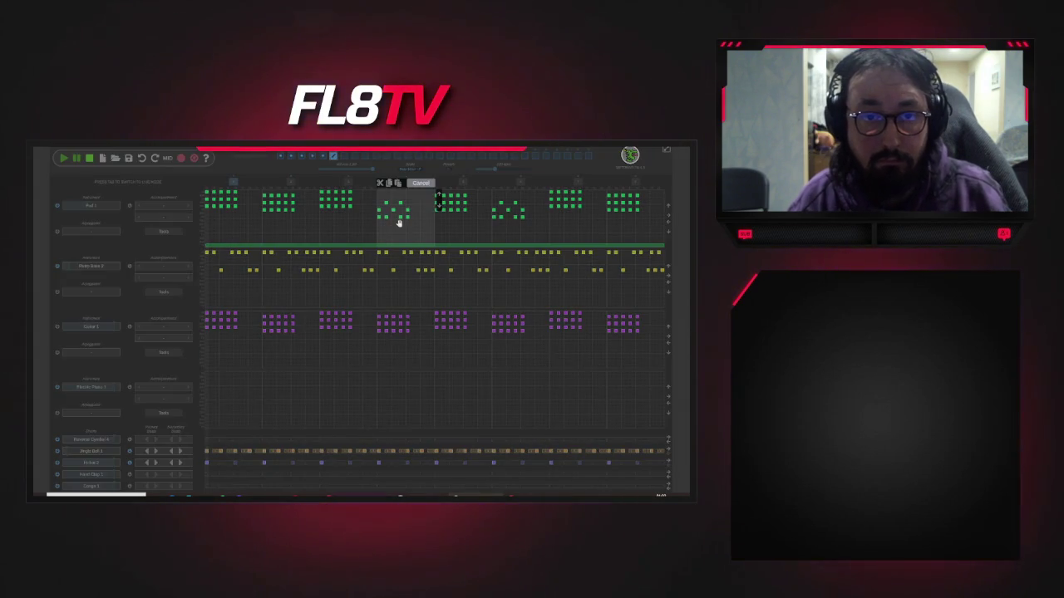
{"action": "left_click", "coordinate": [352, 220]}
{"action": "left_click", "coordinate": [290, 213]}
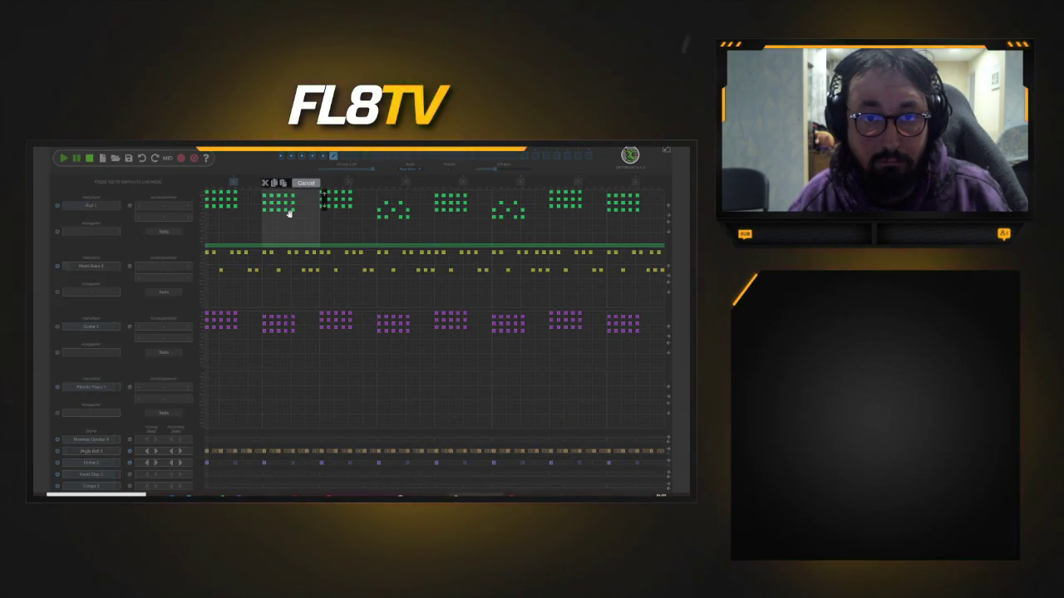
{"action": "left_click", "coordinate": [283, 182]}
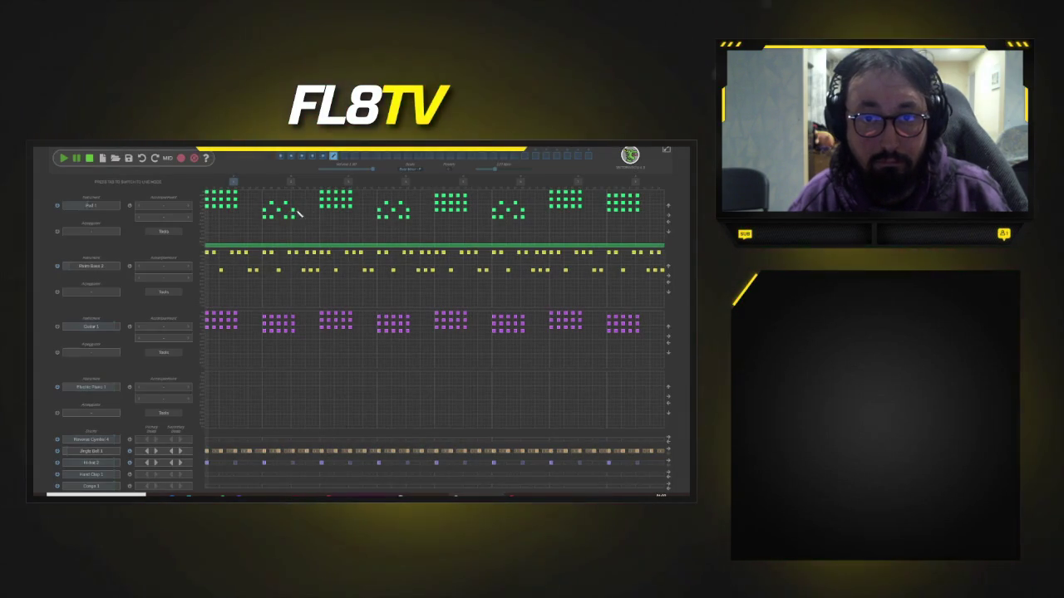
- Copy the dense chords from measure five into measure six
{"action": "left_click", "coordinate": [456, 213]}
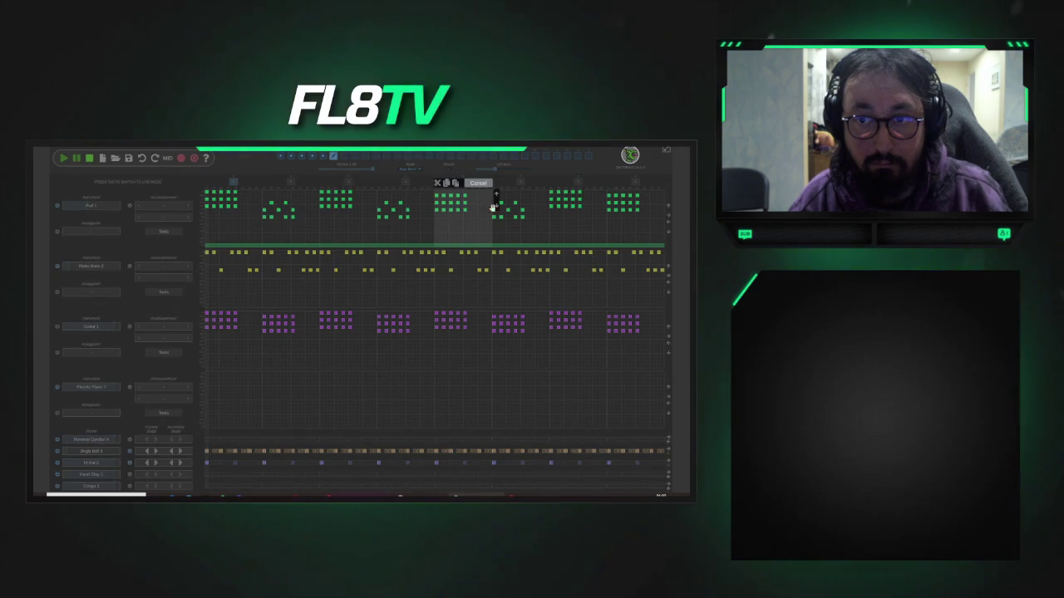
{"action": "left_click", "coordinate": [487, 205]}
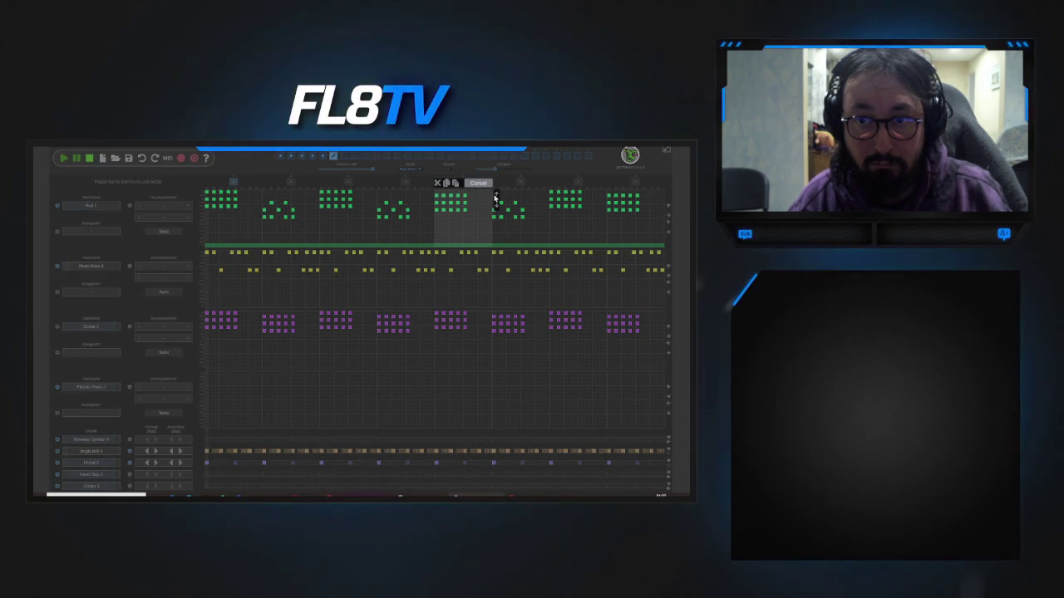
{"action": "left_click", "coordinate": [466, 204]}
{"action": "left_click", "coordinate": [466, 205]}
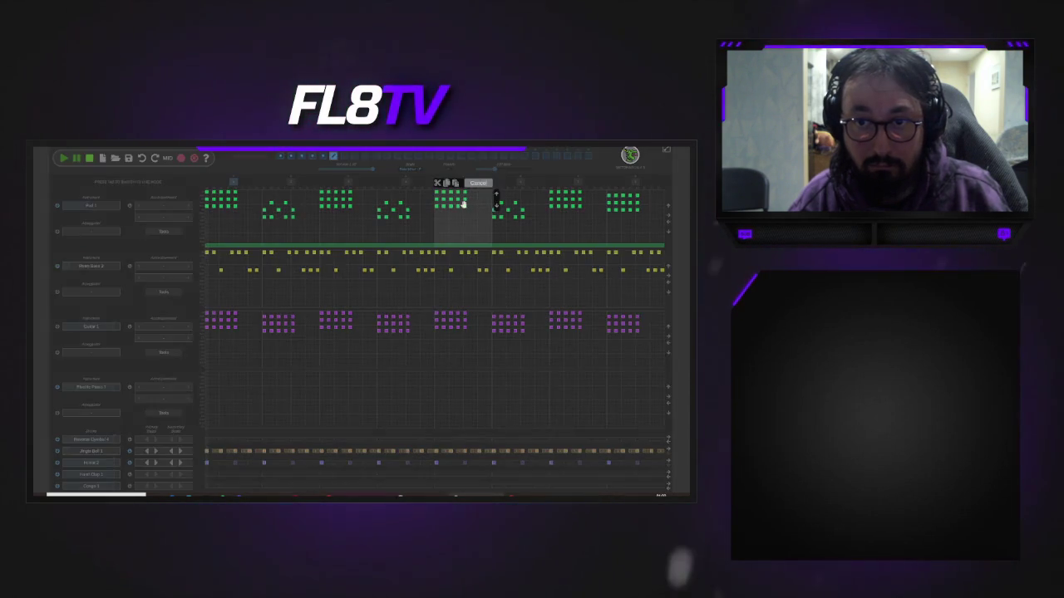
{"action": "left_click", "coordinate": [513, 209]}
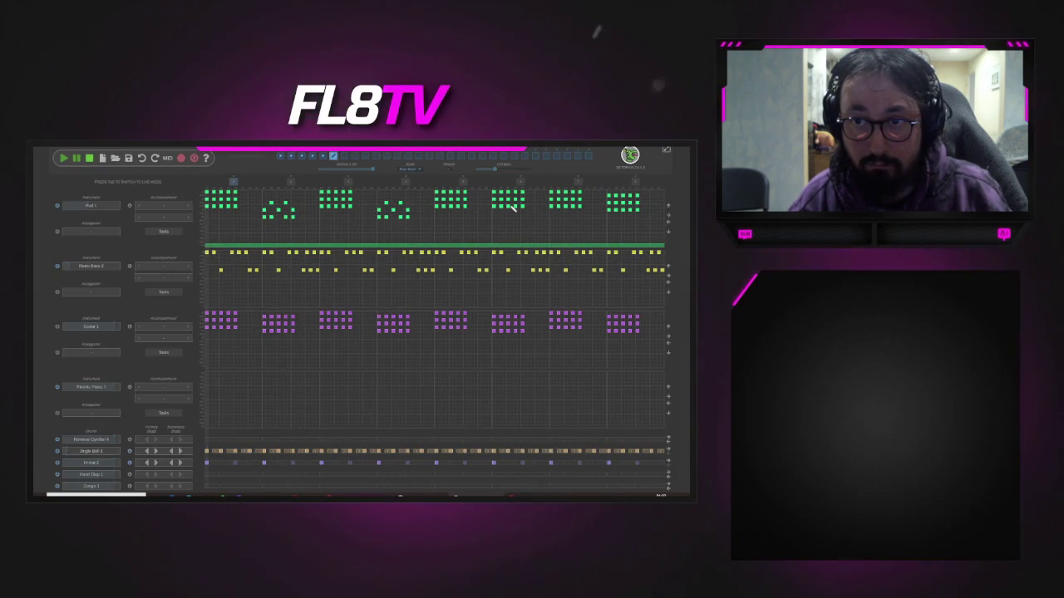
- Paste the sparse measure-four figure into measure seven and play the song
{"action": "left_click", "coordinate": [407, 214]}
{"action": "left_click", "coordinate": [569, 208]}
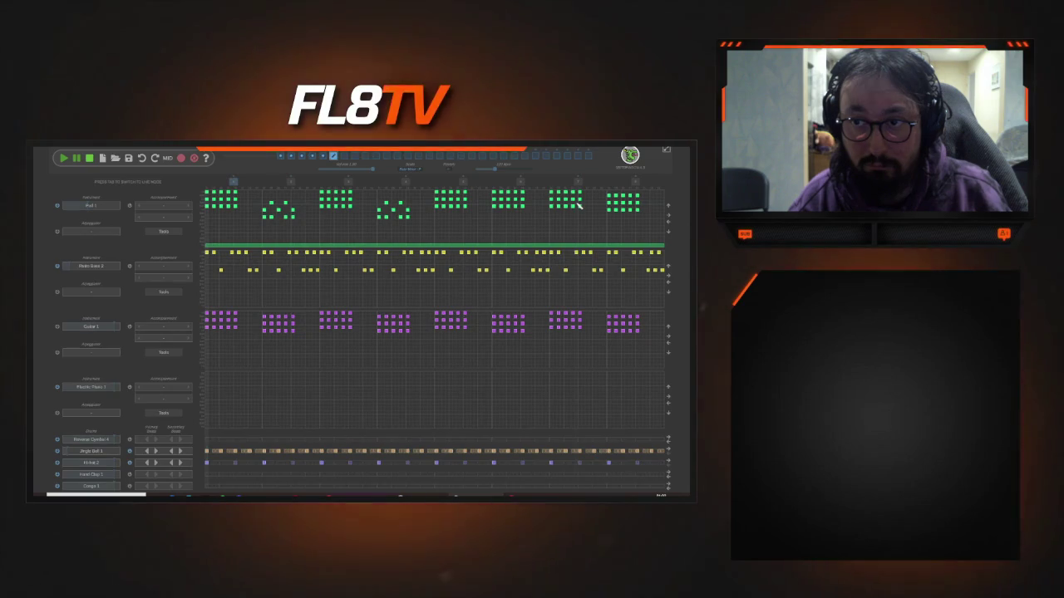
{"action": "left_click", "coordinate": [638, 208]}
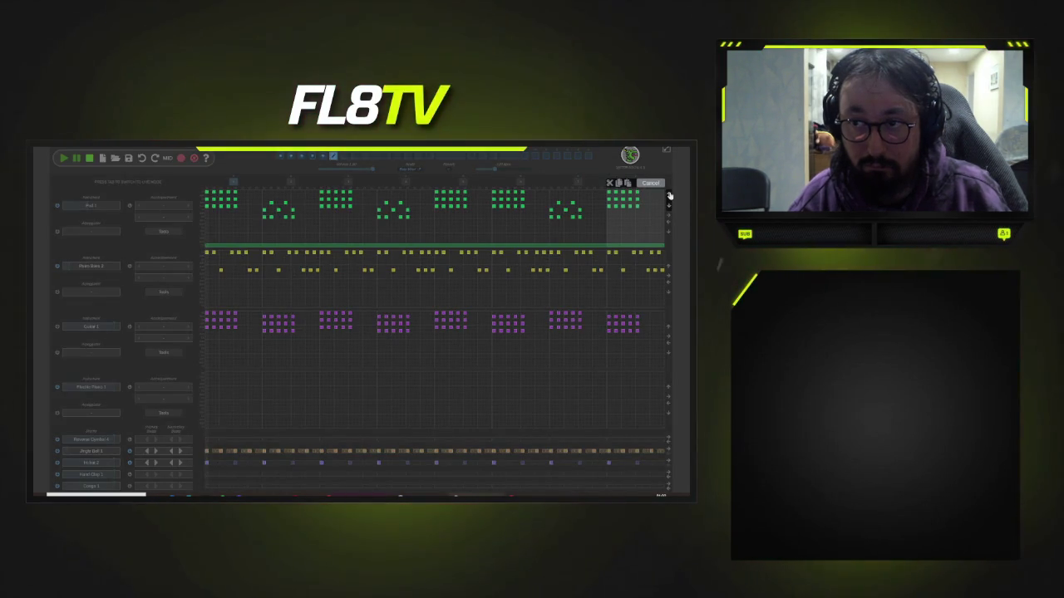
{"action": "left_click", "coordinate": [368, 217]}
{"action": "left_click", "coordinate": [64, 159]}
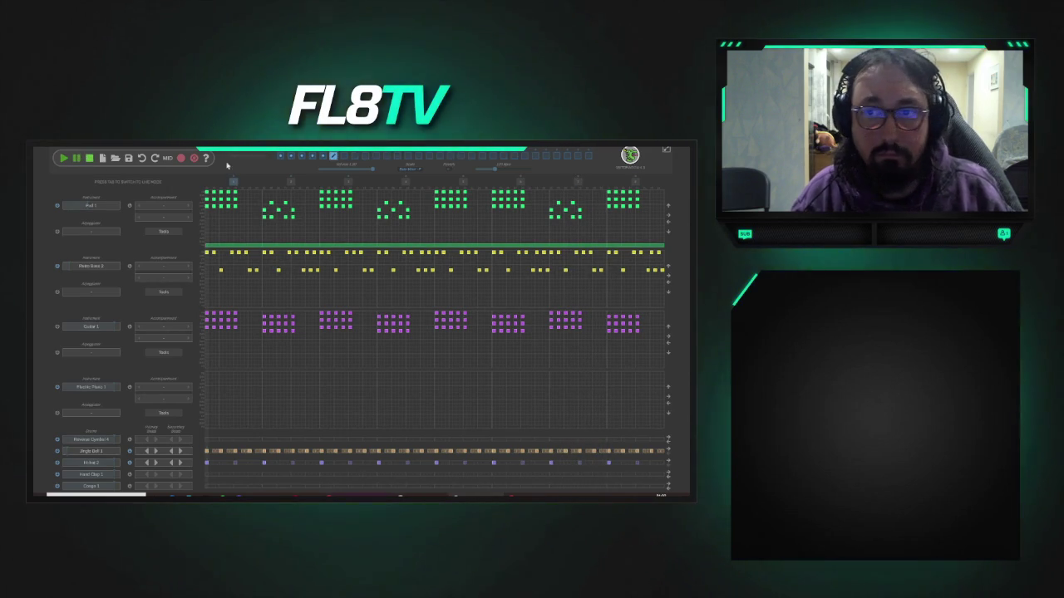
- Select the pad chords in measure three and transpose them up
{"action": "left_click_drag", "start_coordinate": [494, 195], "coordinate": [554, 206]}
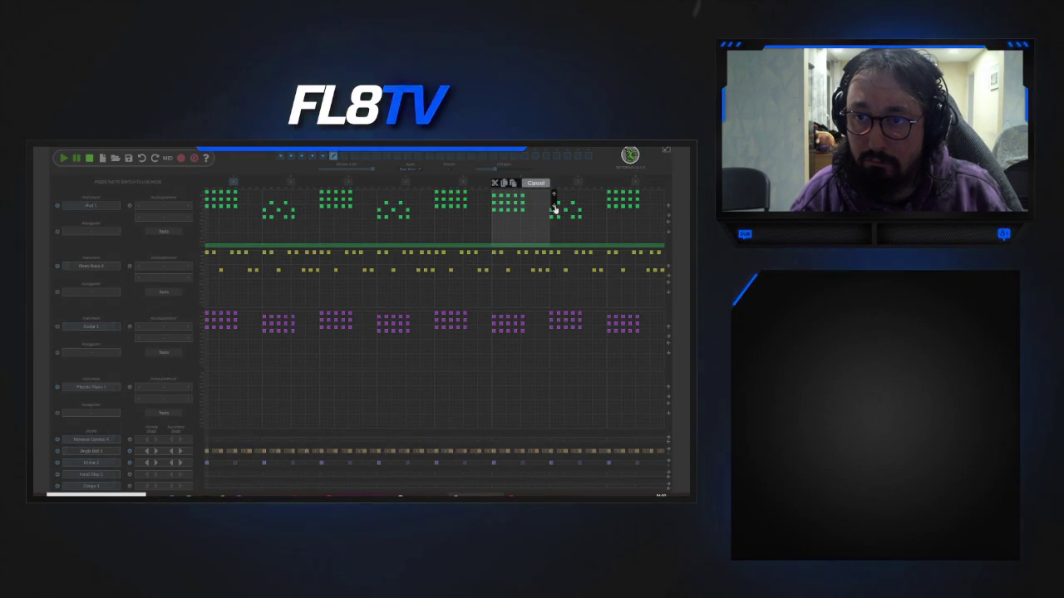
{"action": "left_click", "coordinate": [535, 183]}
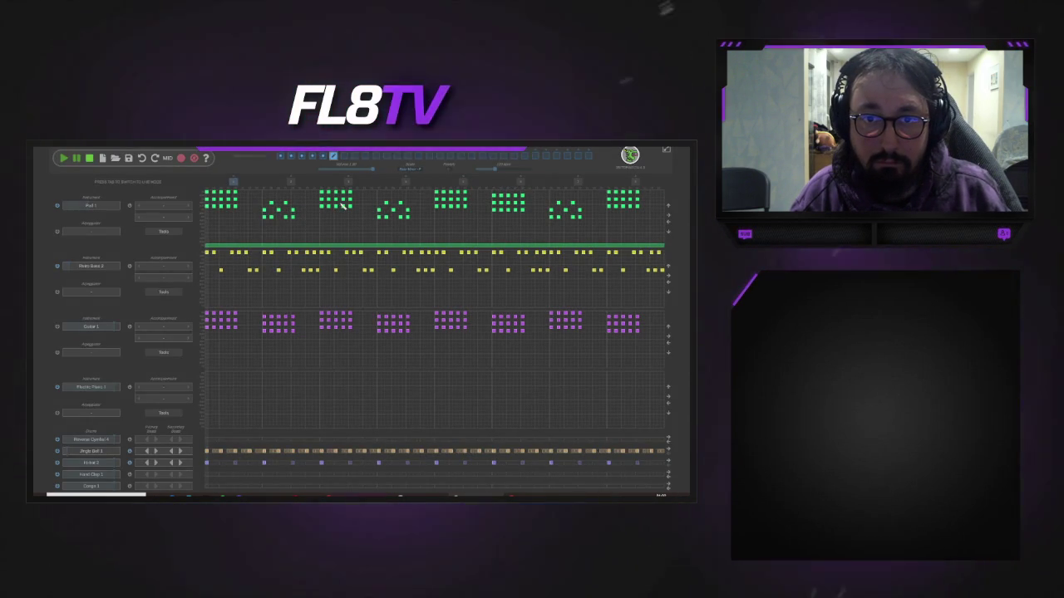
{"action": "left_click_drag", "start_coordinate": [360, 206], "coordinate": [368, 202]}
{"action": "left_click", "coordinate": [257, 206]}
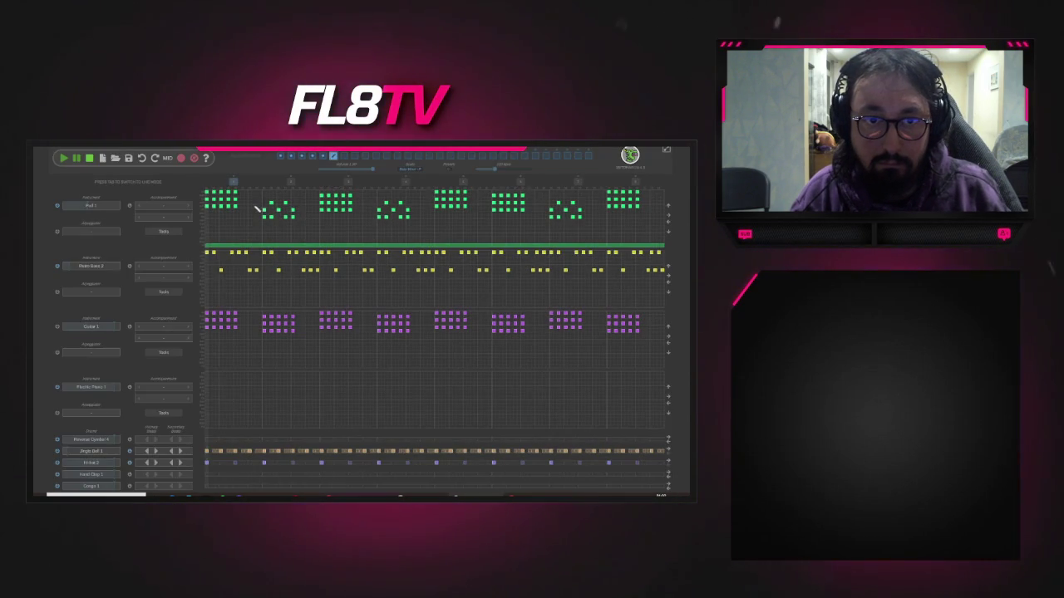
{"action": "left_click", "coordinate": [247, 207]}
{"action": "left_click", "coordinate": [353, 214]}
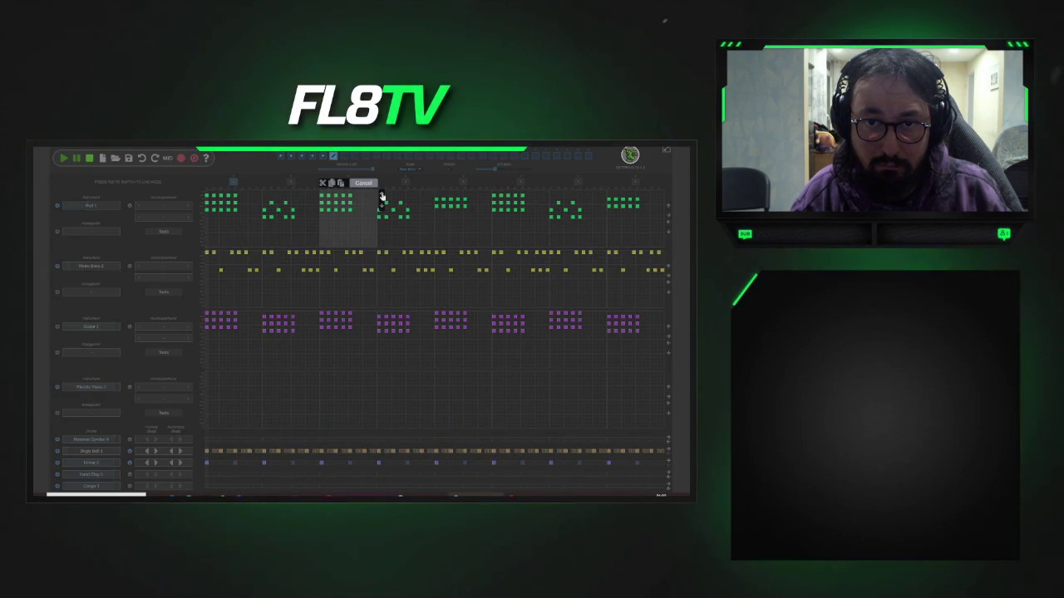
{"action": "left_click", "coordinate": [369, 203]}
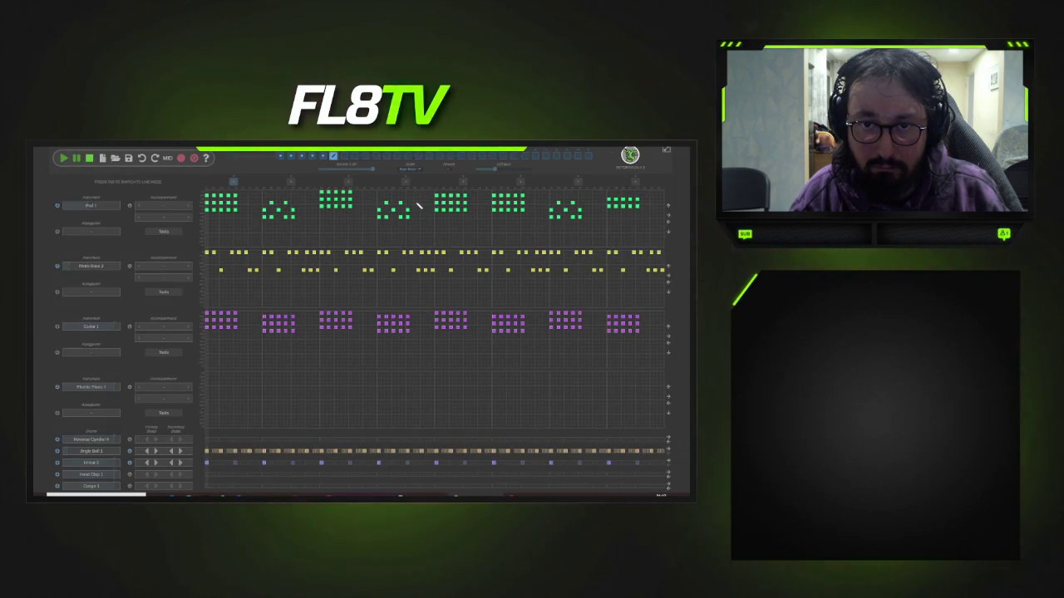
- Transpose the pad chords in measures four, six and seven up as well
{"action": "left_click", "coordinate": [419, 204]}
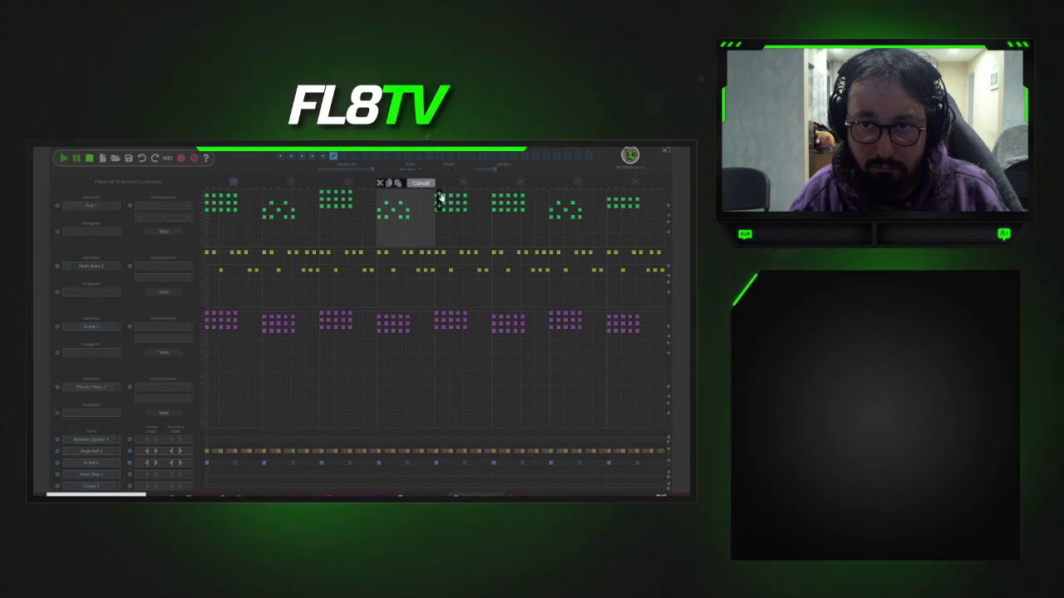
{"action": "left_click", "coordinate": [456, 205]}
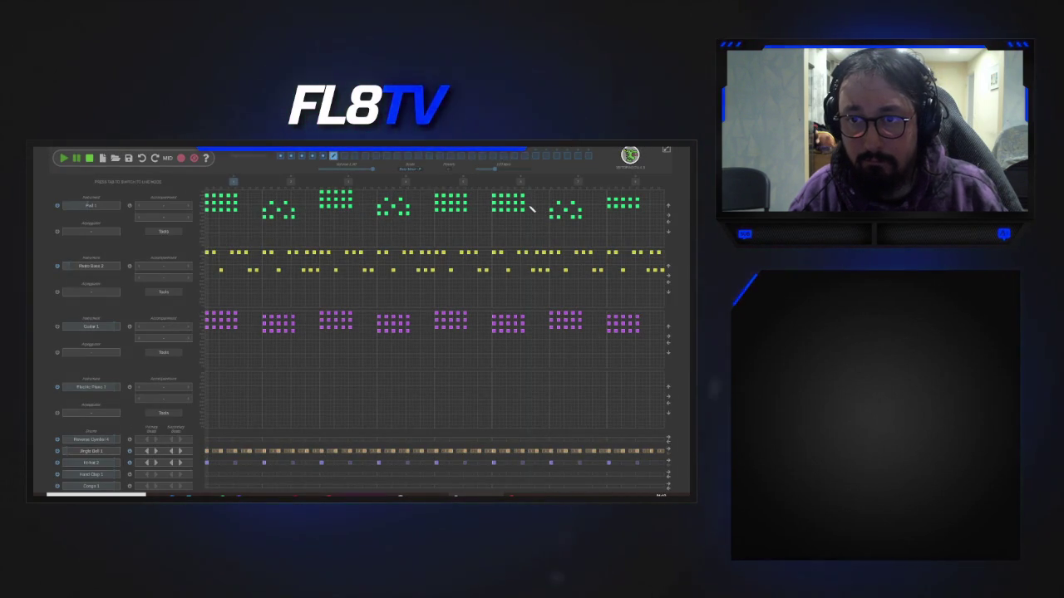
{"action": "left_click", "coordinate": [529, 208]}
{"action": "left_click", "coordinate": [557, 204]}
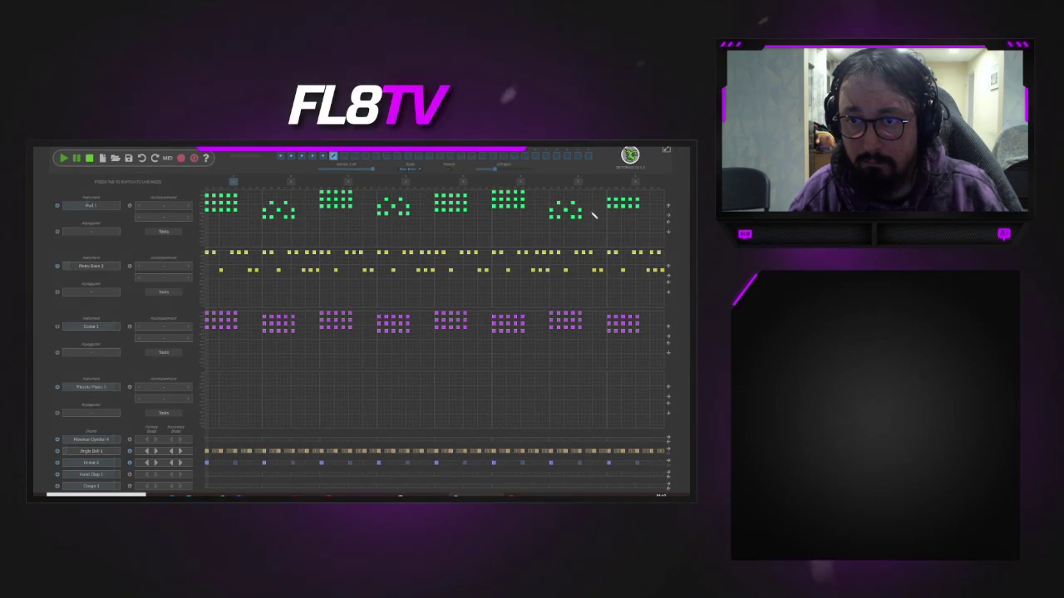
{"action": "left_click", "coordinate": [594, 214]}
{"action": "left_click", "coordinate": [592, 182]}
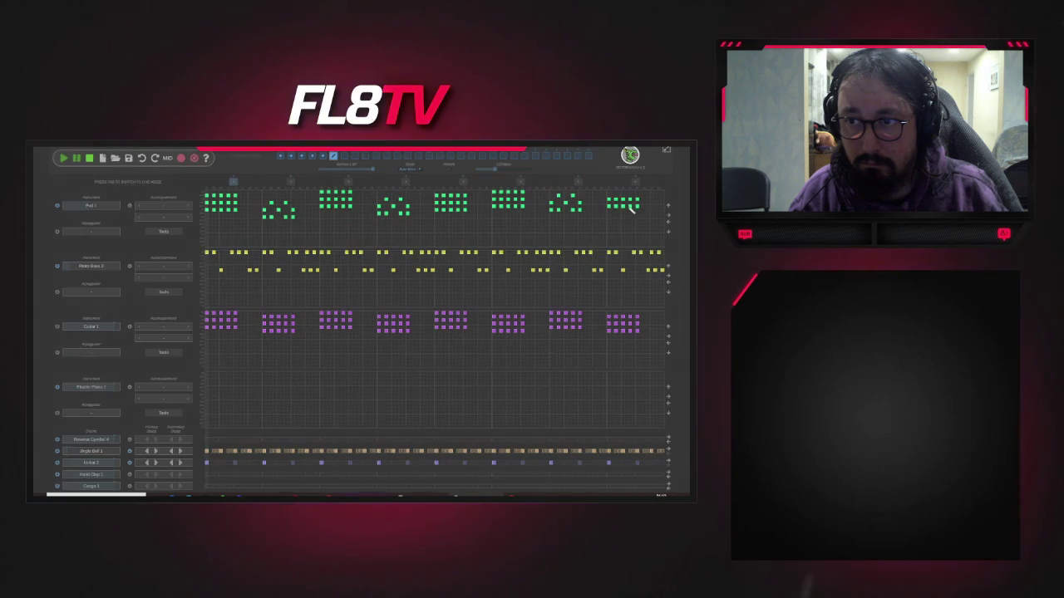
{"action": "left_click", "coordinate": [64, 159]}
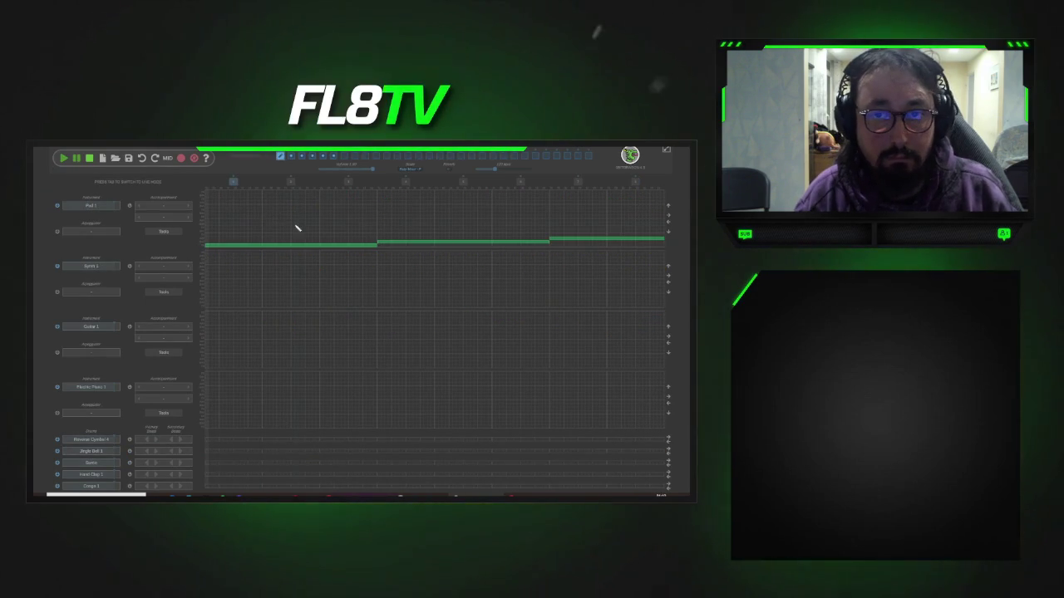
- Bring back the edited pad pattern and start playing the song
{"action": "left_click", "coordinate": [332, 157]}
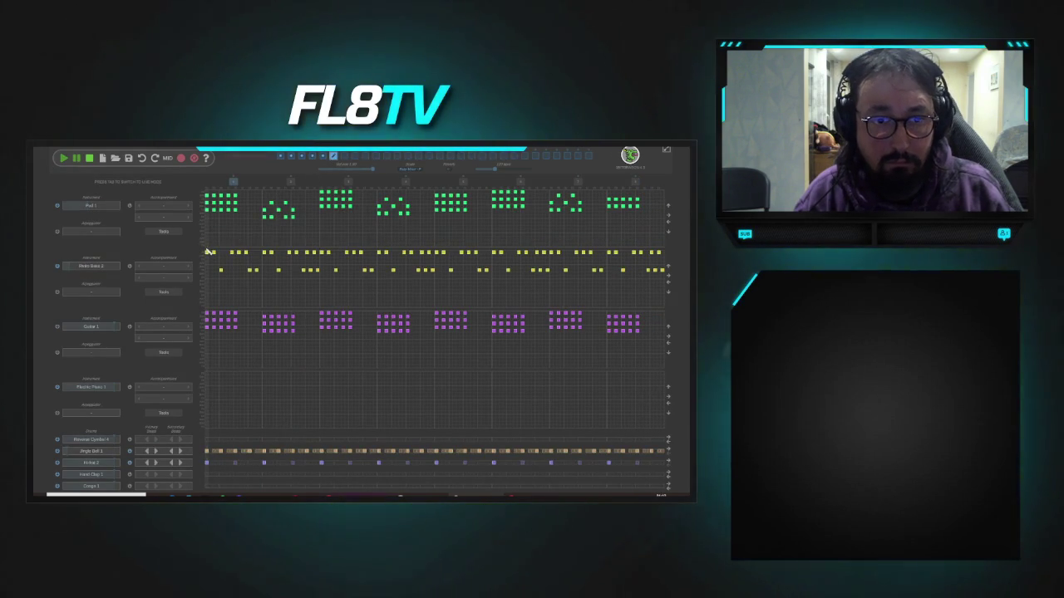
{"action": "left_click_drag", "start_coordinate": [427, 248], "coordinate": [681, 251]}
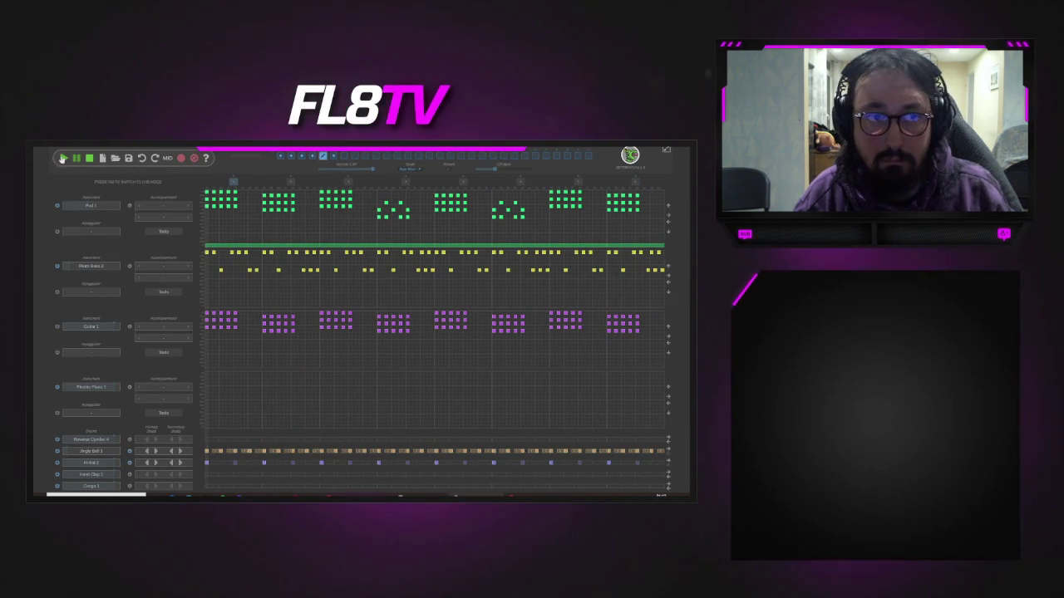
{"action": "left_click", "coordinate": [63, 158]}
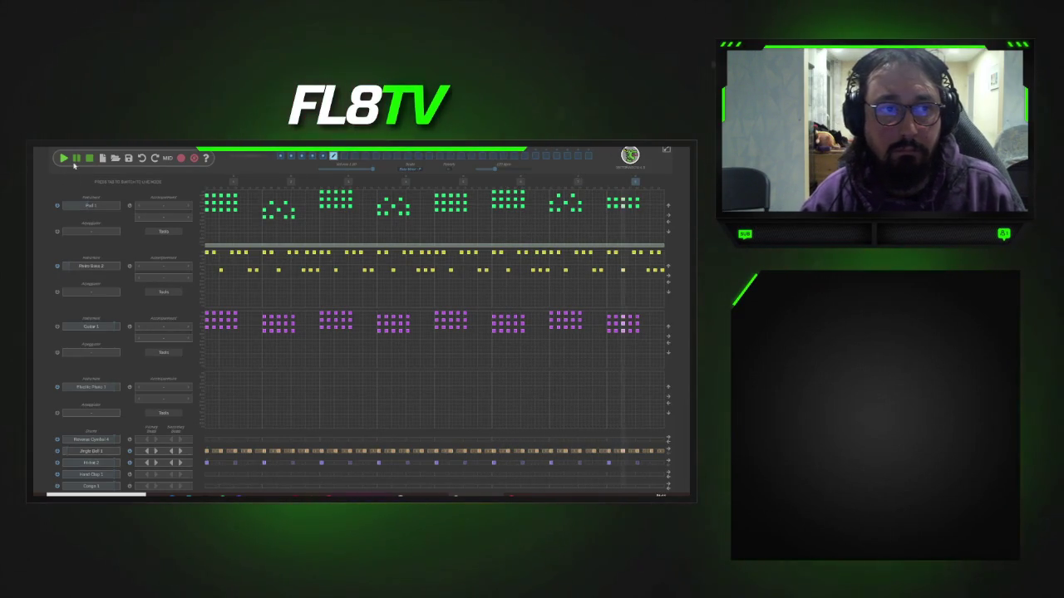
- Erase the dense pad chords in measures three, five, six and eight, then replay
{"action": "mouse_move", "coordinate": [323, 195]}
{"action": "left_mouse_down"}
{"action": "mouse_move", "coordinate": [352, 200]}
{"action": "mouse_move", "coordinate": [330, 208]}
{"action": "left_mouse_up"}
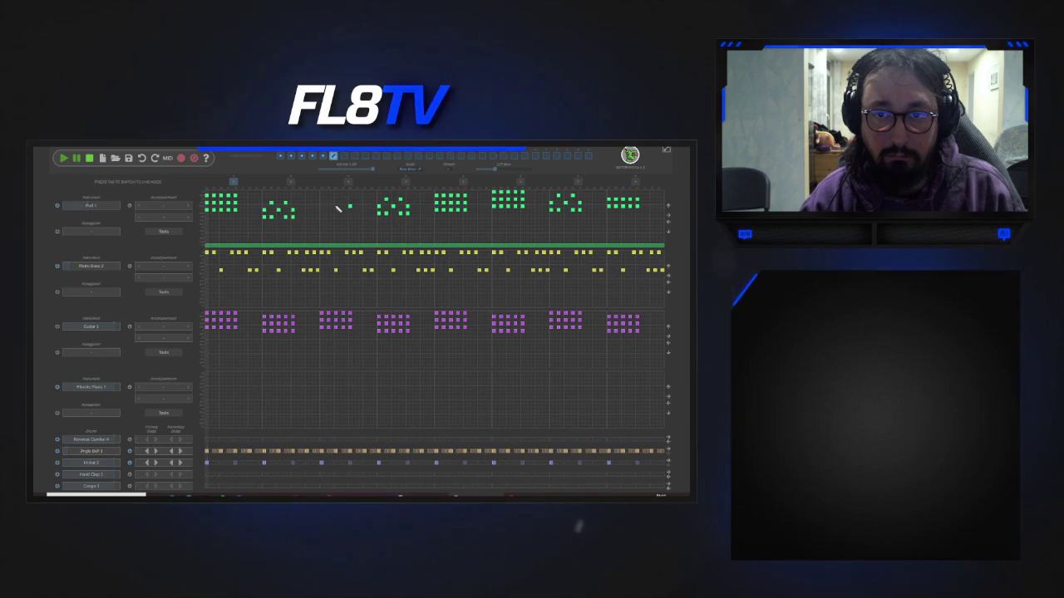
{"action": "mouse_move", "coordinate": [434, 196]}
{"action": "left_mouse_down"}
{"action": "mouse_move", "coordinate": [458, 200]}
{"action": "mouse_move", "coordinate": [443, 207]}
{"action": "left_mouse_up"}
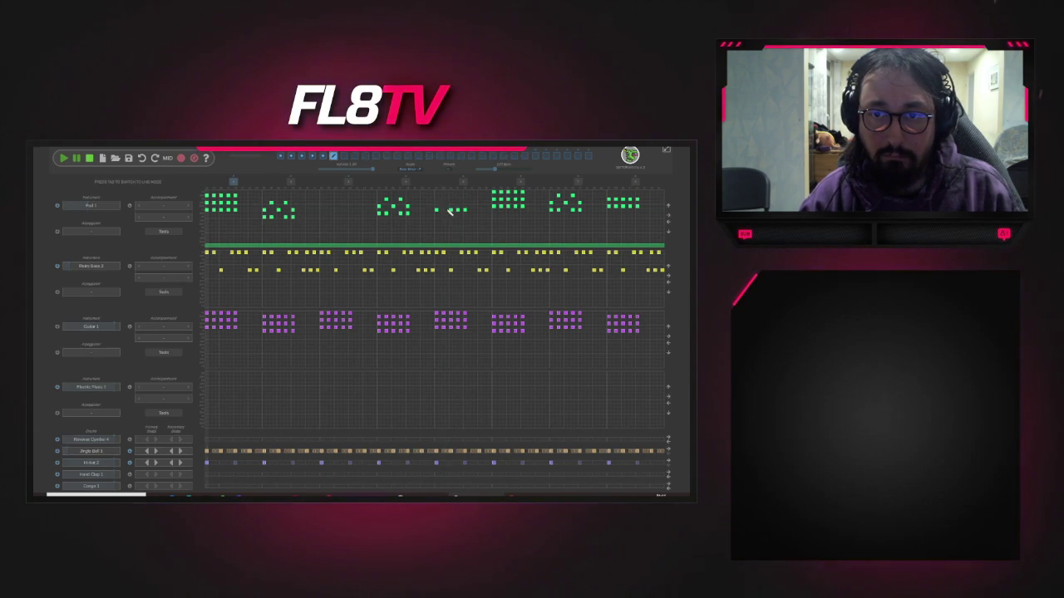
{"action": "mouse_move", "coordinate": [518, 196]}
{"action": "left_mouse_down"}
{"action": "mouse_move", "coordinate": [524, 207]}
{"action": "mouse_move", "coordinate": [497, 209]}
{"action": "left_mouse_up"}
{"action": "left_click_drag", "start_coordinate": [640, 200], "coordinate": [605, 207]}
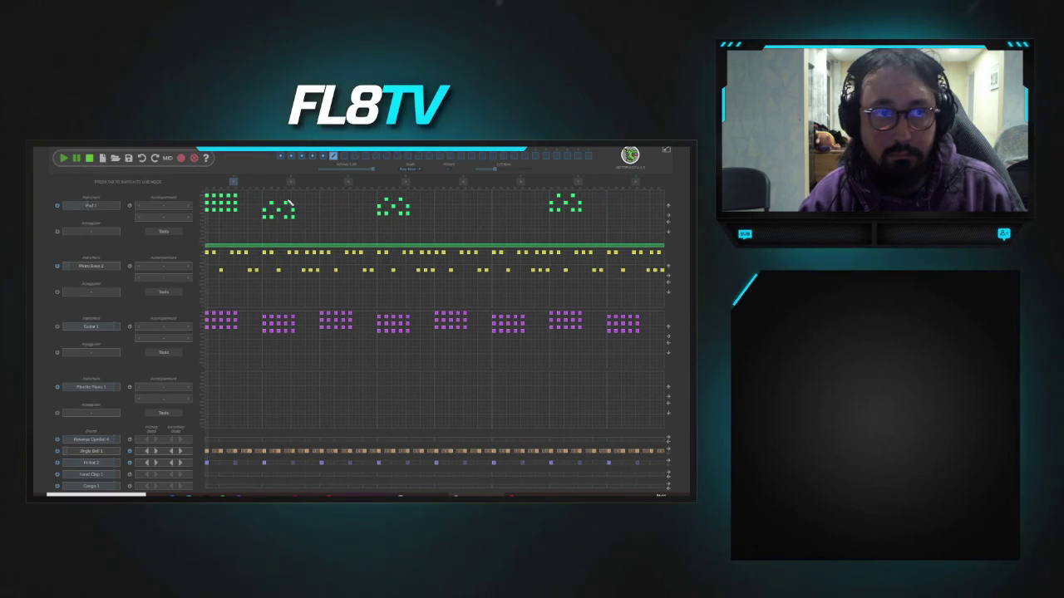
{"action": "left_click", "coordinate": [63, 160]}
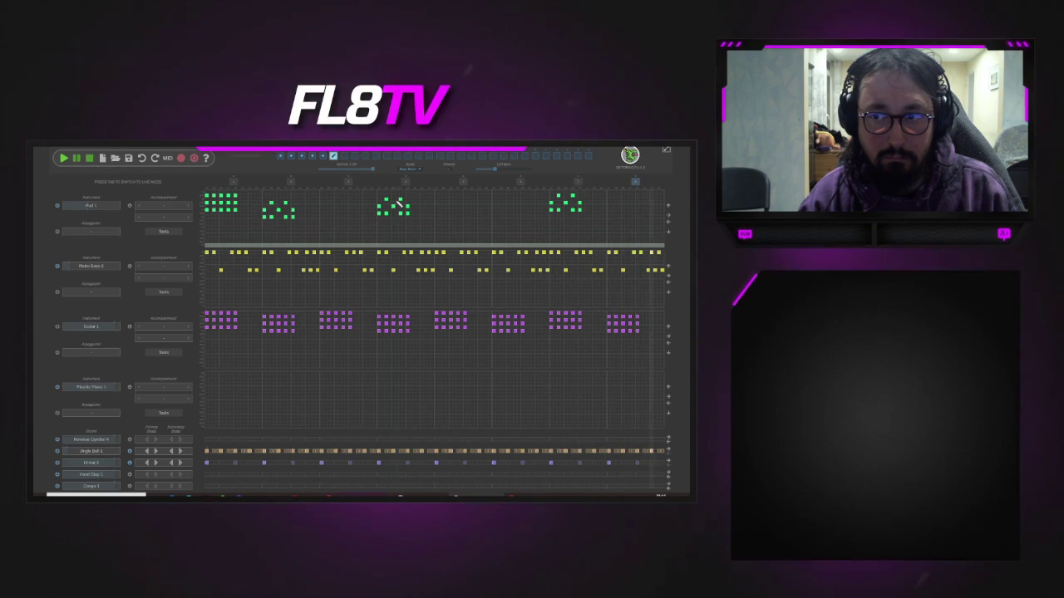
- Play the song from the start to hear the sparse pad chords over bass, guitar and drums
{"action": "left_click", "coordinate": [63, 160]}
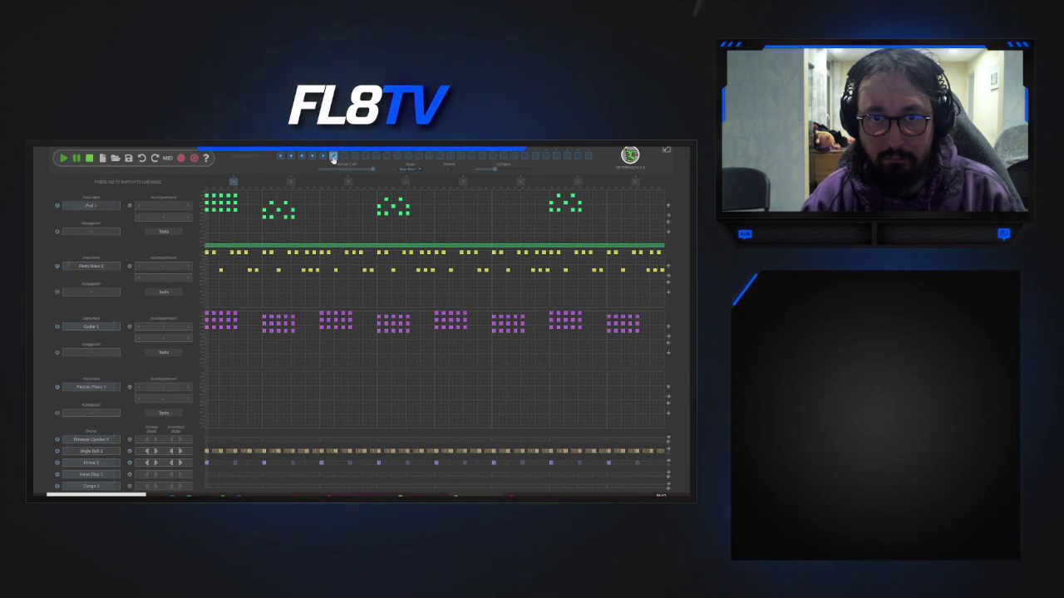
- Start playback and move to the pattern with green pad, yellow bass and purple guitar notes
{"action": "left_click", "coordinate": [313, 158]}
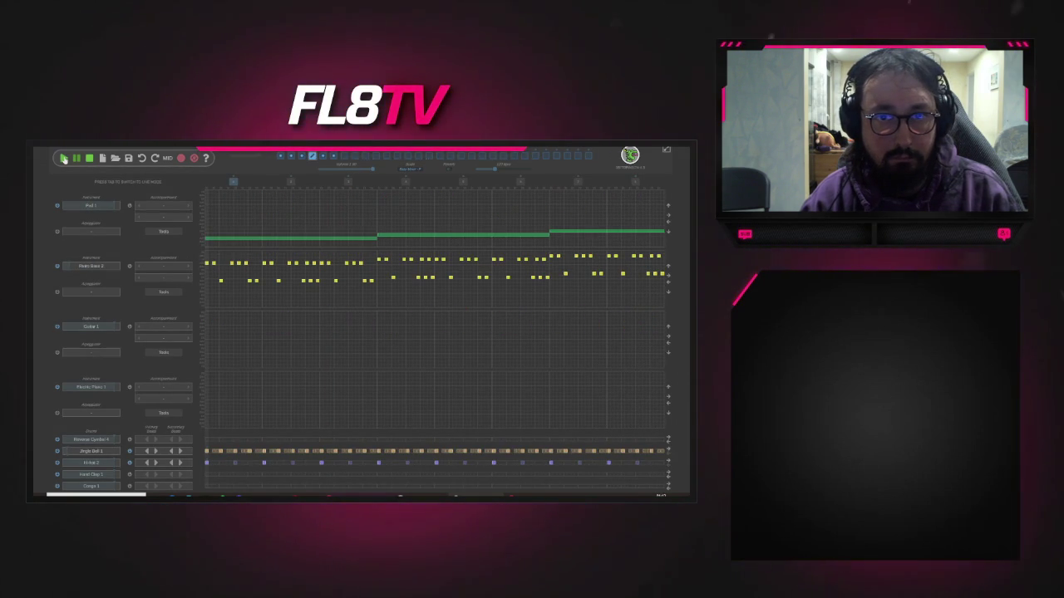
{"action": "left_click", "coordinate": [65, 158]}
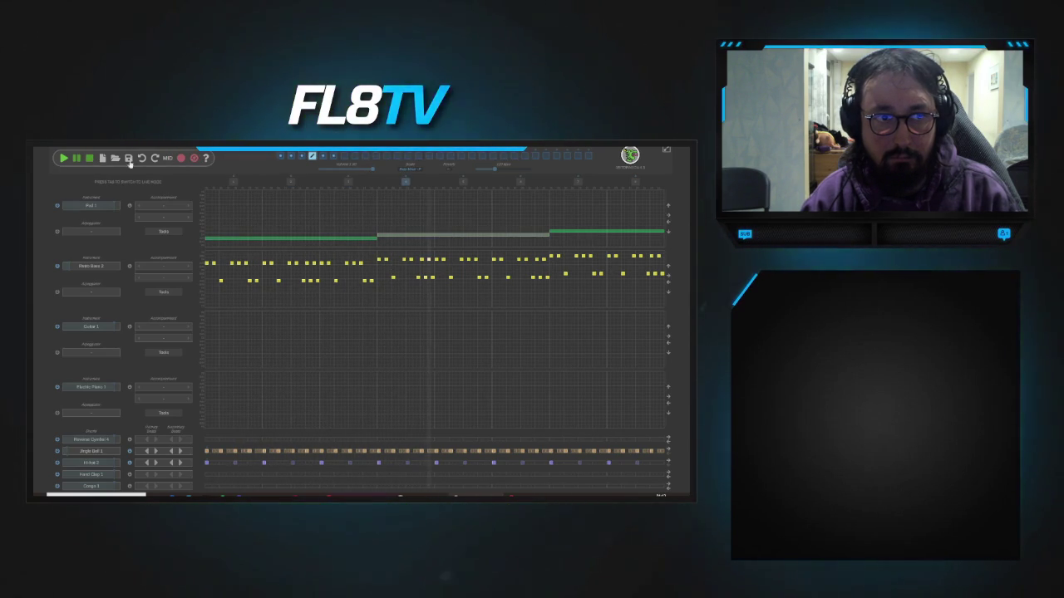
{"action": "left_click", "coordinate": [322, 157]}
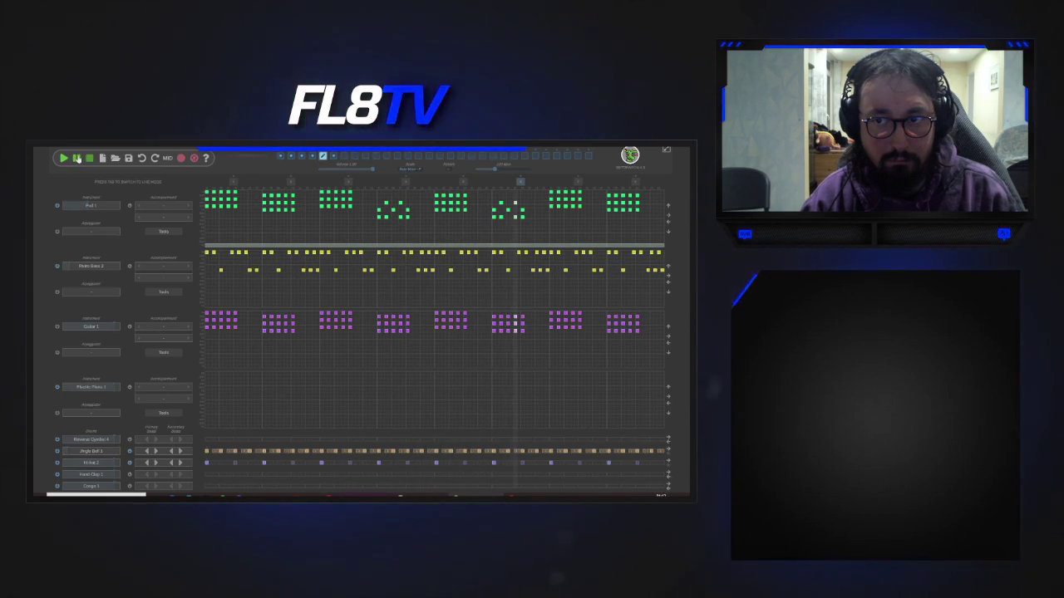
- Stop playback, select and cancel bar 5, then restart the pattern
{"action": "left_click", "coordinate": [88, 159]}
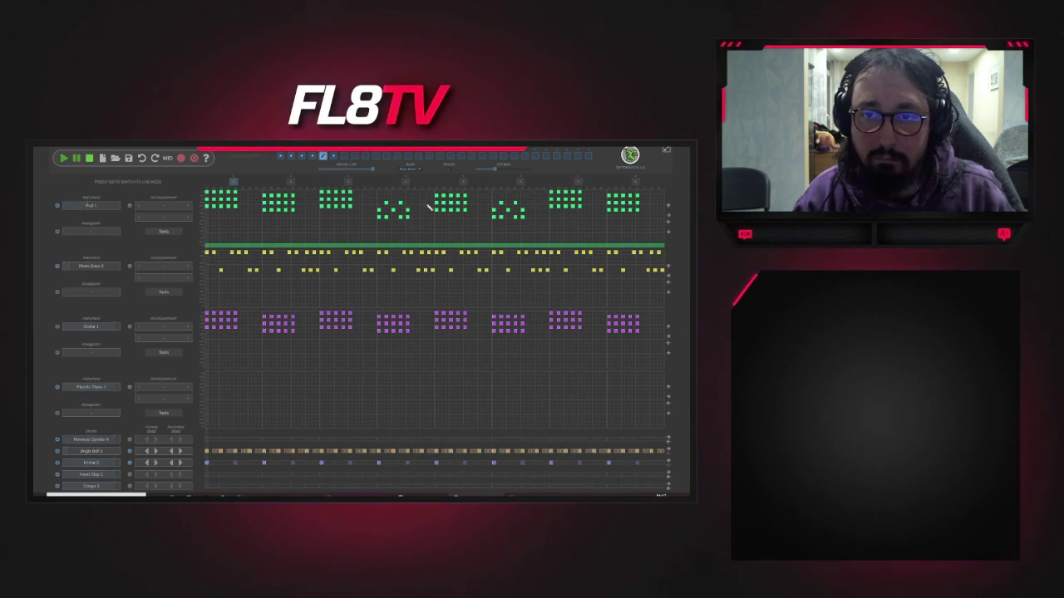
{"action": "left_click", "coordinate": [454, 206]}
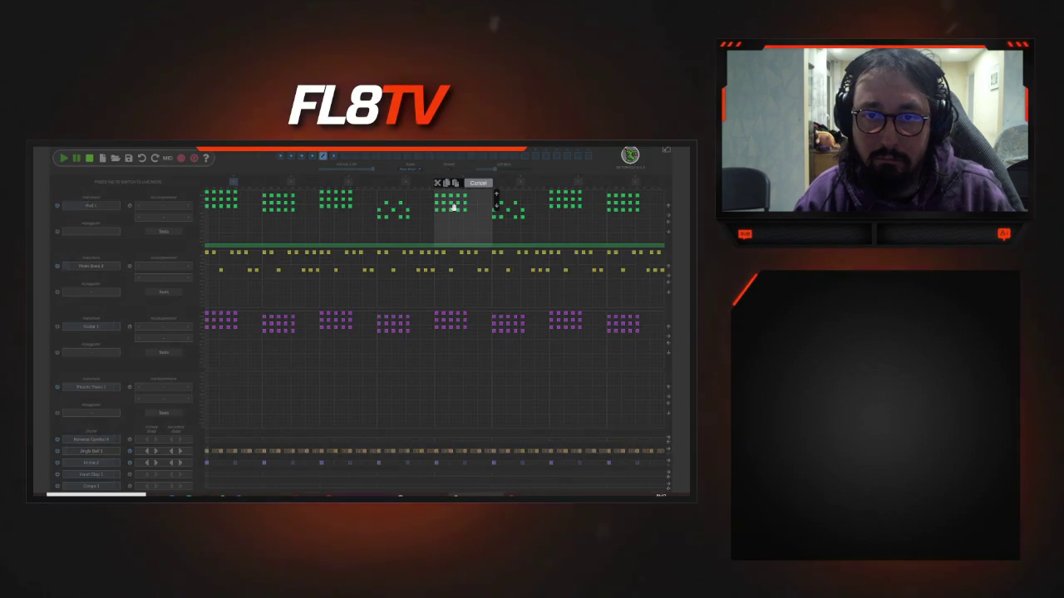
{"action": "left_click", "coordinate": [496, 197]}
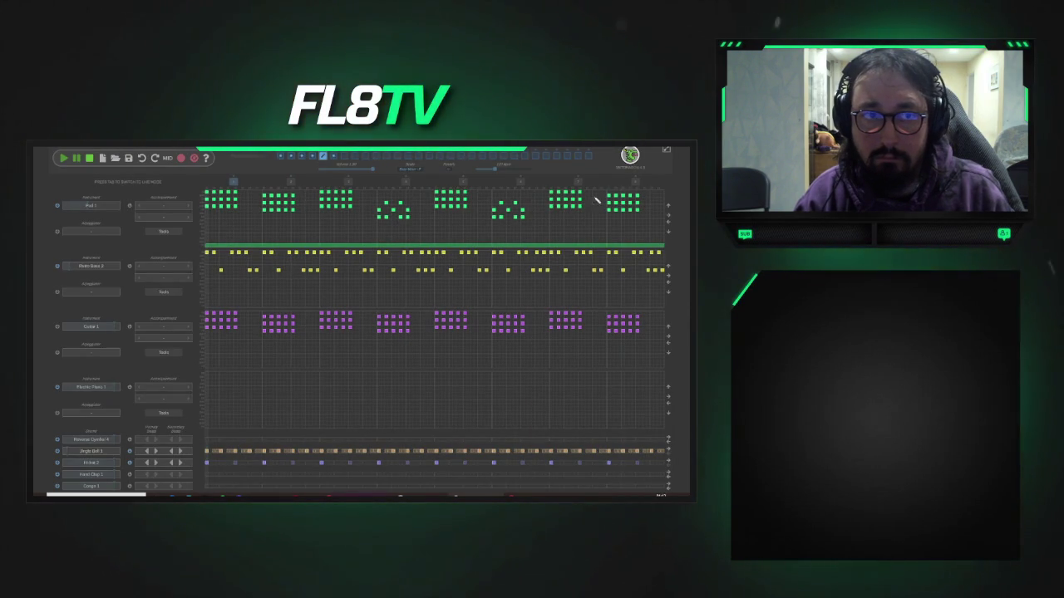
{"action": "left_click", "coordinate": [67, 158]}
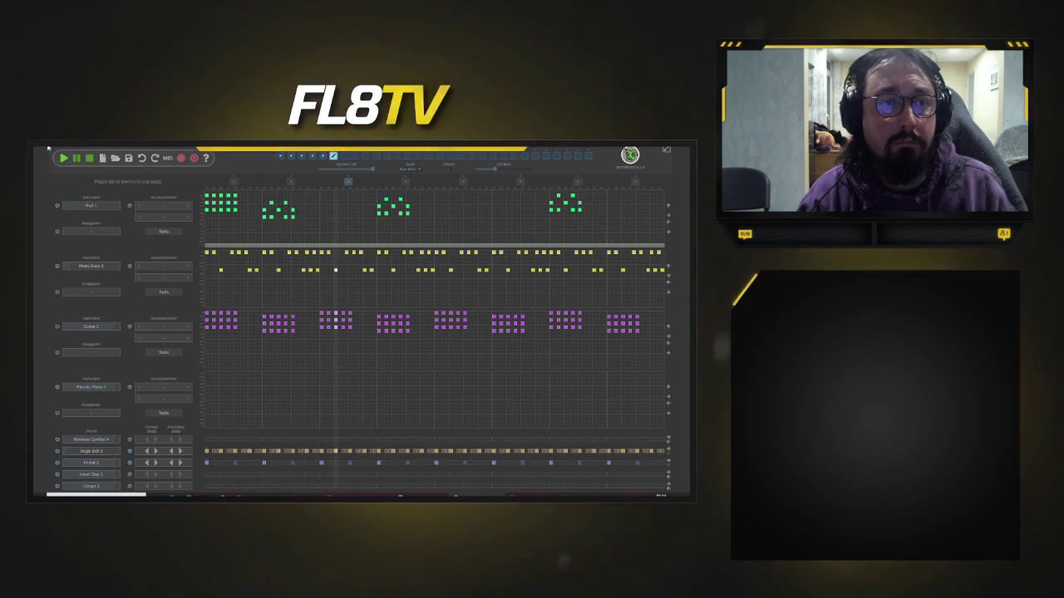
- Copy the whole pattern's notes and paste them into the next empty pattern slot
{"action": "left_click", "coordinate": [248, 209]}
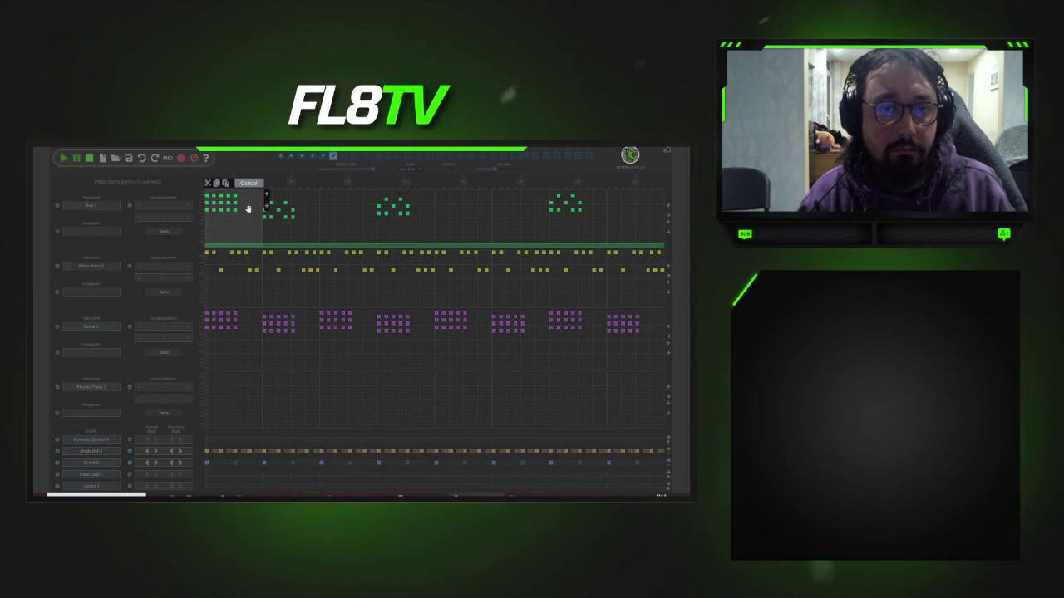
{"action": "left_click", "coordinate": [248, 182]}
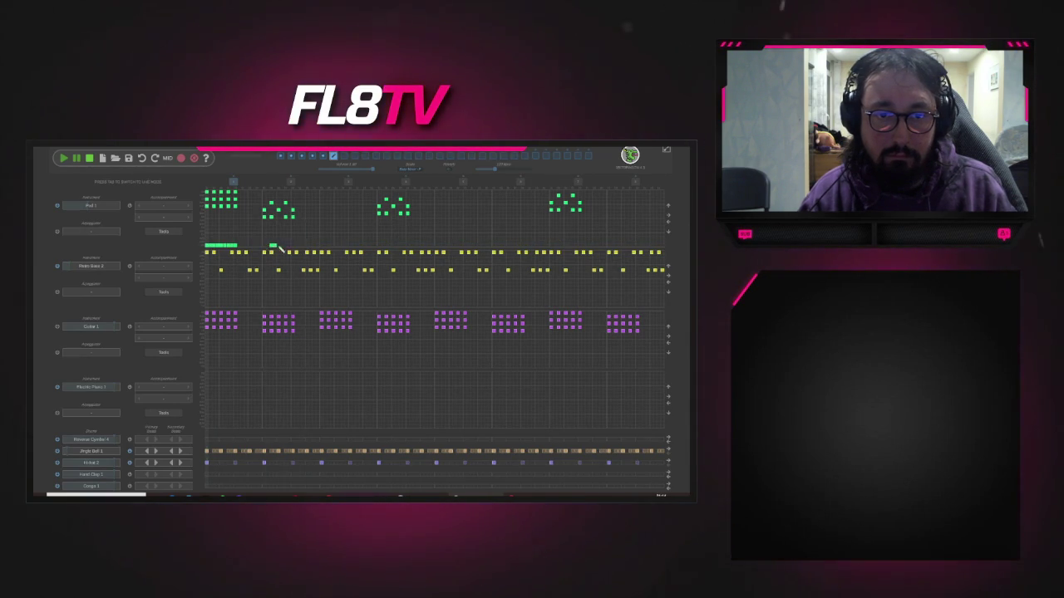
{"action": "left_click_drag", "start_coordinate": [210, 249], "coordinate": [665, 246]}
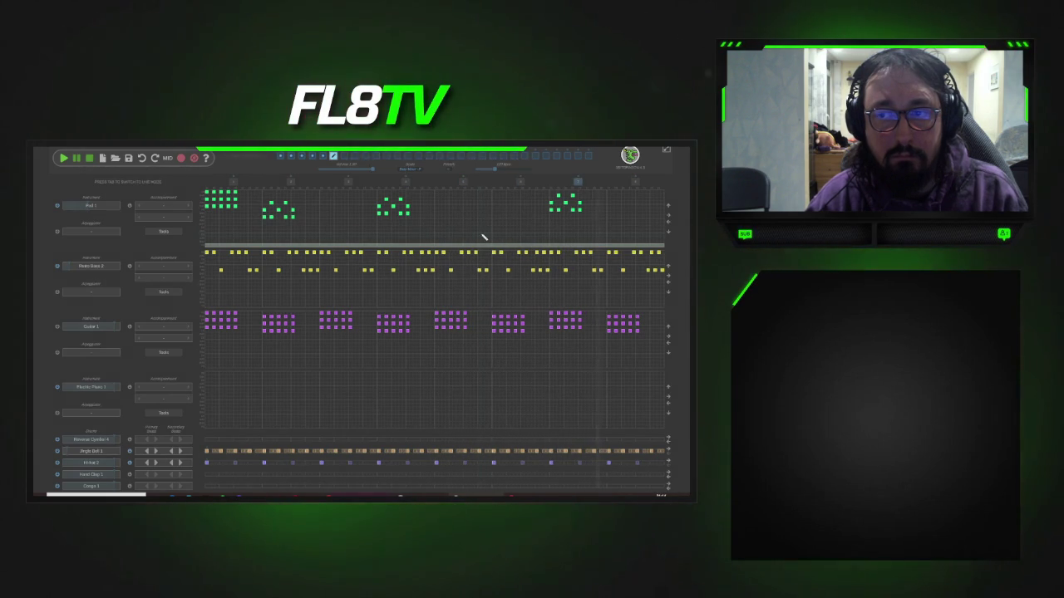
{"action": "left_click", "coordinate": [332, 158]}
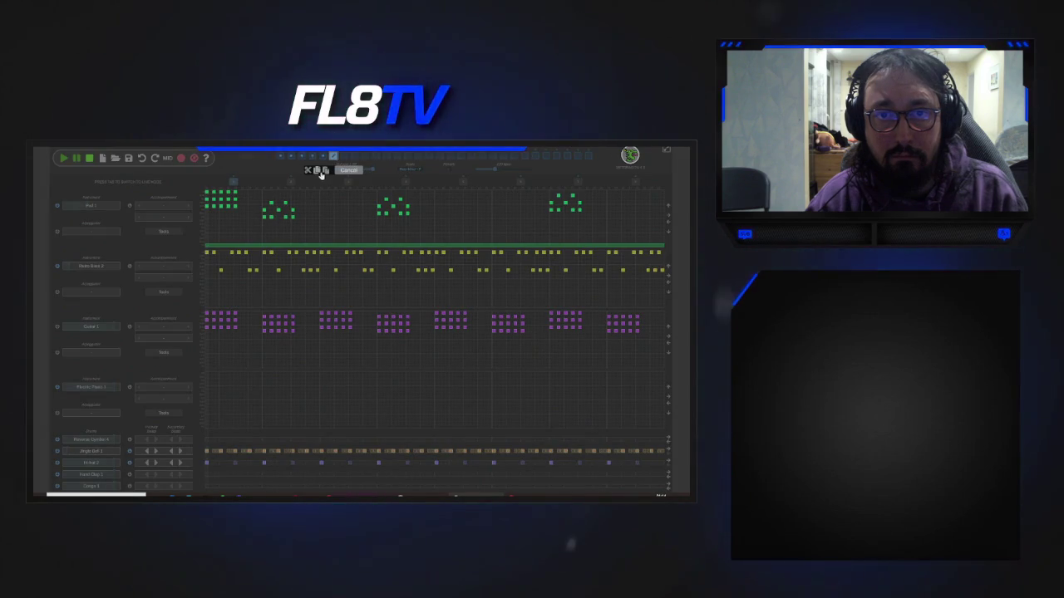
{"action": "left_click", "coordinate": [316, 171]}
{"action": "left_click", "coordinate": [344, 157]}
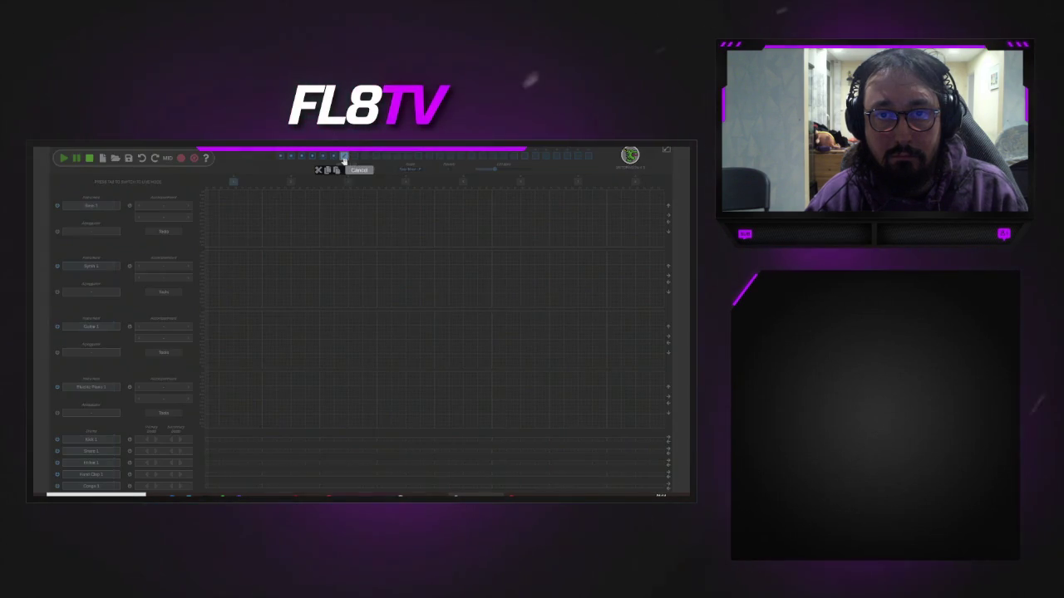
{"action": "left_click", "coordinate": [336, 171]}
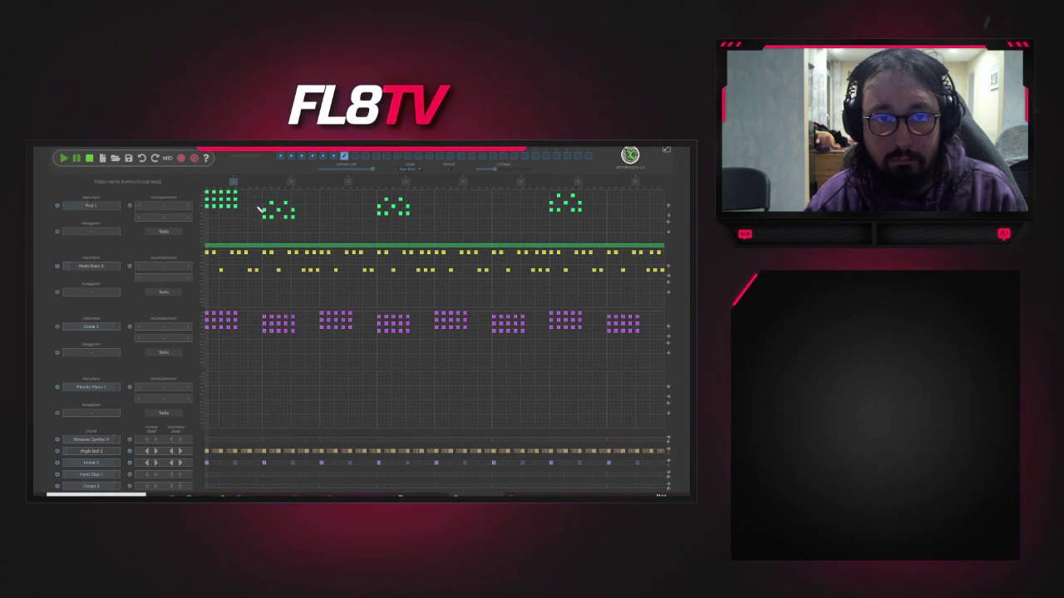
- Erase all the Pad 1 chords from the new pattern and play it
{"action": "left_click", "coordinate": [222, 194]}
{"action": "left_click_drag", "start_coordinate": [268, 210], "coordinate": [279, 213]}
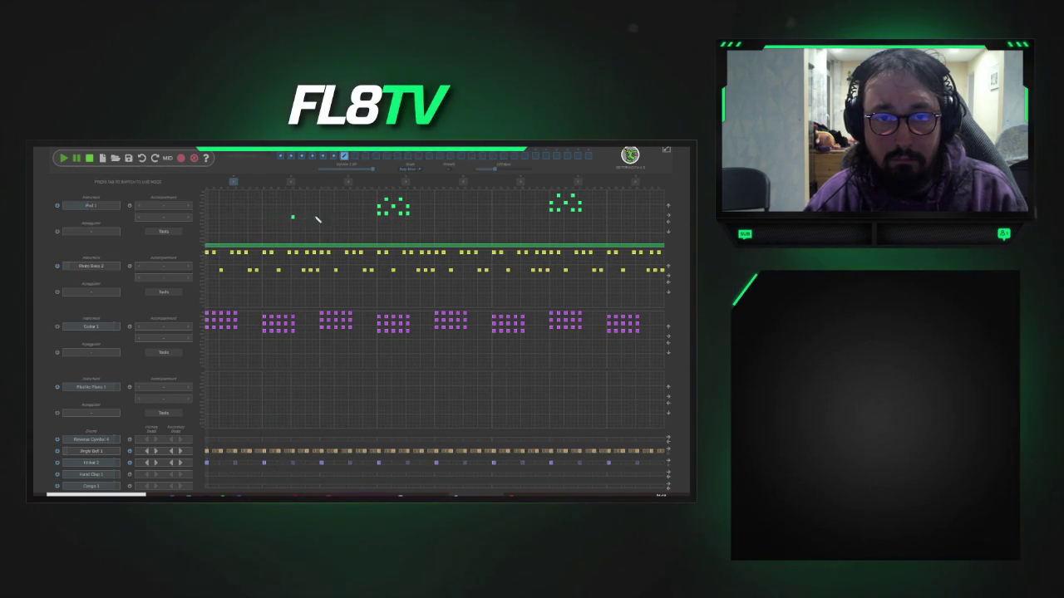
{"action": "mouse_move", "coordinate": [425, 221]}
{"action": "left_mouse_down"}
{"action": "mouse_move", "coordinate": [378, 204]}
{"action": "mouse_move", "coordinate": [387, 200]}
{"action": "left_mouse_up"}
{"action": "left_click_drag", "start_coordinate": [582, 208], "coordinate": [570, 214]}
{"action": "left_click", "coordinate": [64, 161]}
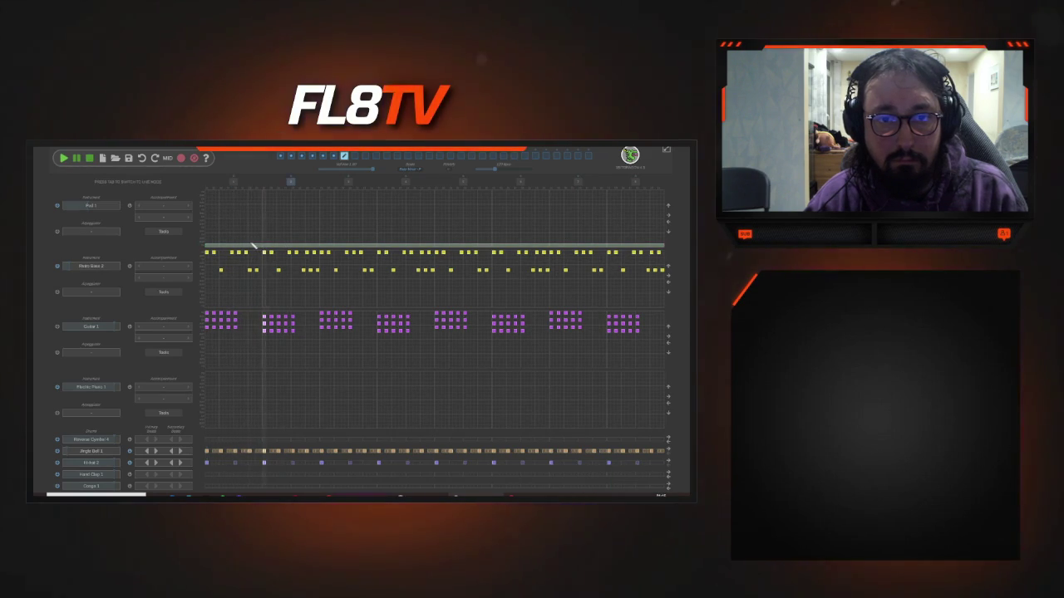
- Switch the track panel to live mode, return to pattern 1, and bring up the save dialog
{"action": "key", "text": "Tab"}
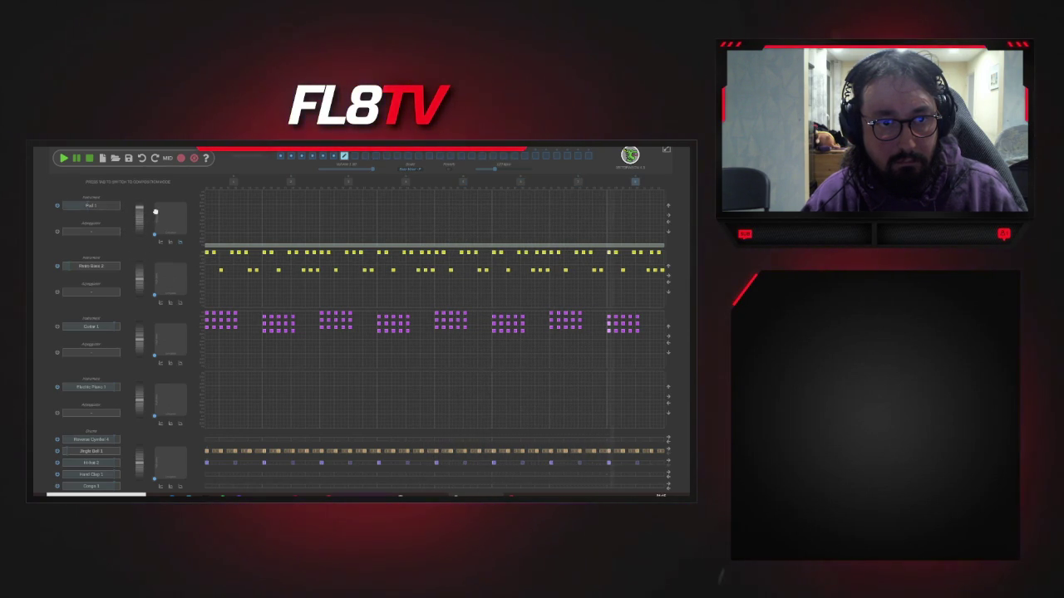
{"action": "left_click", "coordinate": [280, 155]}
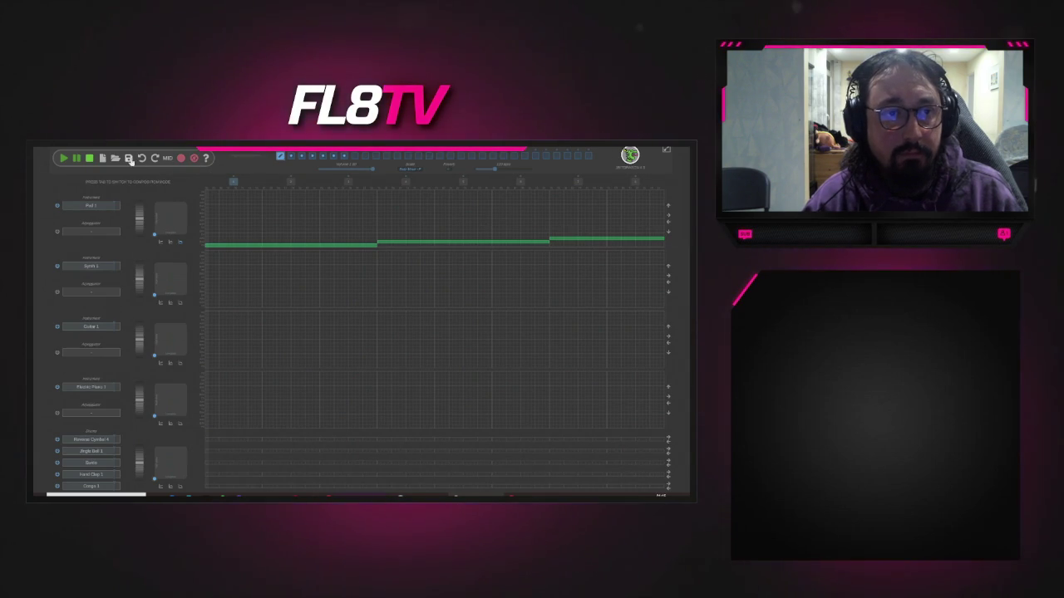
{"action": "left_click", "coordinate": [130, 159]}
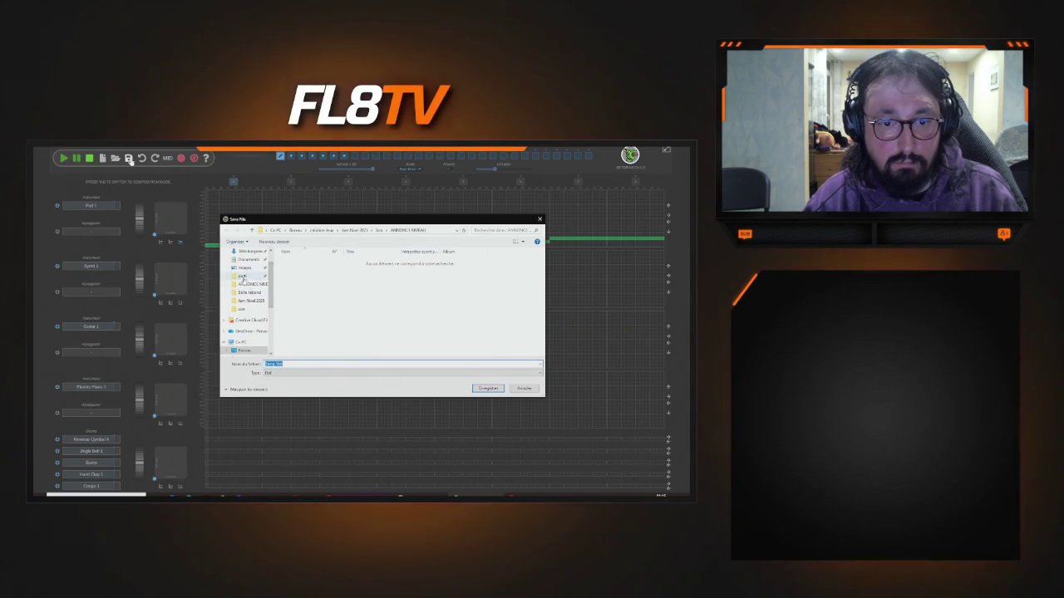
- Browse to the Musique > Création musique folder in the save dialog
{"action": "scroll", "coordinate": [248, 295], "scroll_direction": "down", "scroll_amount": 3}
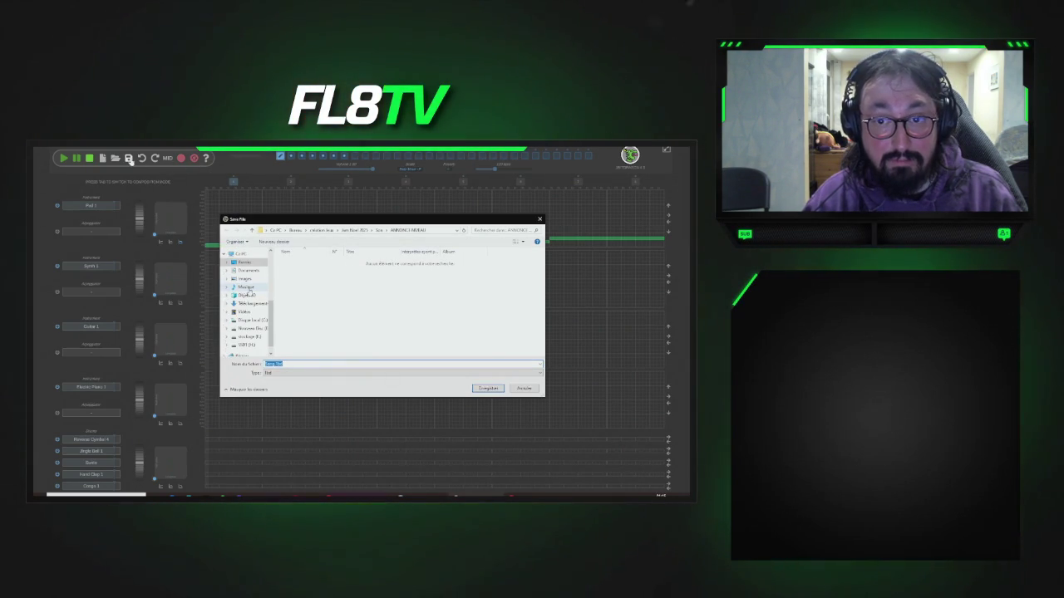
{"action": "left_click", "coordinate": [247, 287]}
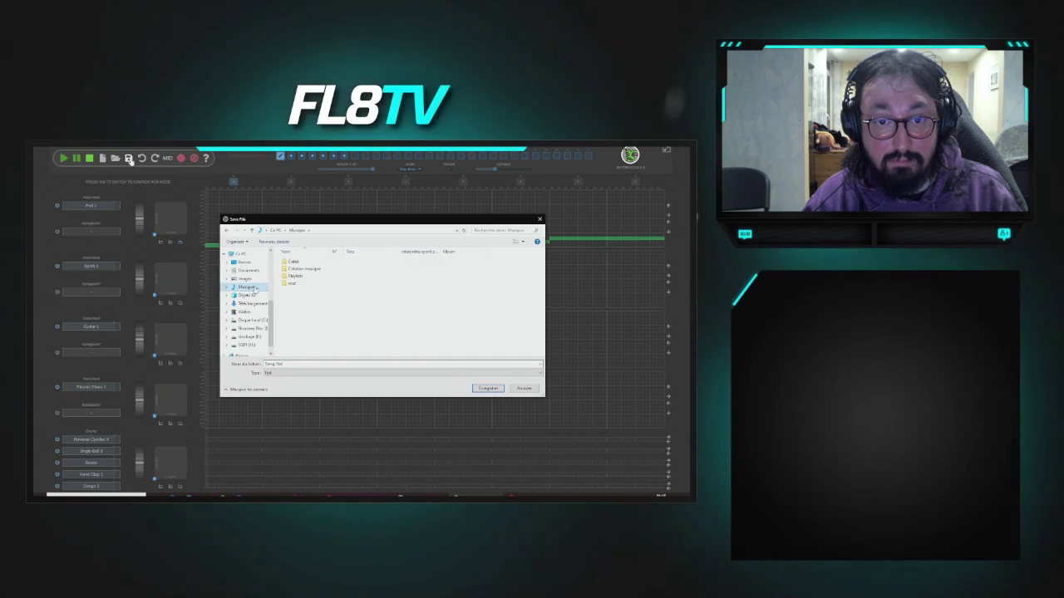
{"action": "double_click", "coordinate": [303, 269]}
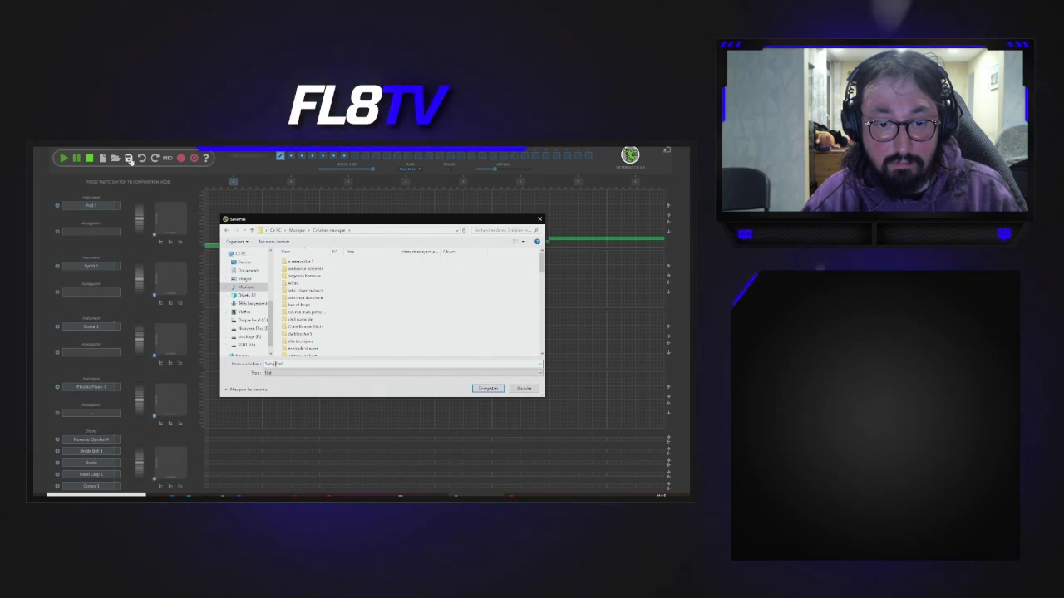
{"action": "type", "text": "fl8tvd"}
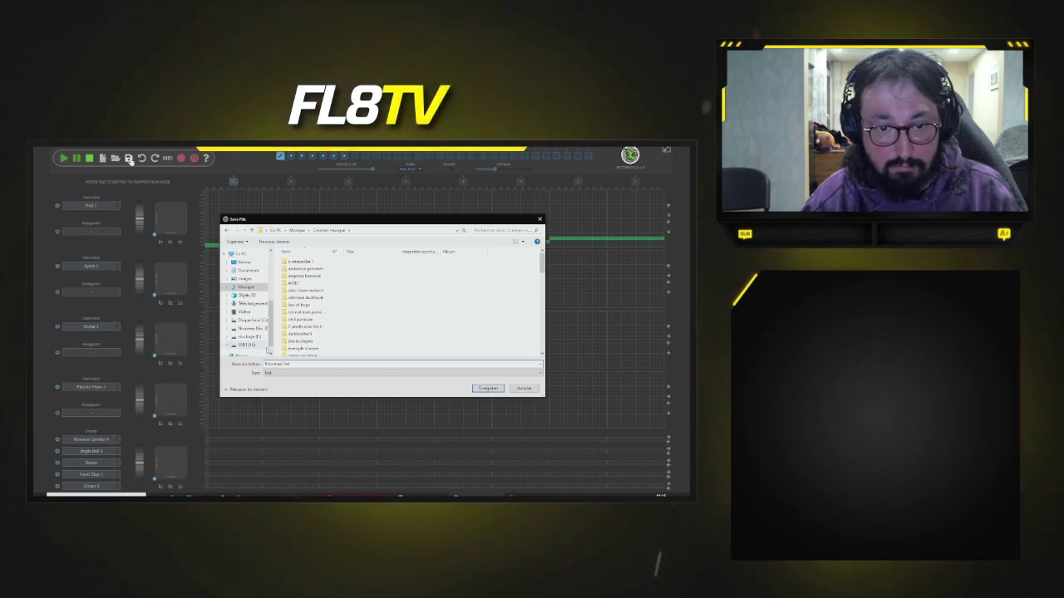
- Create a new folder named 'test', open it, and save the song there
{"action": "right_click", "coordinate": [483, 315]}
{"action": "mouse_move", "coordinate": [540, 386]}
{"action": "left_click", "coordinate": [616, 382]}
{"action": "type", "text": "test"}
{"action": "key", "text": "Return"}
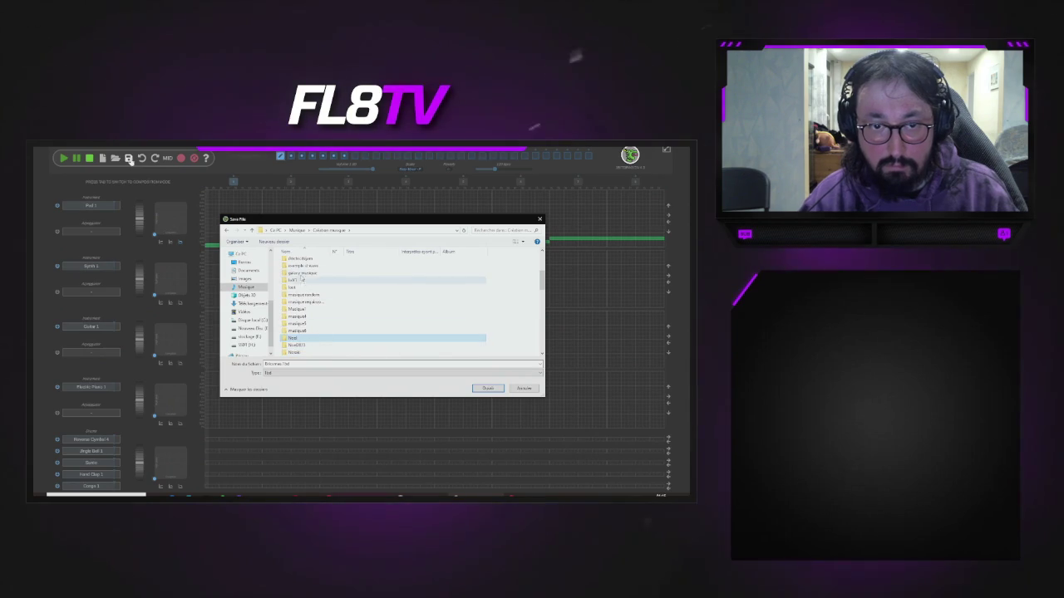
{"action": "scroll", "coordinate": [305, 295], "scroll_direction": "up", "scroll_amount": 3}
{"action": "scroll", "coordinate": [305, 299], "scroll_direction": "down", "scroll_amount": 3}
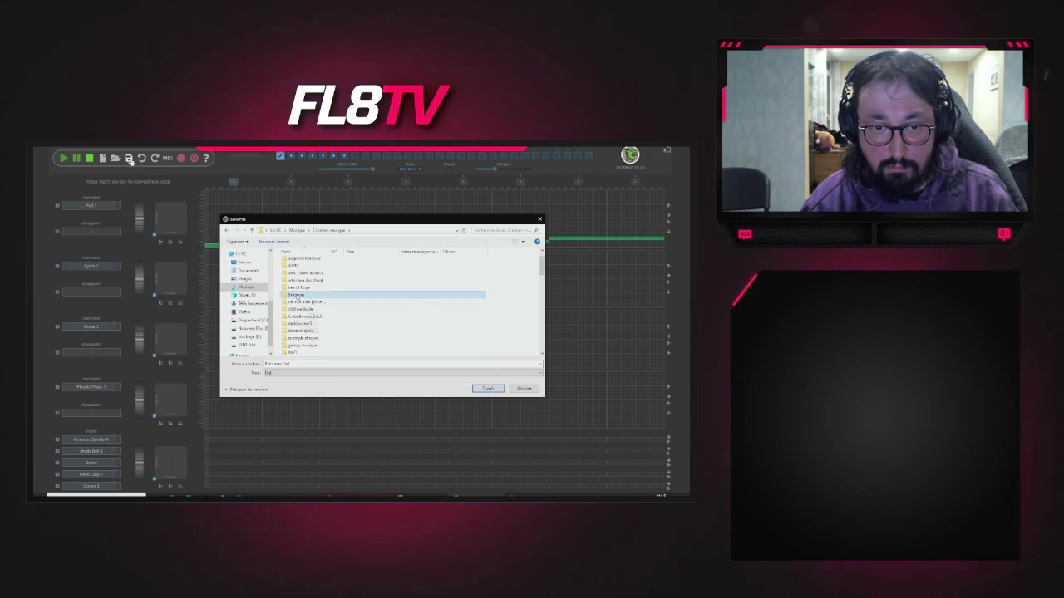
{"action": "double_click", "coordinate": [305, 320]}
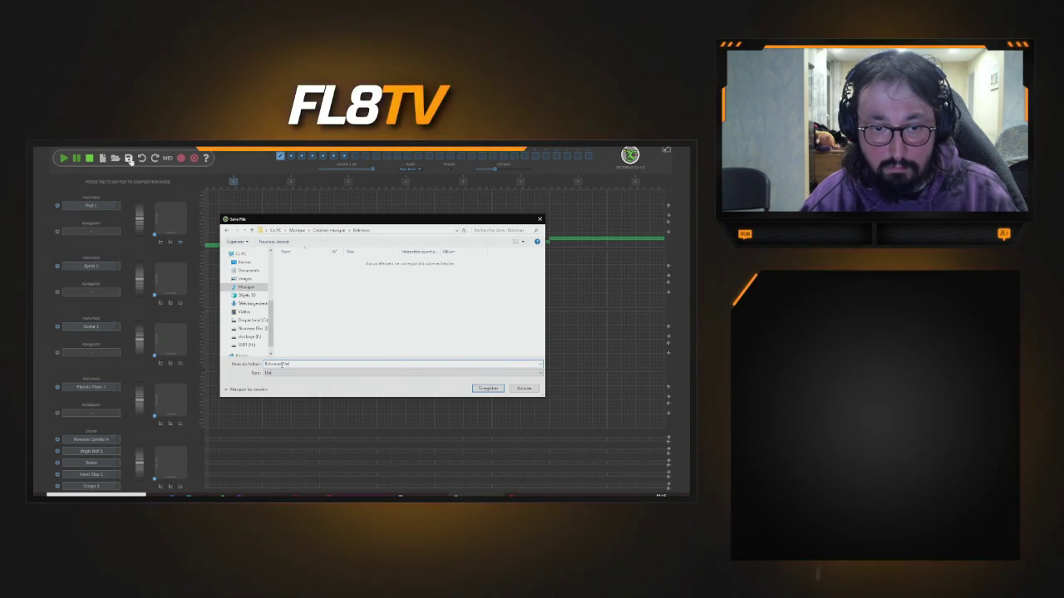
{"action": "key", "text": "Return"}
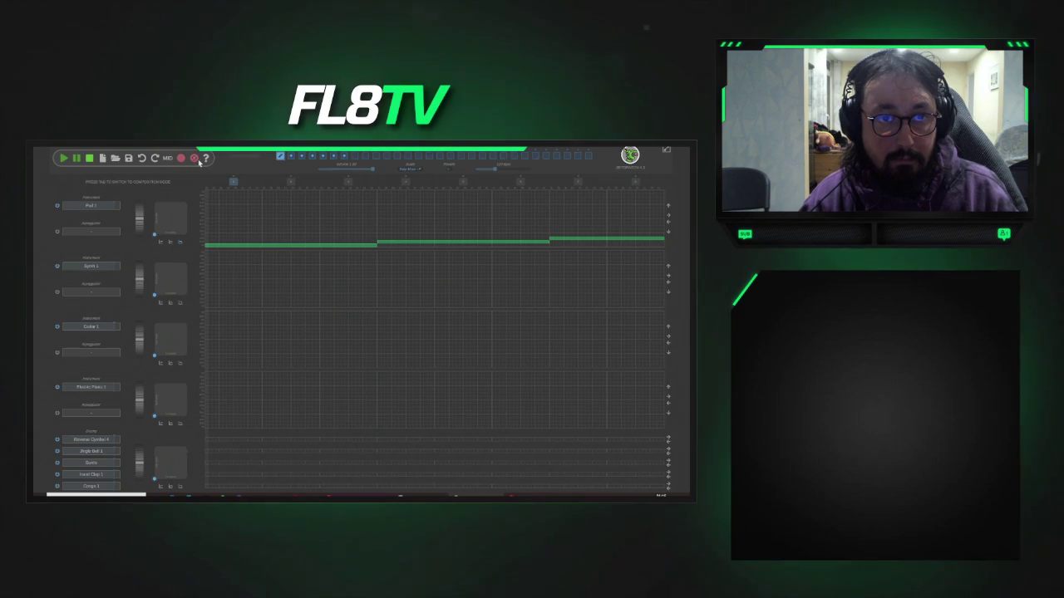
- Save the song again into the same 'test' folder with Ctrl+S
{"action": "key", "text": "ctrl+s"}
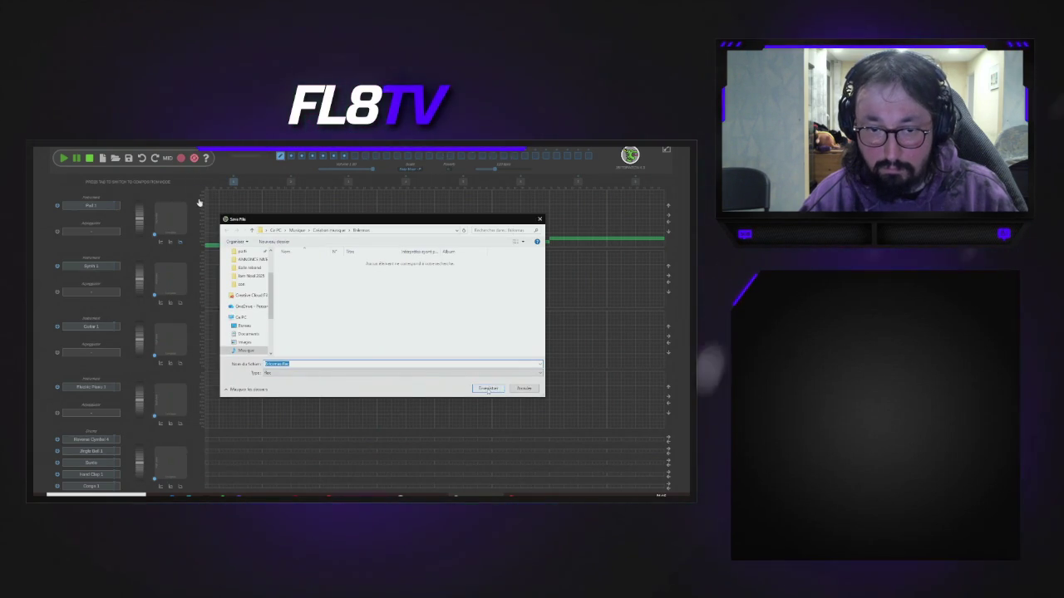
{"action": "left_click", "coordinate": [489, 389]}
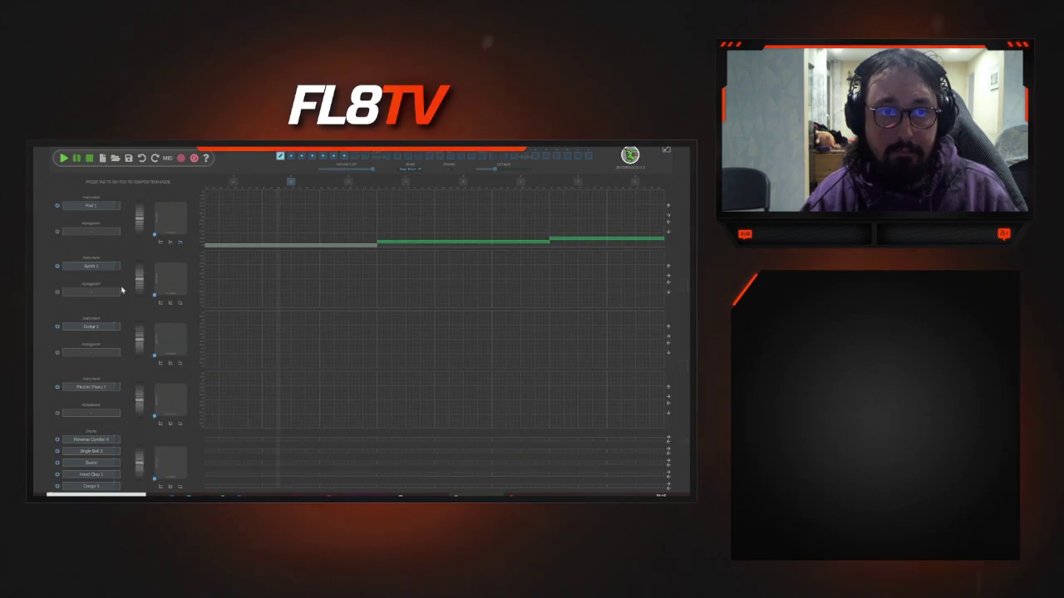
{"action": "scroll", "coordinate": [121, 290], "scroll_direction": "up", "scroll_amount": 2}
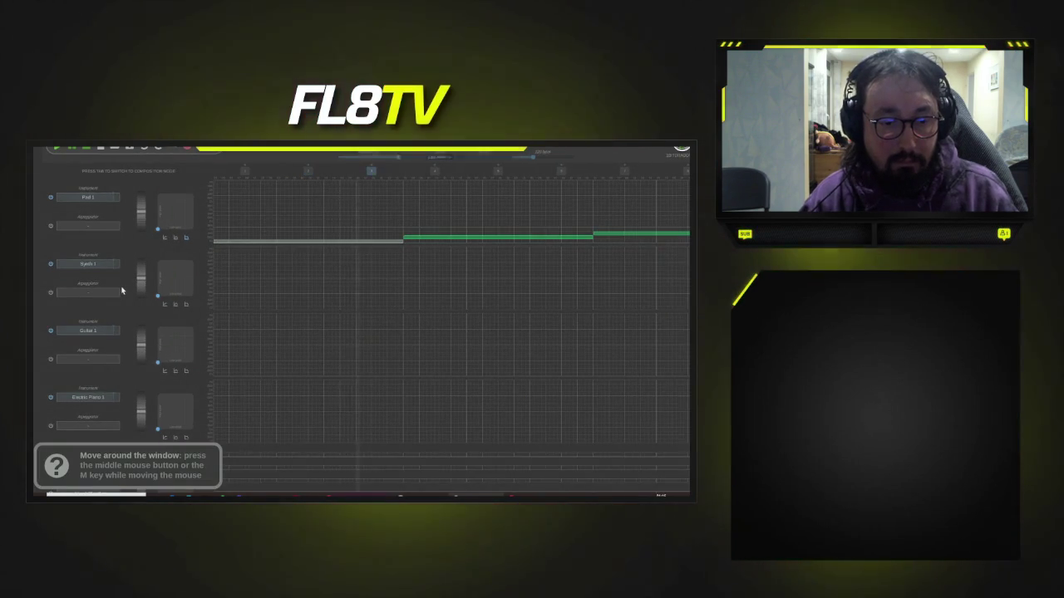
{"action": "scroll", "coordinate": [121, 290], "scroll_direction": "down", "scroll_amount": 2}
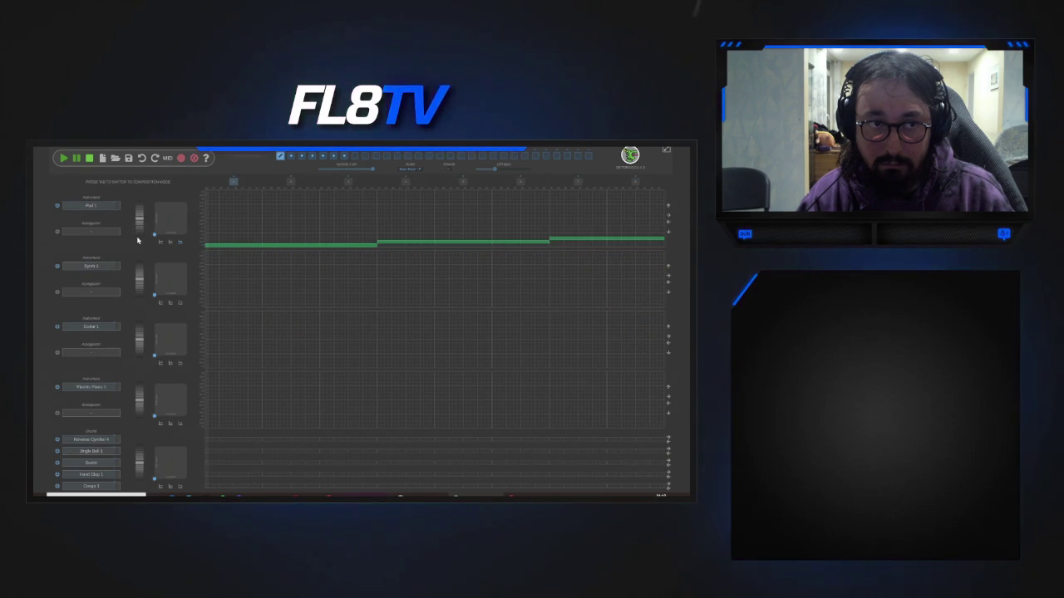
- Export the song as Bricsmas.flac, dismiss the confirmation, and return to GDevelop
{"action": "left_click", "coordinate": [192, 159]}
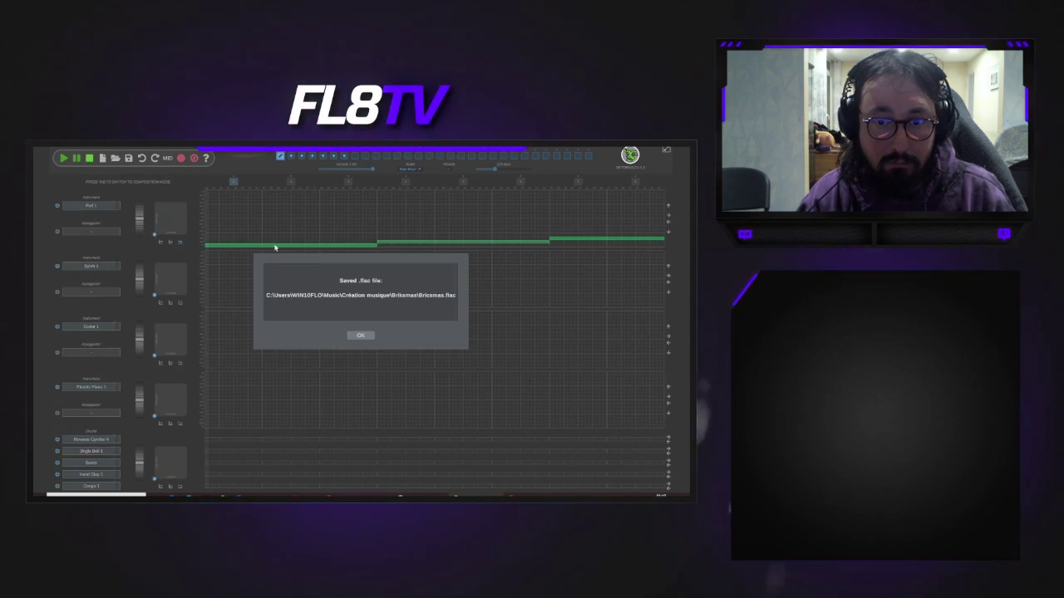
{"action": "left_click", "coordinate": [357, 335]}
{"action": "key", "text": "alt+Tab"}
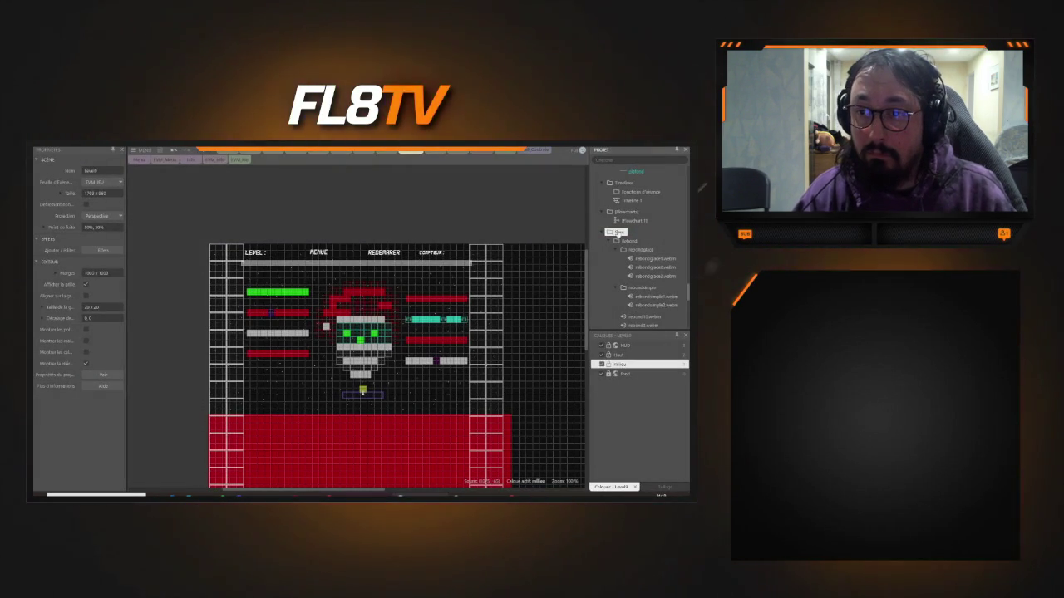
- Import Bricsmas.flac as a sound by dropping it from its folder into the import dialog
{"action": "right_click", "coordinate": [613, 232]}
{"action": "left_click", "coordinate": [582, 239]}
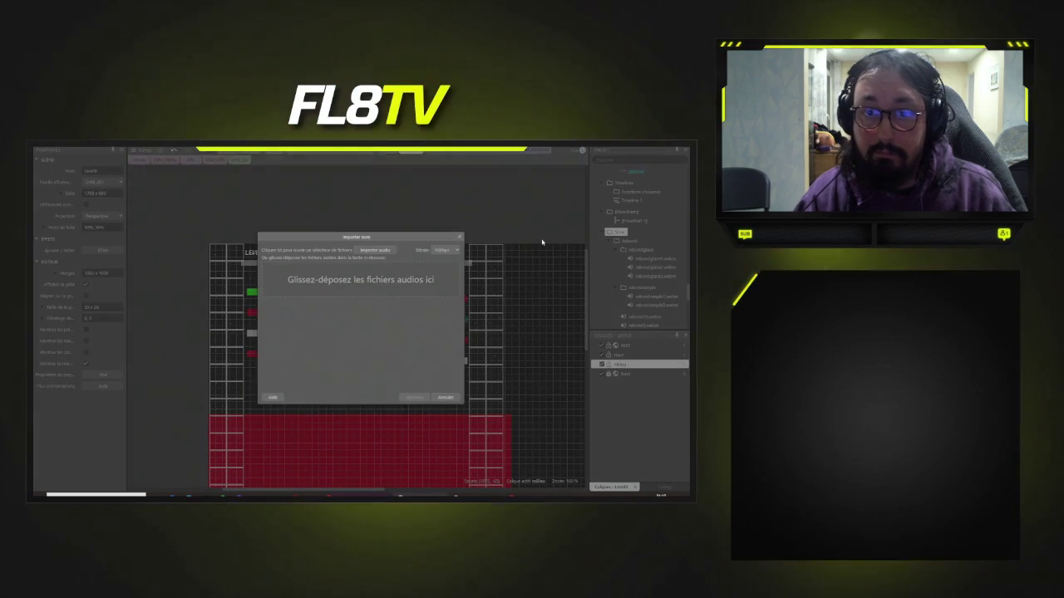
{"action": "left_click", "coordinate": [376, 250]}
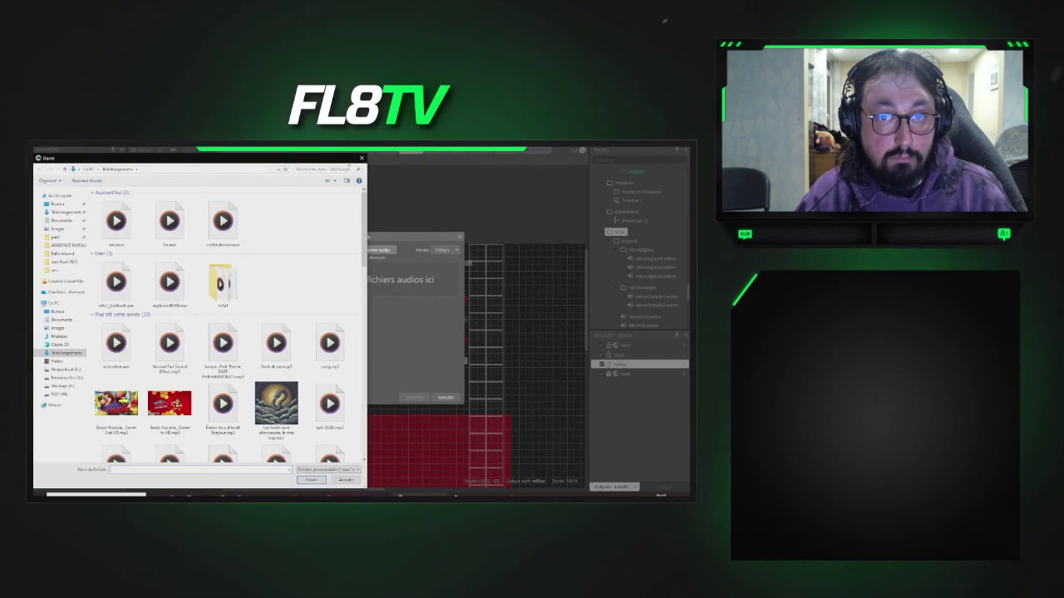
{"action": "left_click", "coordinate": [362, 159]}
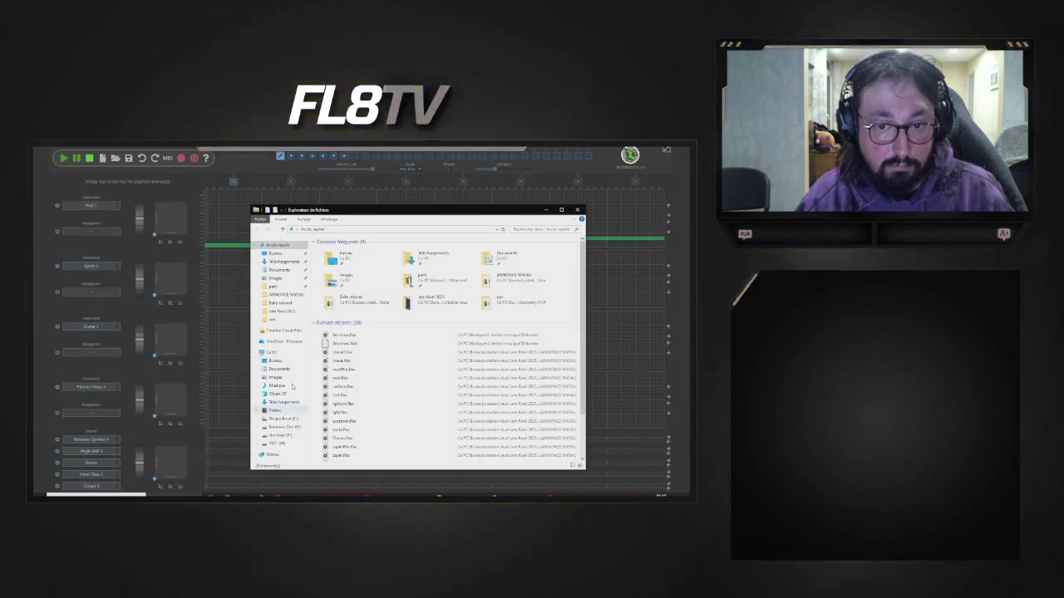
{"action": "right_click", "coordinate": [352, 335]}
{"action": "left_click", "coordinate": [386, 319]}
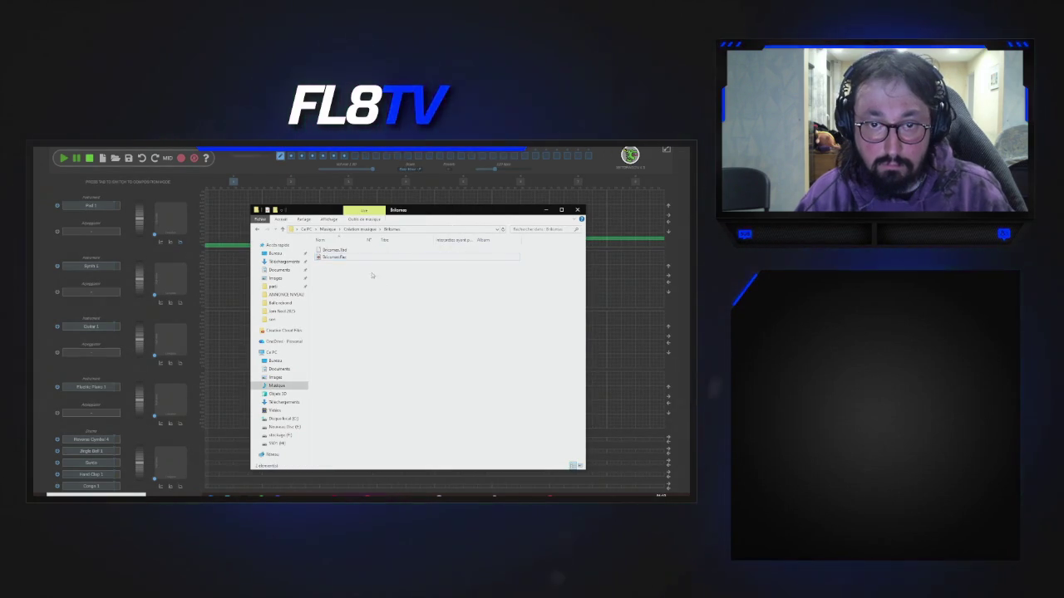
{"action": "mouse_move", "coordinate": [357, 256]}
{"action": "left_mouse_down"}
{"action": "mouse_move", "coordinate": [527, 482]}
{"action": "mouse_move", "coordinate": [471, 486]}
{"action": "mouse_move", "coordinate": [371, 277]}
{"action": "left_mouse_up"}
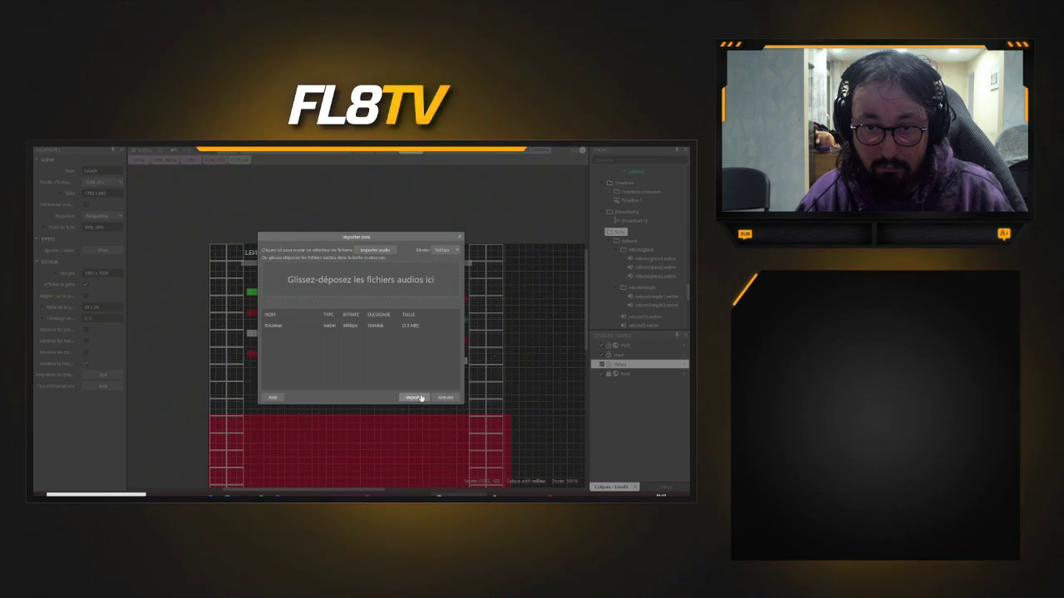
{"action": "left_click", "coordinate": [420, 397]}
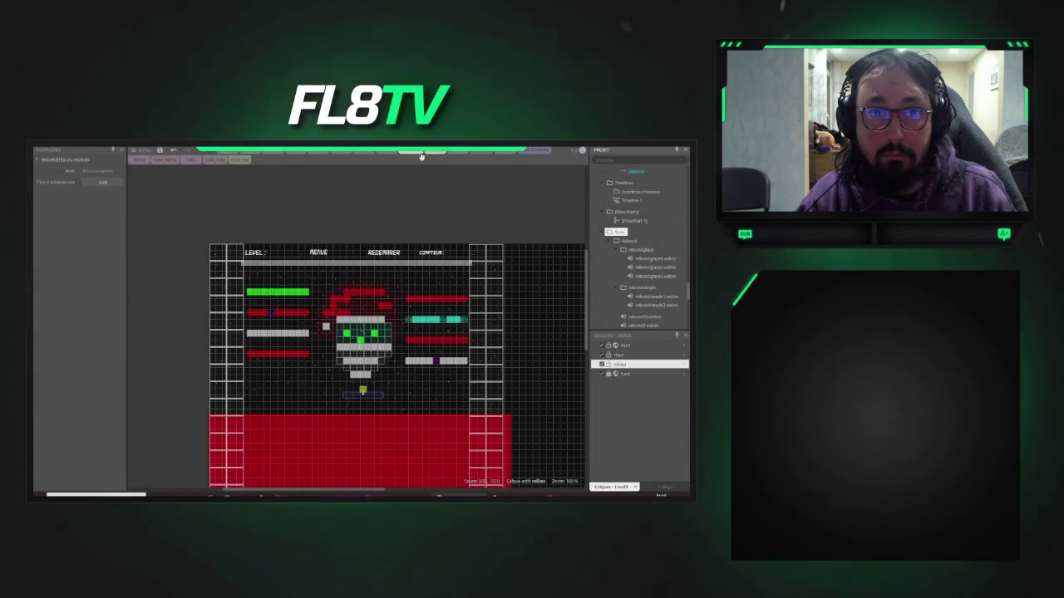
- Add an Audio 'Jouer' action to the scene-start event that plays the Bricsmas music track
{"action": "left_click", "coordinate": [484, 153]}
{"action": "scroll", "coordinate": [388, 192], "scroll_direction": "down", "scroll_amount": 15}
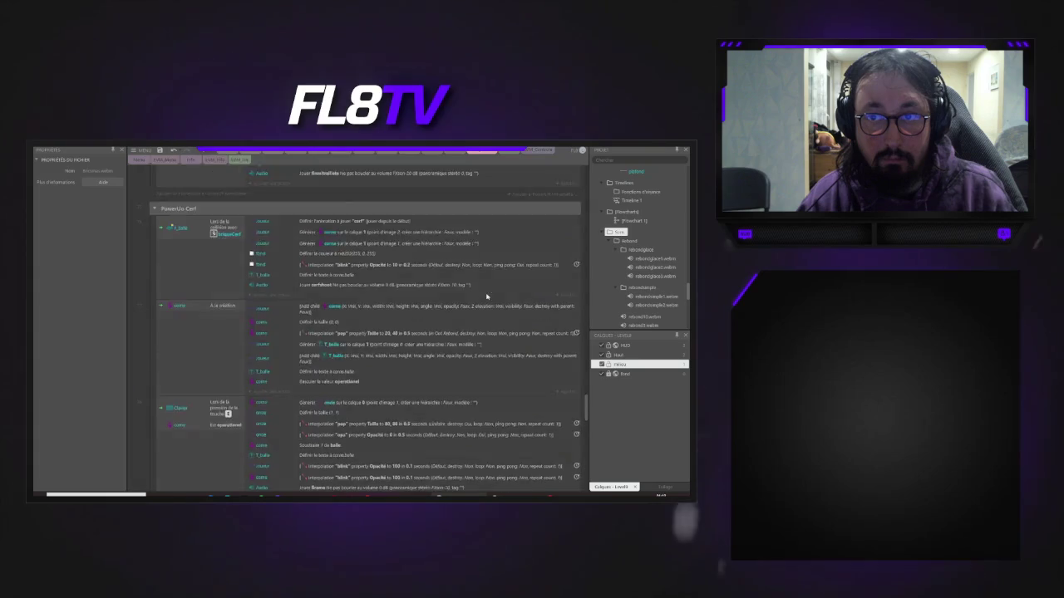
{"action": "scroll", "coordinate": [548, 318], "scroll_direction": "up", "scroll_amount": 20}
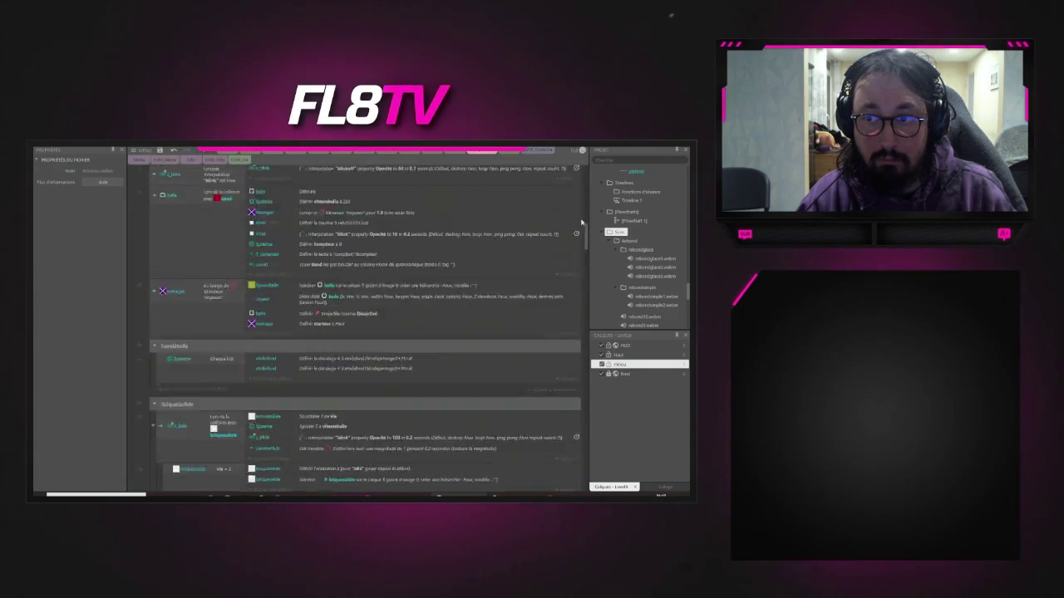
{"action": "scroll", "coordinate": [373, 196], "scroll_direction": "down", "scroll_amount": 3}
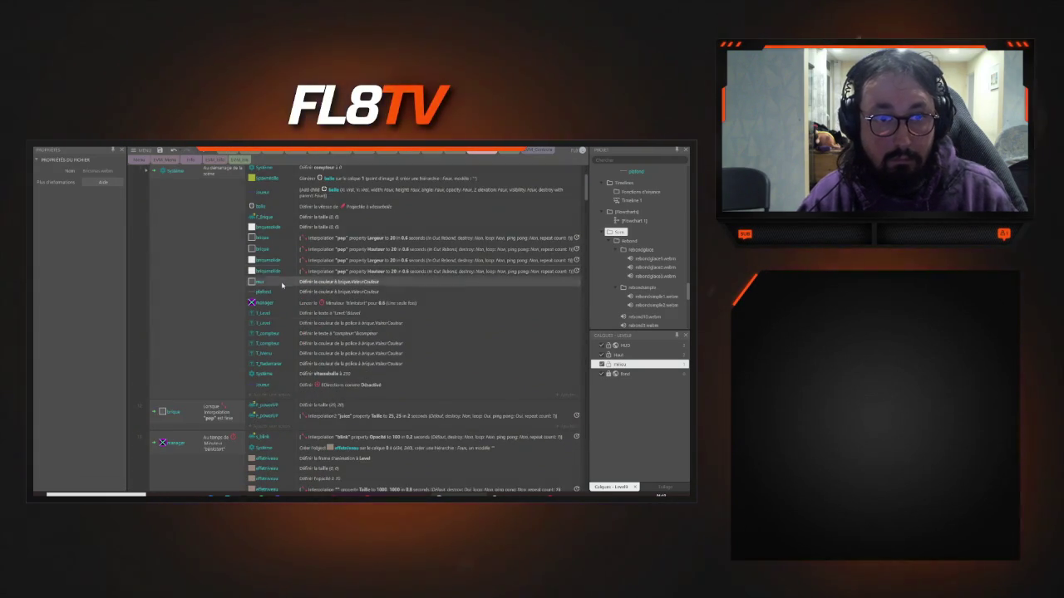
{"action": "left_click", "coordinate": [280, 396]}
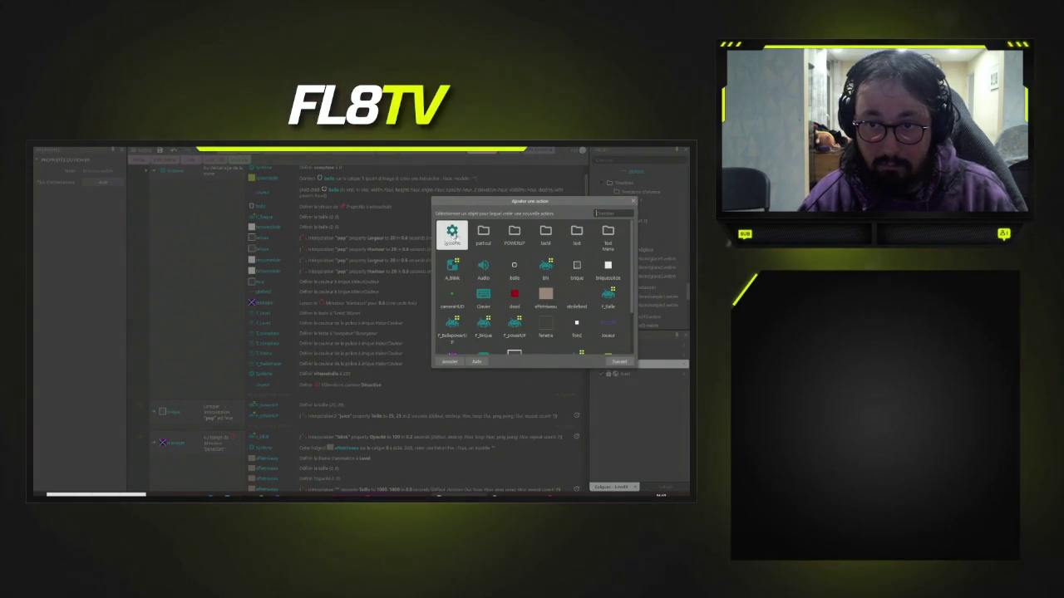
{"action": "double_click", "coordinate": [482, 267]}
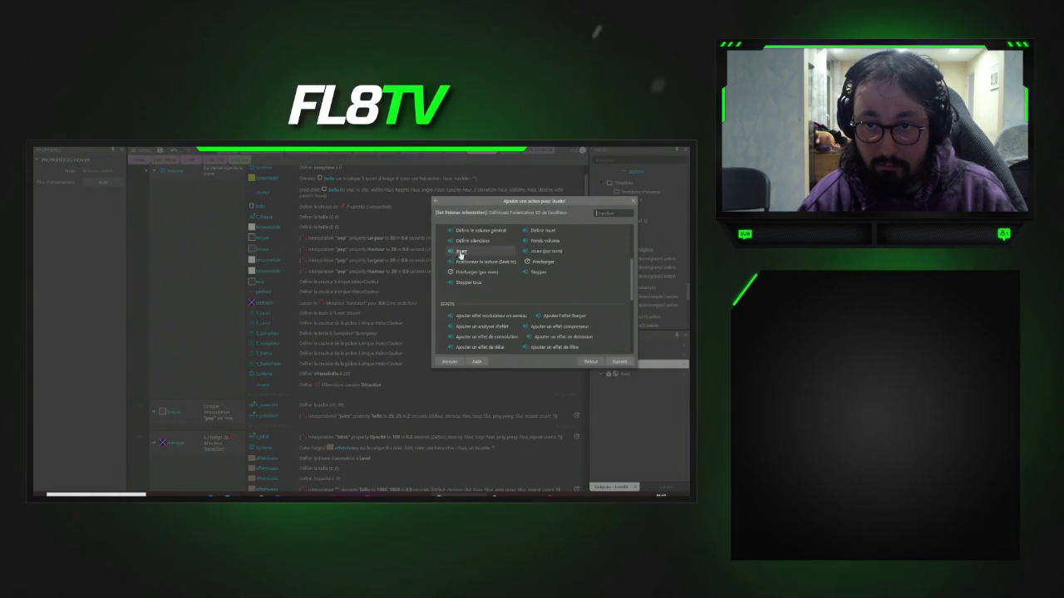
{"action": "double_click", "coordinate": [477, 264]}
{"action": "left_click", "coordinate": [481, 264]}
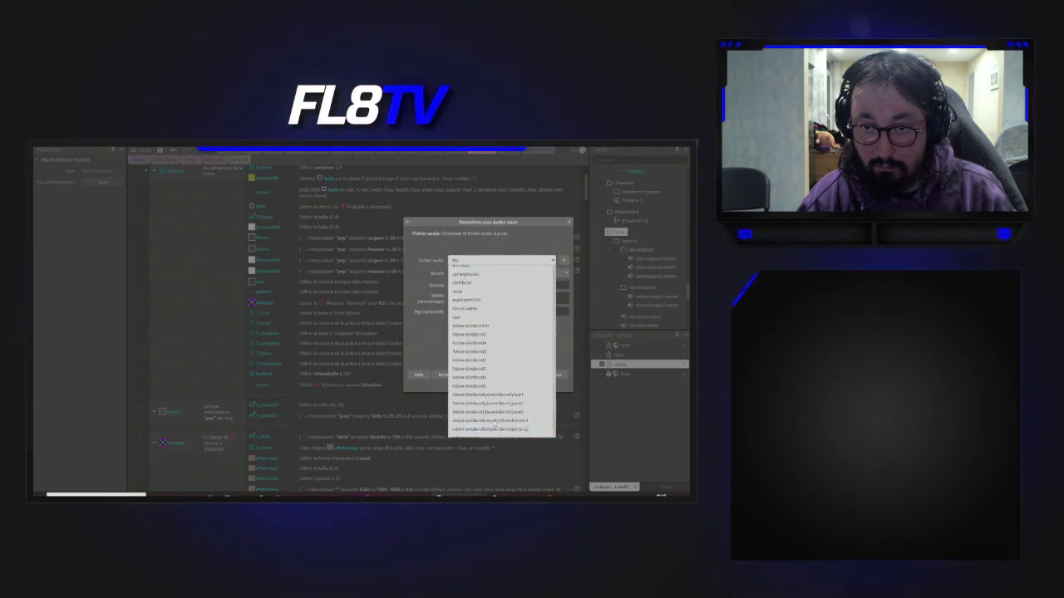
{"action": "scroll", "coordinate": [479, 281], "scroll_direction": "up", "scroll_amount": 3}
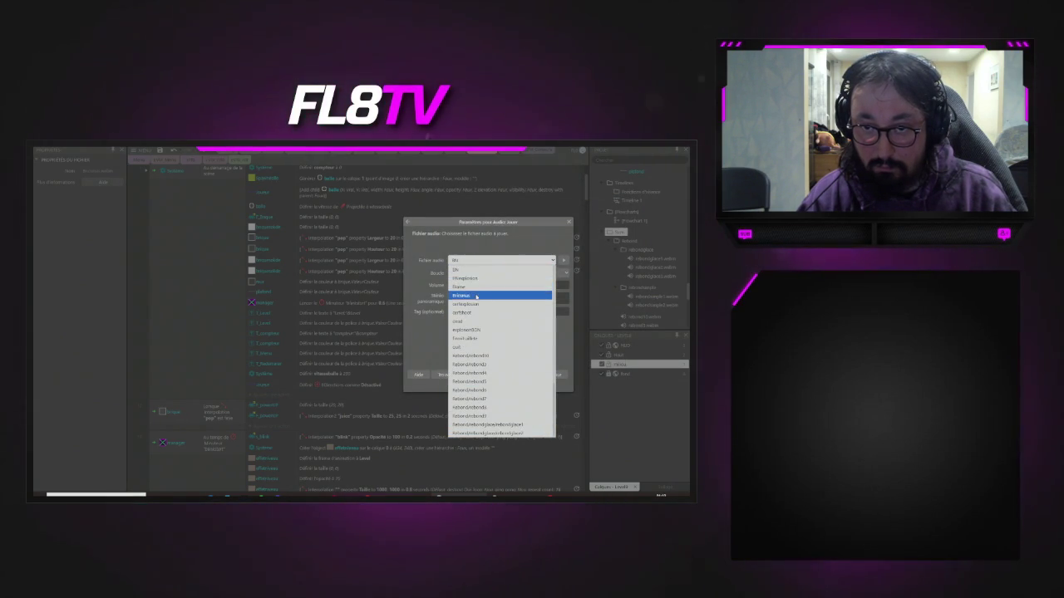
{"action": "left_click", "coordinate": [479, 295]}
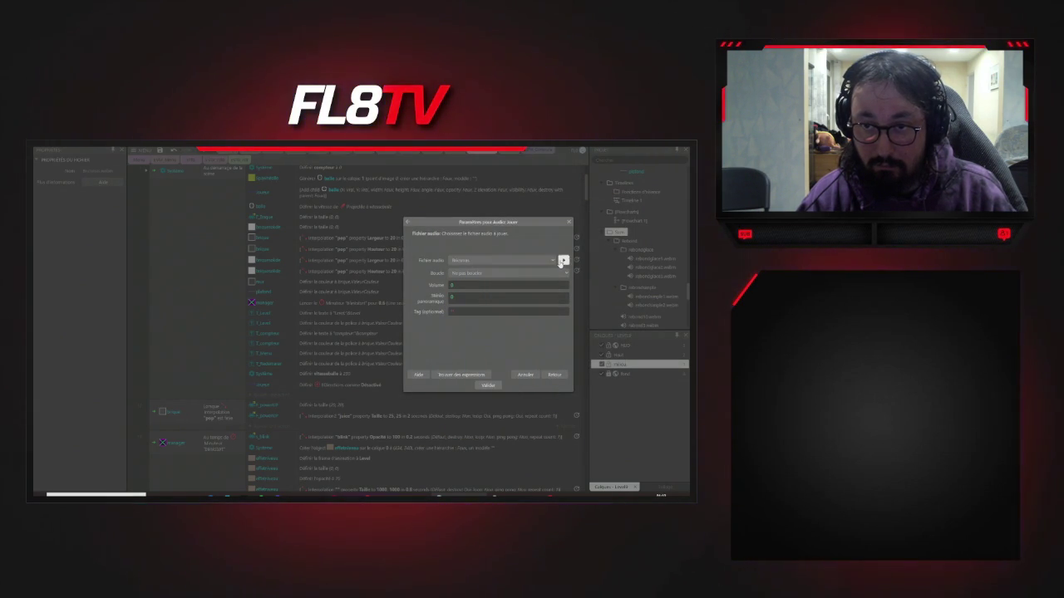
{"action": "left_click", "coordinate": [487, 386]}
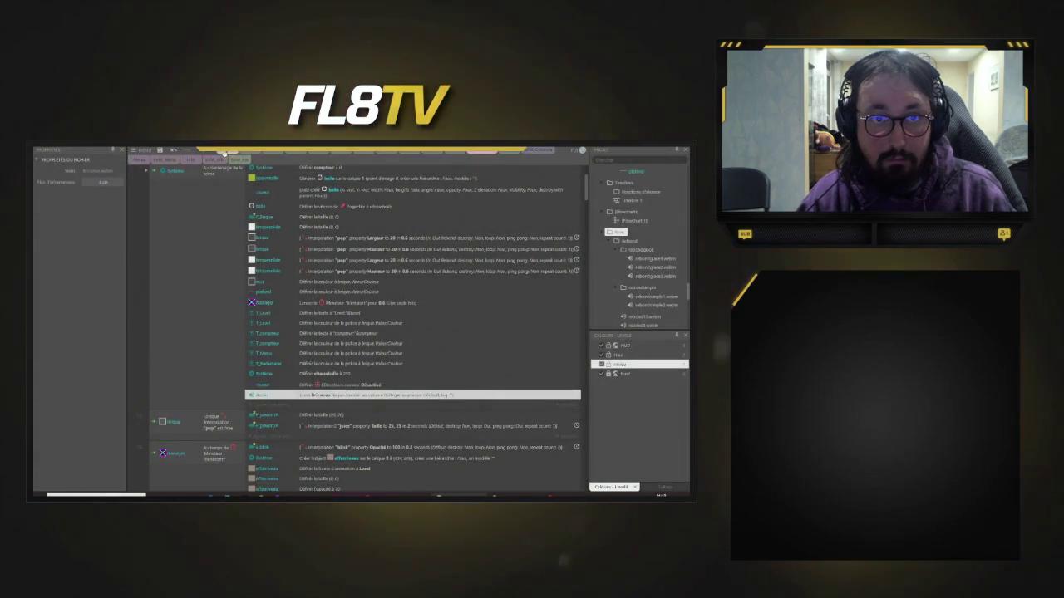
- Preview the game to hear the Bricsmas music at level start
{"action": "left_click", "coordinate": [203, 157]}
{"action": "key", "text": "F5"}
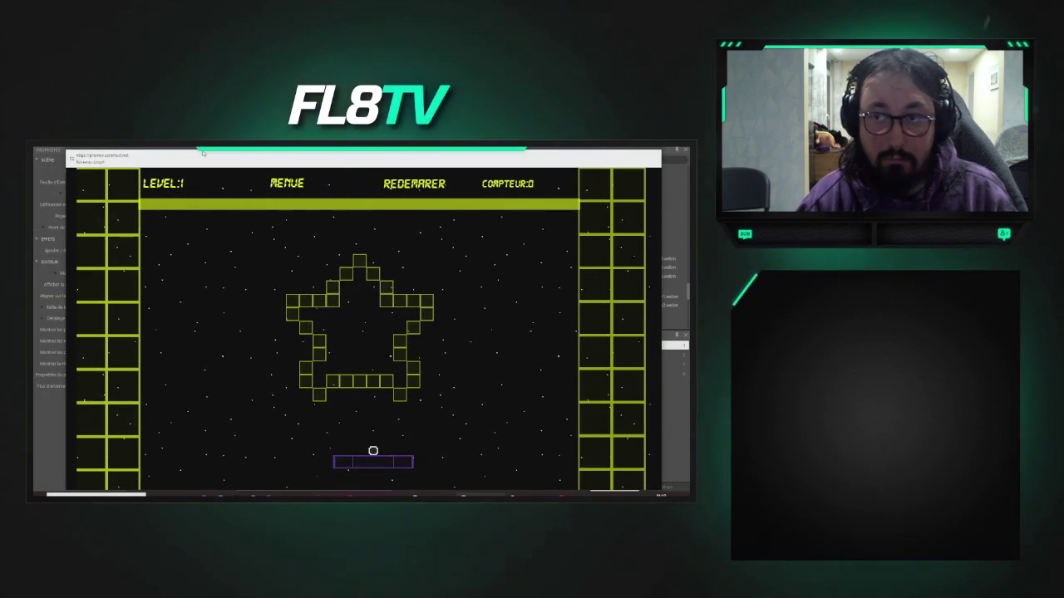
{"action": "key", "text": "alt+F4"}
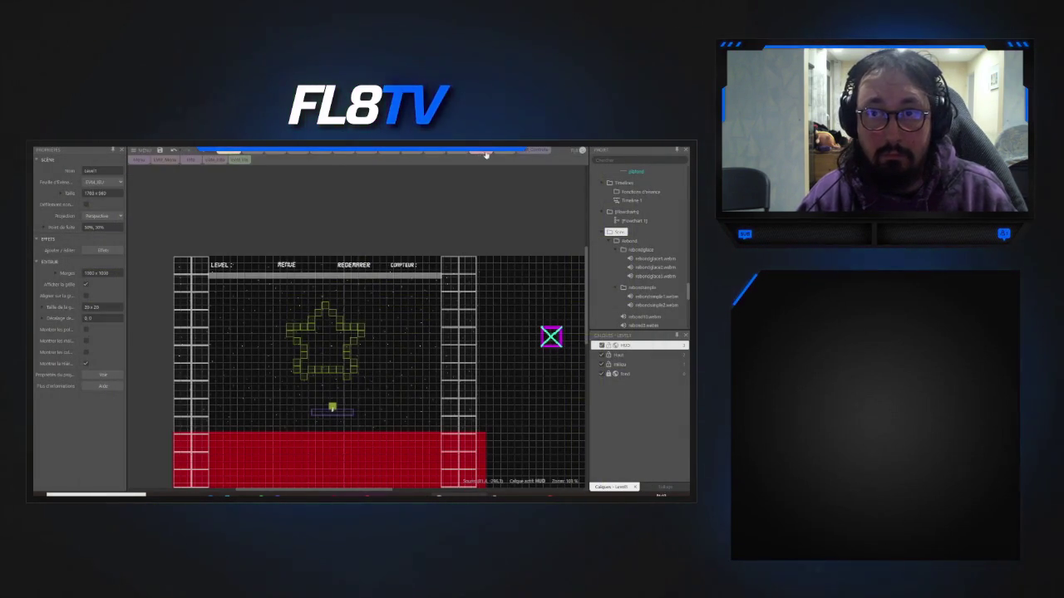
- Set the Bricsmas play-sound action's Boucle option to Boucler so the music loops
{"action": "left_click", "coordinate": [239, 159]}
{"action": "double_click", "coordinate": [388, 394]}
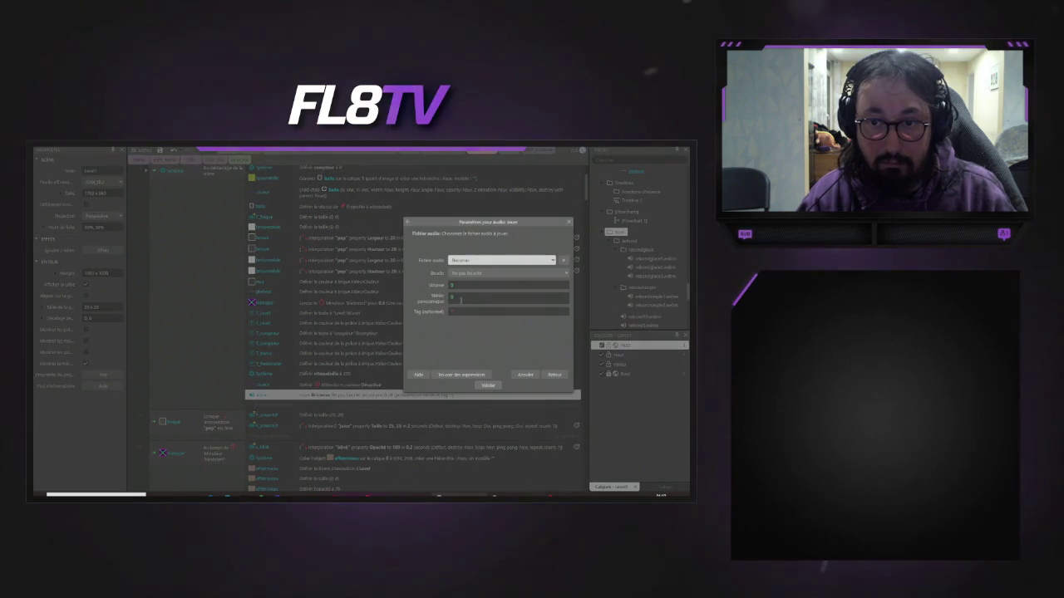
{"action": "left_click", "coordinate": [468, 273]}
{"action": "left_click", "coordinate": [465, 290]}
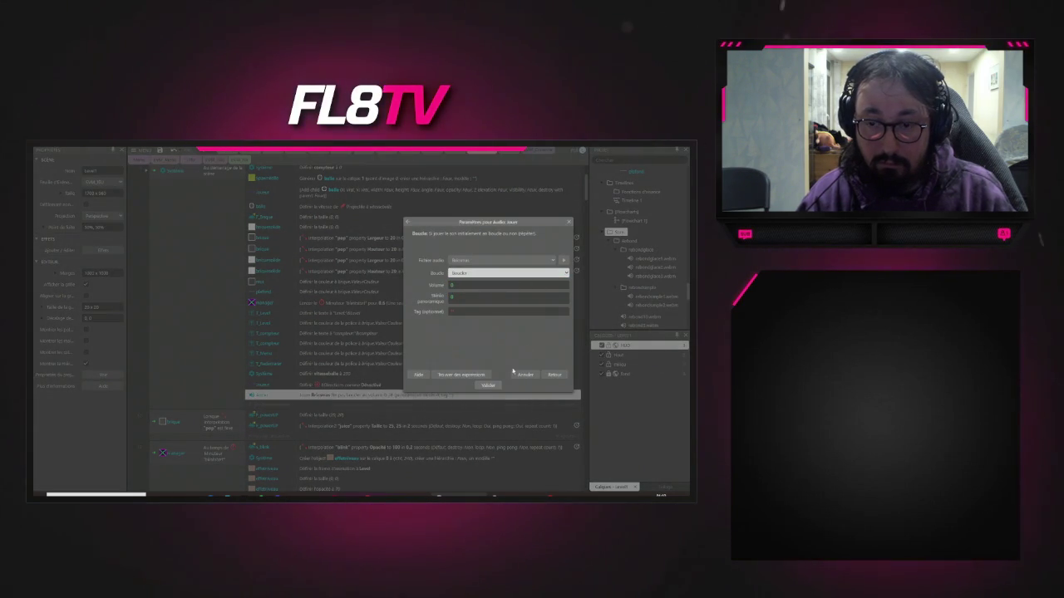
{"action": "left_click", "coordinate": [488, 386]}
- Preview the game again to check the music now loops
{"action": "left_click", "coordinate": [220, 157]}
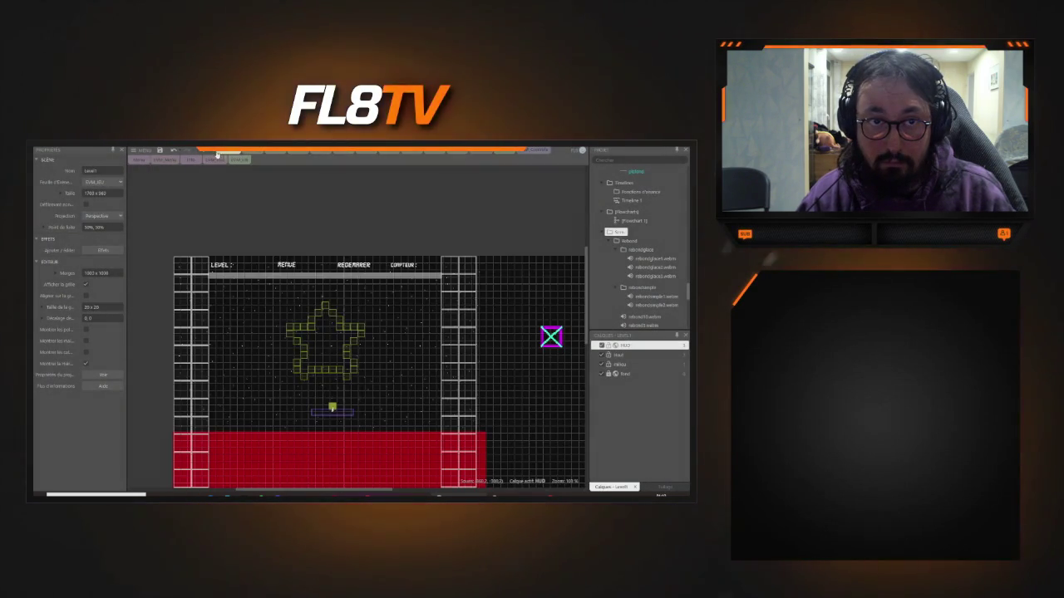
{"action": "key", "text": "ctrl+Return"}
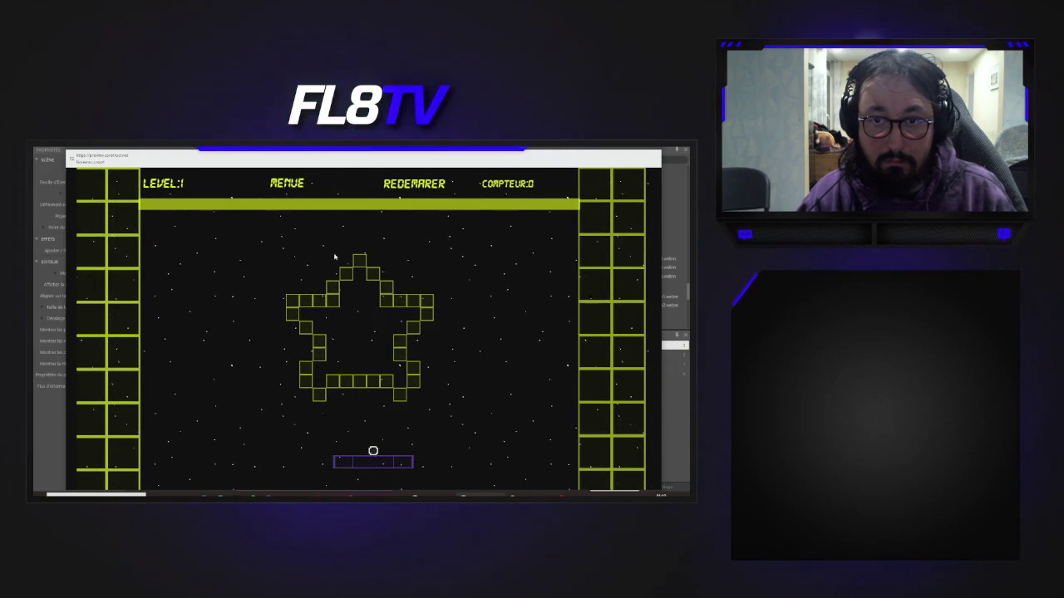
{"action": "key", "text": "ctrl+w"}
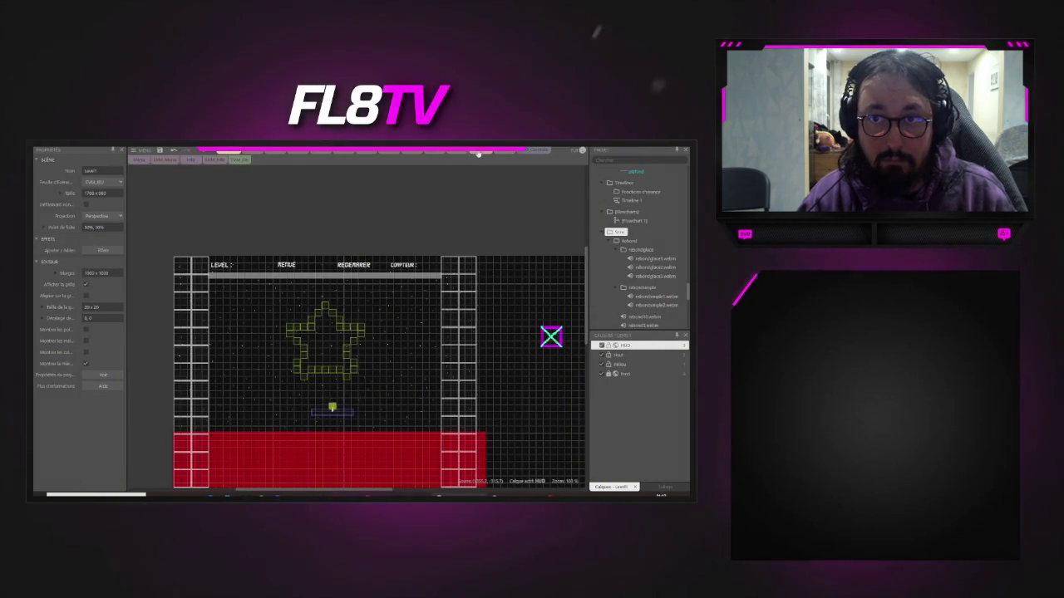
- Select the scene-start event in the level's event sheet
{"action": "left_click", "coordinate": [239, 159]}
{"action": "scroll", "coordinate": [194, 266], "scroll_direction": "up", "scroll_amount": 3}
{"action": "left_click", "coordinate": [153, 239]}
- Add a sub-event to the scene-start event with the Audio condition checking that the sound tagged "musique" is playing
{"action": "right_click", "coordinate": [154, 238]}
{"action": "mouse_move", "coordinate": [192, 243]}
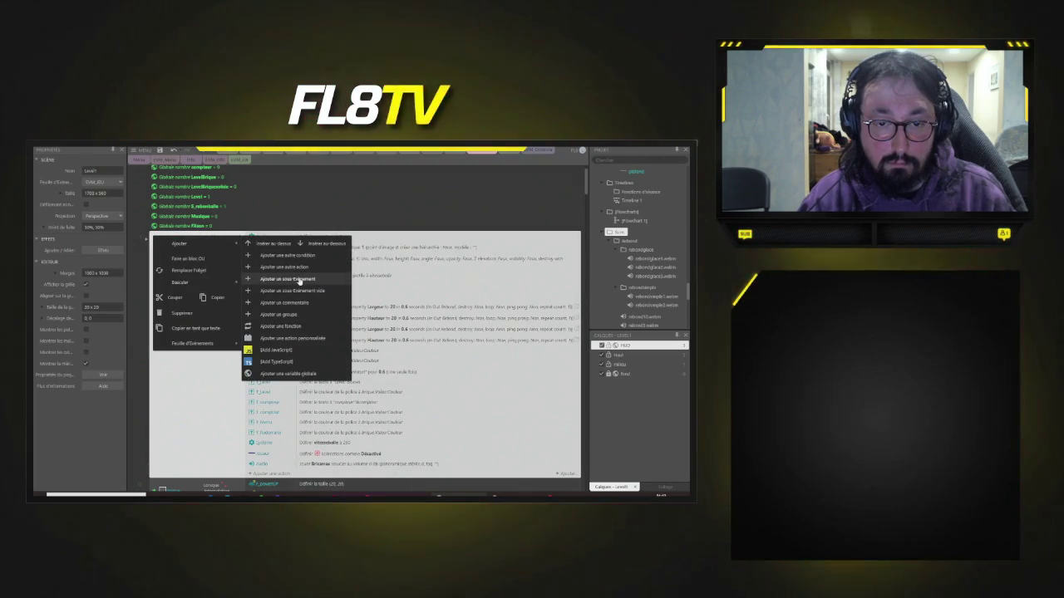
{"action": "left_click", "coordinate": [299, 280]}
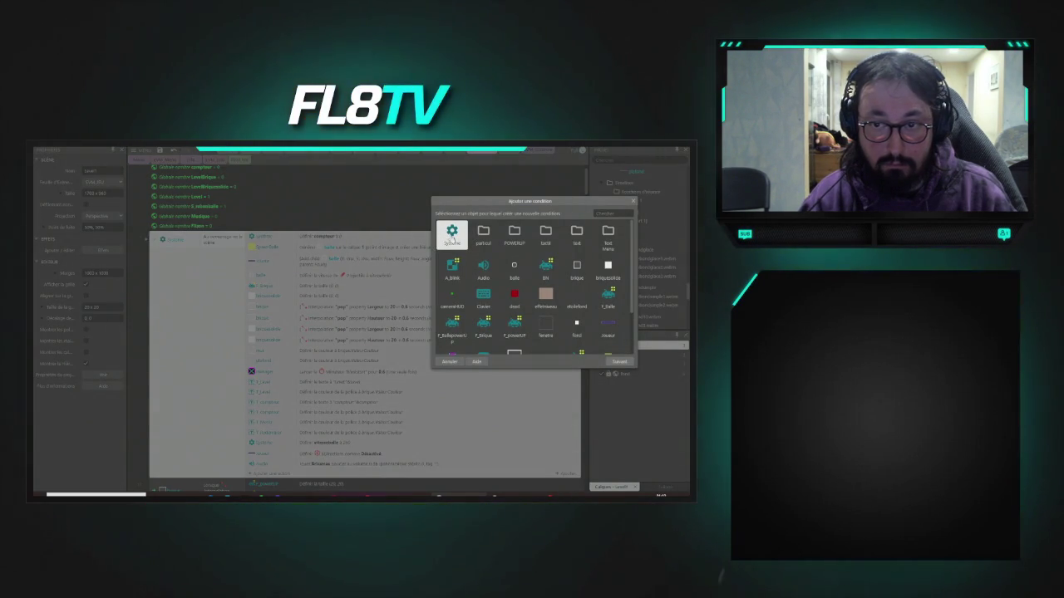
{"action": "left_click", "coordinate": [483, 267]}
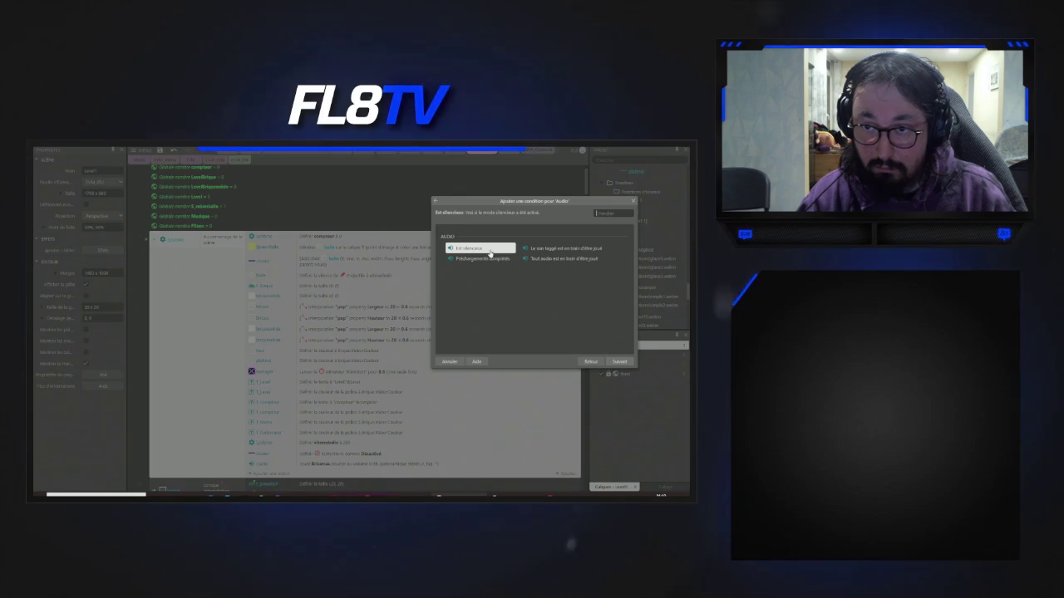
{"action": "double_click", "coordinate": [554, 251]}
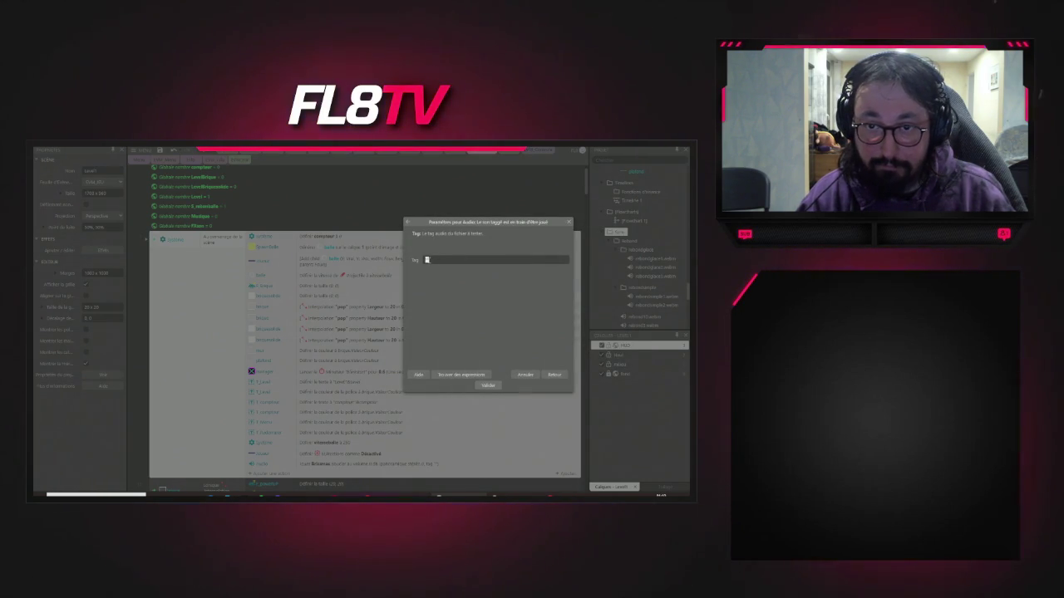
{"action": "type", "text": "\""}
{"action": "type", "text": "musique"}
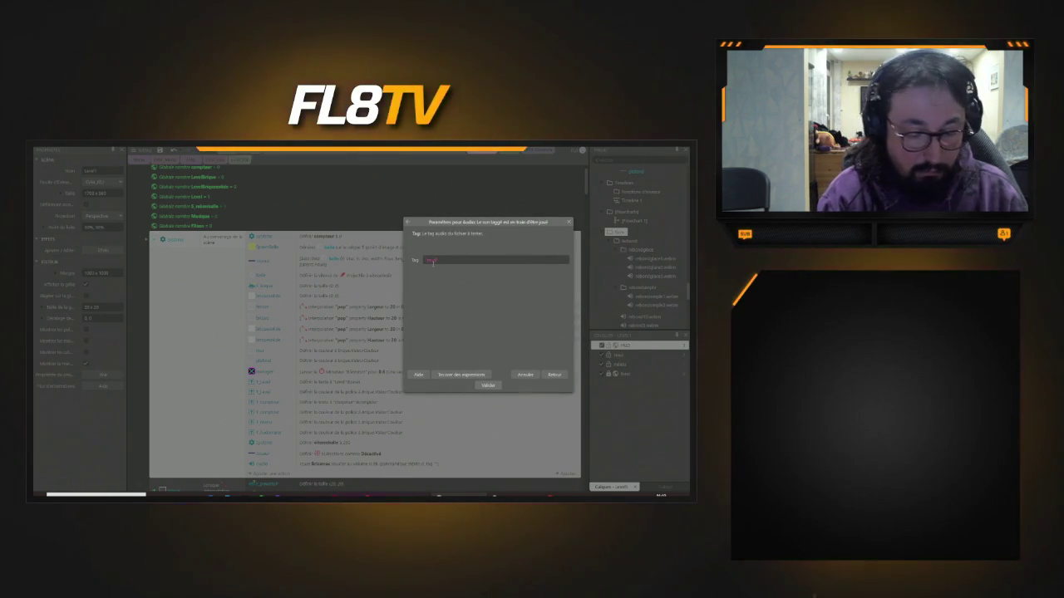
{"action": "left_click", "coordinate": [486, 386]}
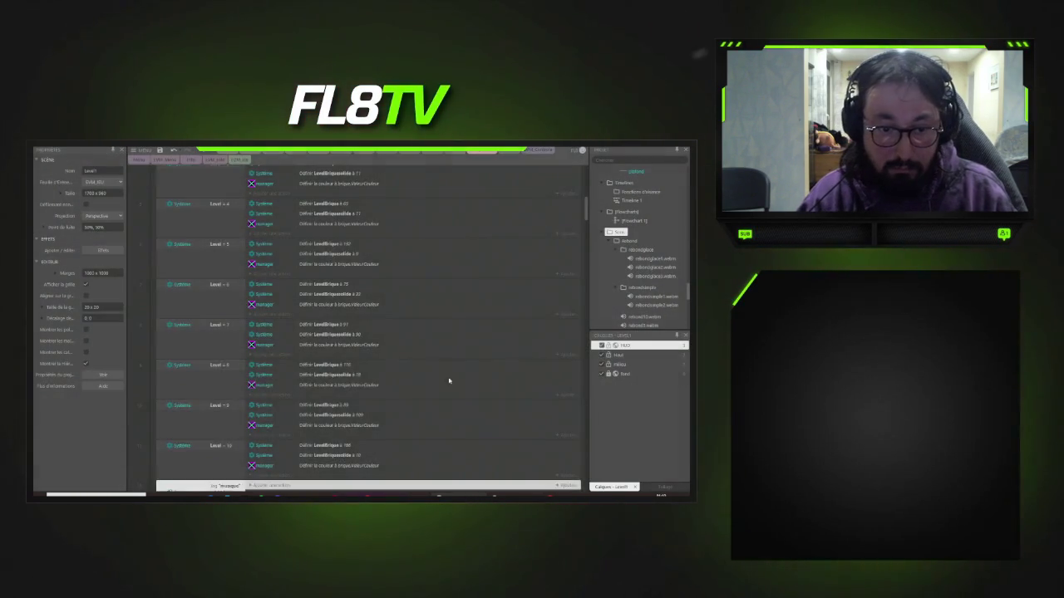
- Move the music event up and invert its "musique"-is-playing condition
{"action": "scroll", "coordinate": [239, 367], "scroll_direction": "down", "scroll_amount": 1}
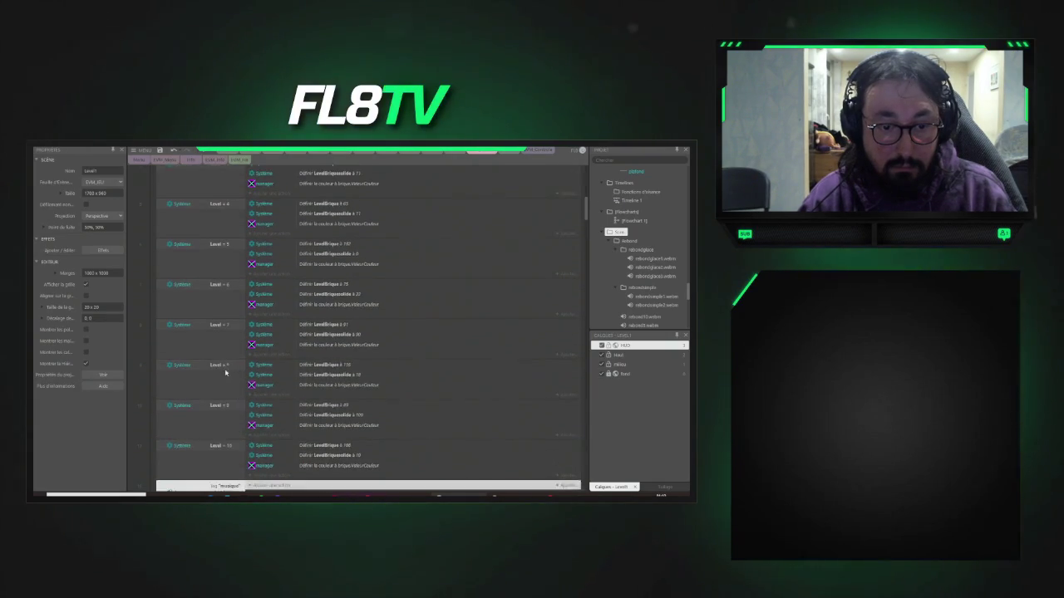
{"action": "scroll", "coordinate": [239, 367], "scroll_direction": "up", "scroll_amount": 2}
{"action": "scroll", "coordinate": [181, 275], "scroll_direction": "up", "scroll_amount": 10}
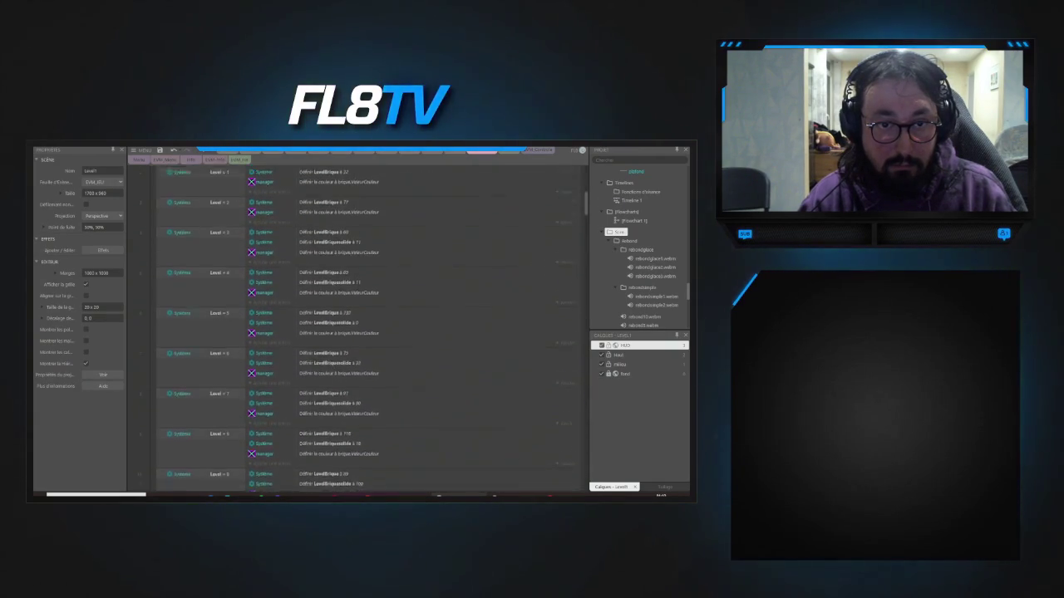
{"action": "scroll", "coordinate": [181, 274], "scroll_direction": "down", "scroll_amount": 3}
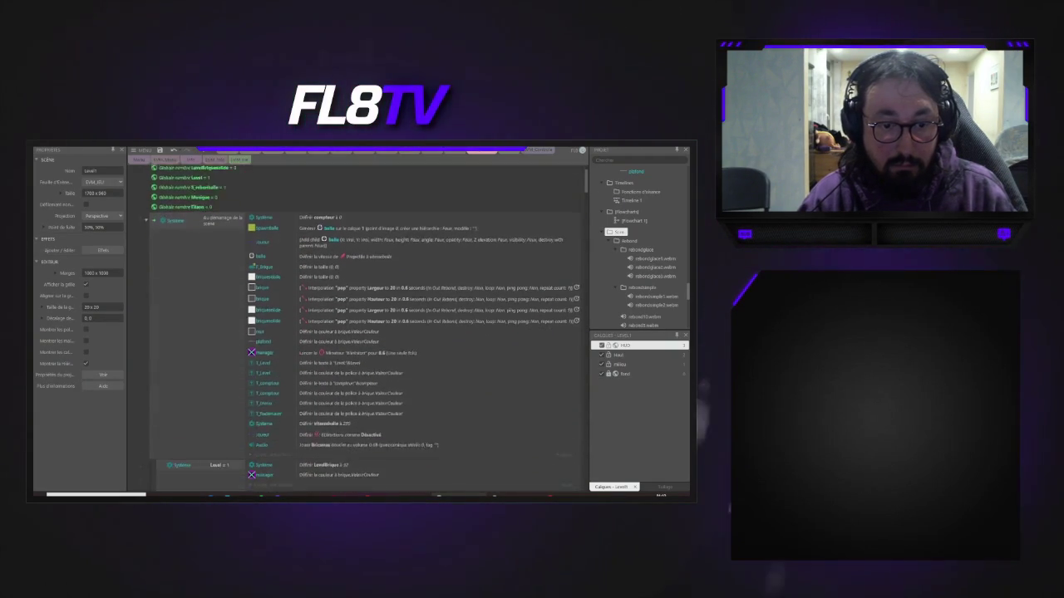
{"action": "mouse_move", "coordinate": [168, 397]}
{"action": "left_mouse_down"}
{"action": "mouse_move", "coordinate": [175, 378]}
{"action": "mouse_move", "coordinate": [216, 378]}
{"action": "mouse_move", "coordinate": [277, 399]}
{"action": "left_mouse_up"}
{"action": "right_click", "coordinate": [165, 403]}
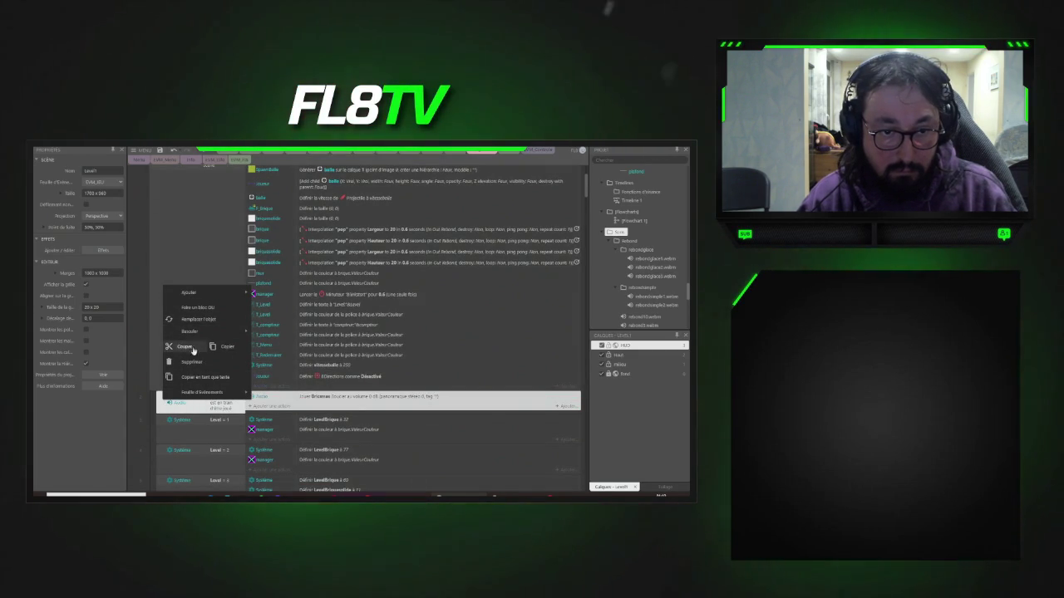
{"action": "mouse_move", "coordinate": [192, 331]}
{"action": "left_click", "coordinate": [291, 330]}
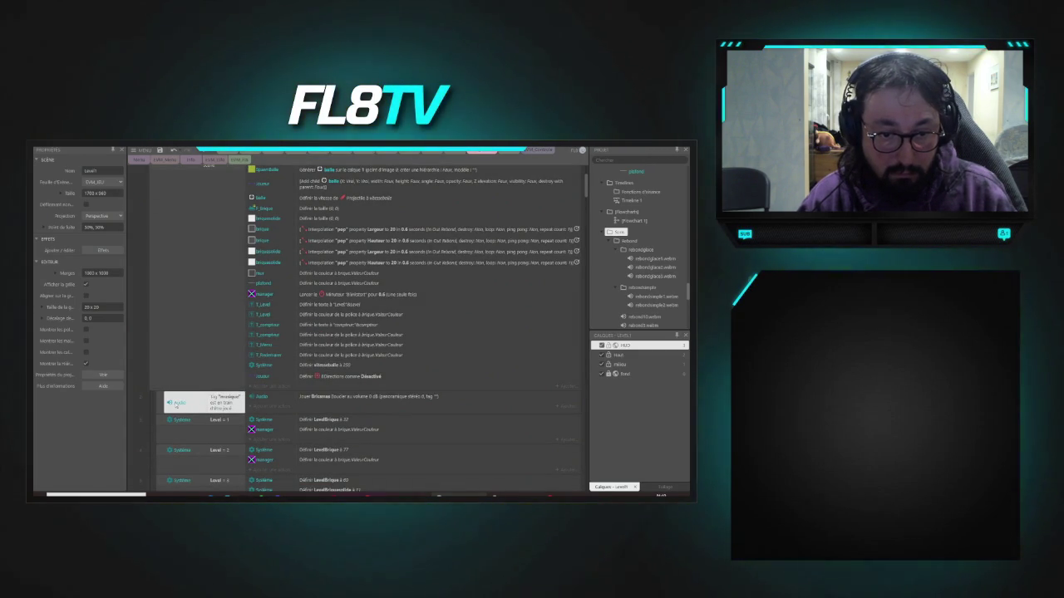
{"action": "right_click", "coordinate": [168, 402]}
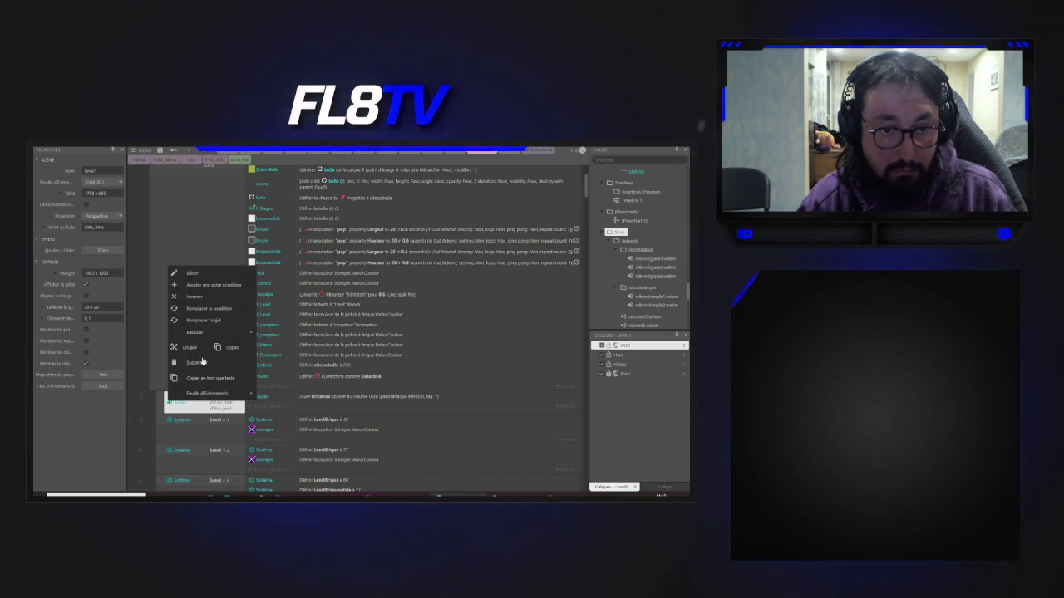
{"action": "left_click", "coordinate": [197, 298]}
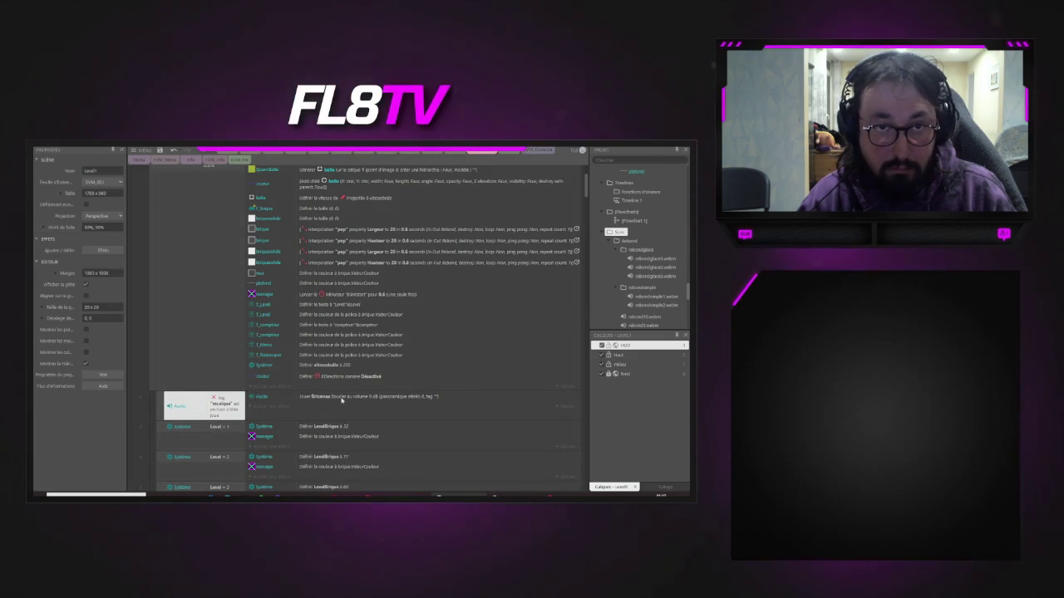
- Preview the level to test the inverted music condition
{"action": "left_click", "coordinate": [199, 158]}
{"action": "key", "text": "F5"}
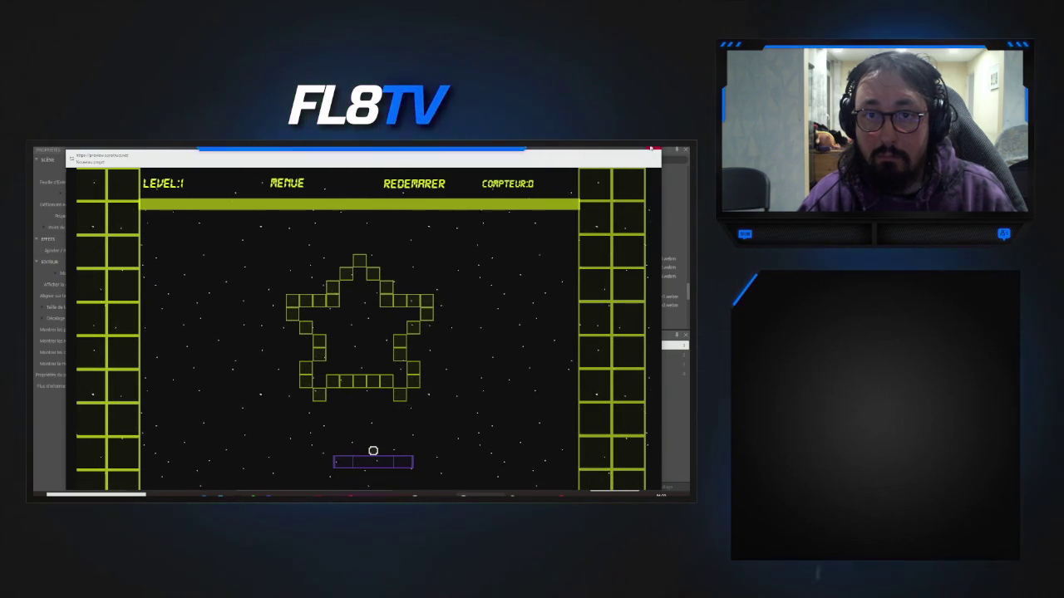
{"action": "key", "text": "alt+F4"}
- Give the Bricsmas play-sound action the tag "musique" and launch a new preview
{"action": "left_click", "coordinate": [448, 155]}
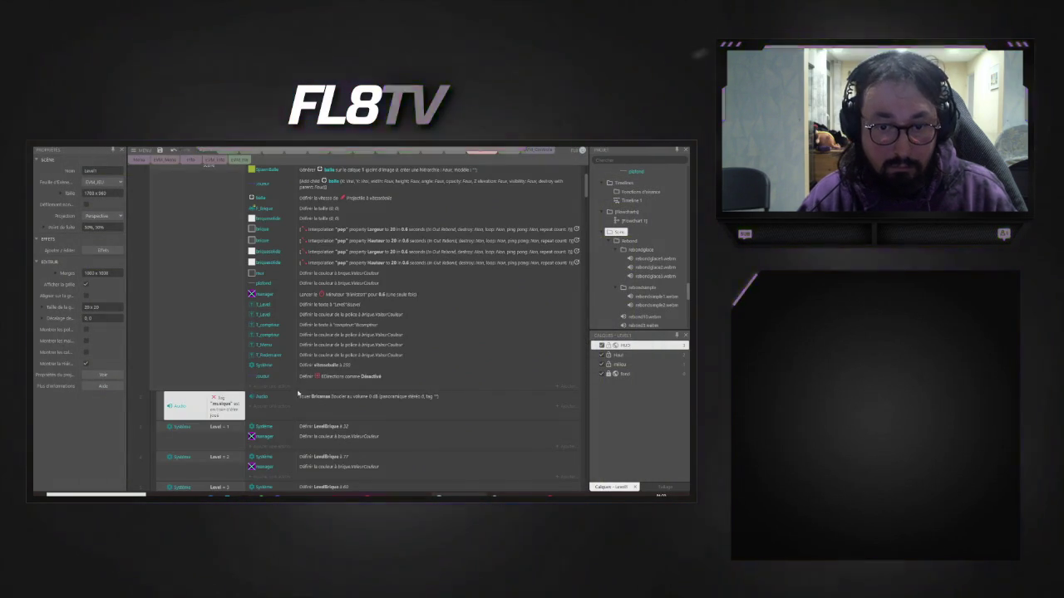
{"action": "double_click", "coordinate": [323, 400]}
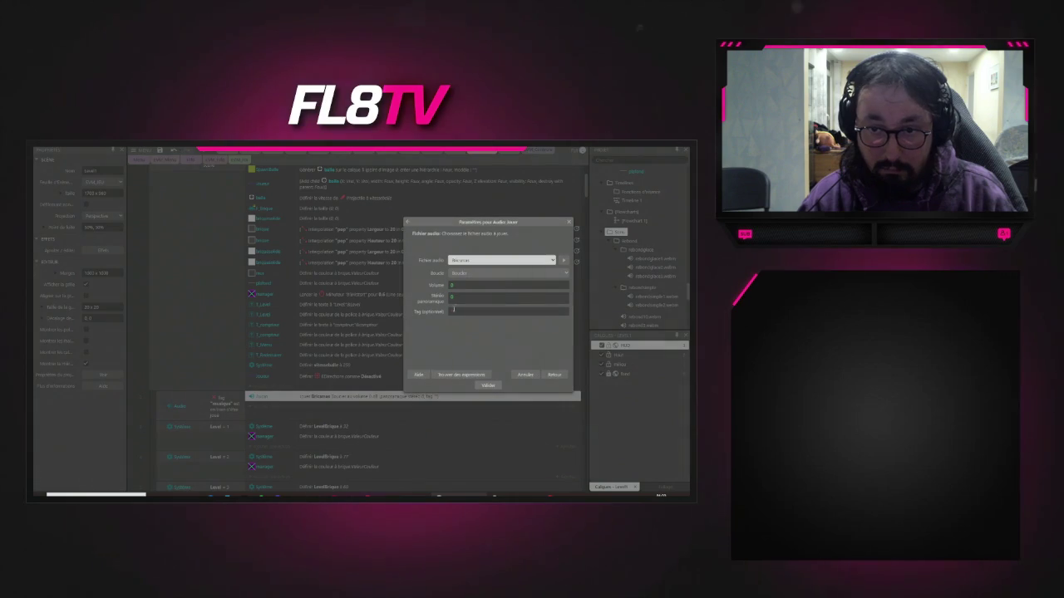
{"action": "type", "text": "\"musique\""}
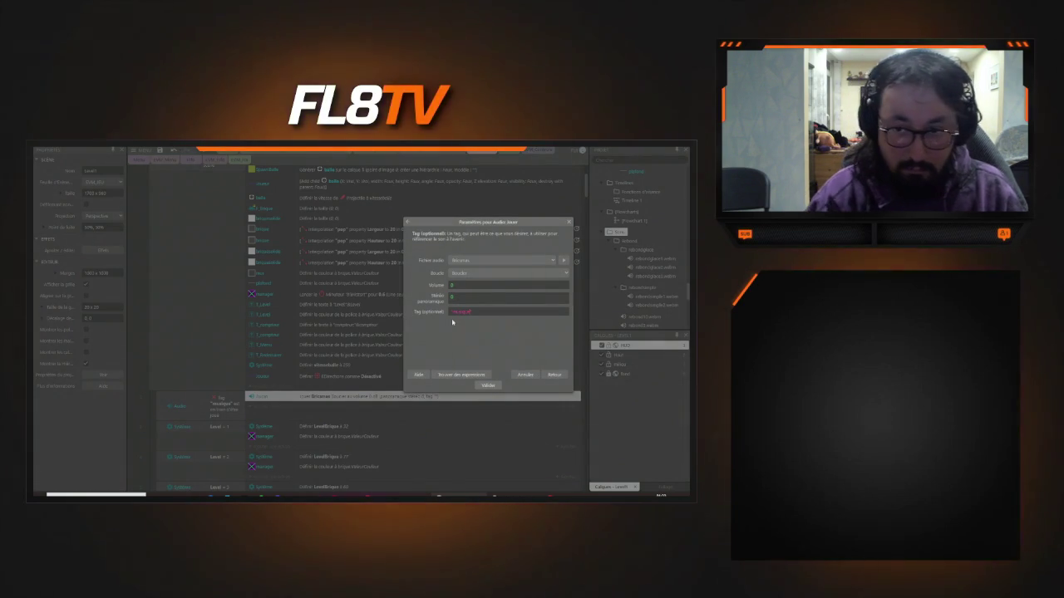
{"action": "key", "text": "Return"}
{"action": "left_click", "coordinate": [212, 155]}
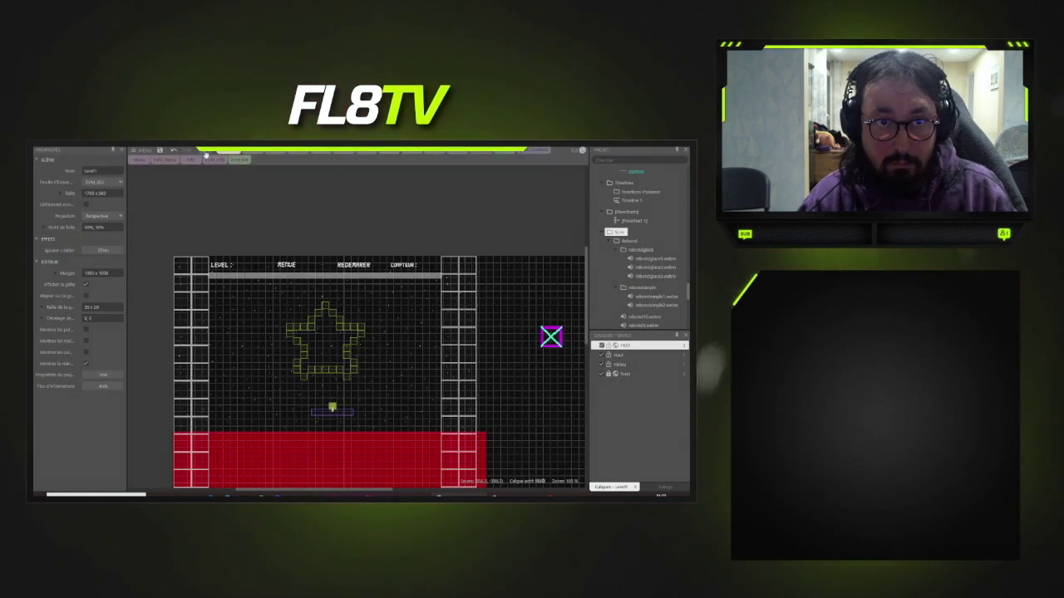
{"action": "key", "text": "F5"}
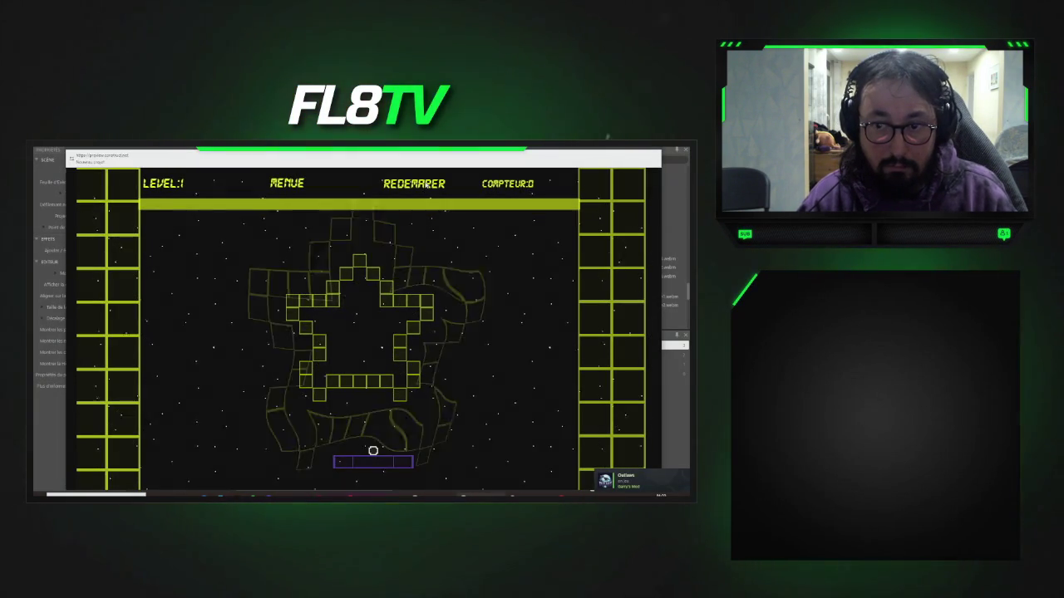
- Restart level 1 in the preview and keep the ball in play with the paddle, breaking bricks
{"action": "left_click", "coordinate": [425, 184]}
{"action": "left_click", "coordinate": [425, 184]}
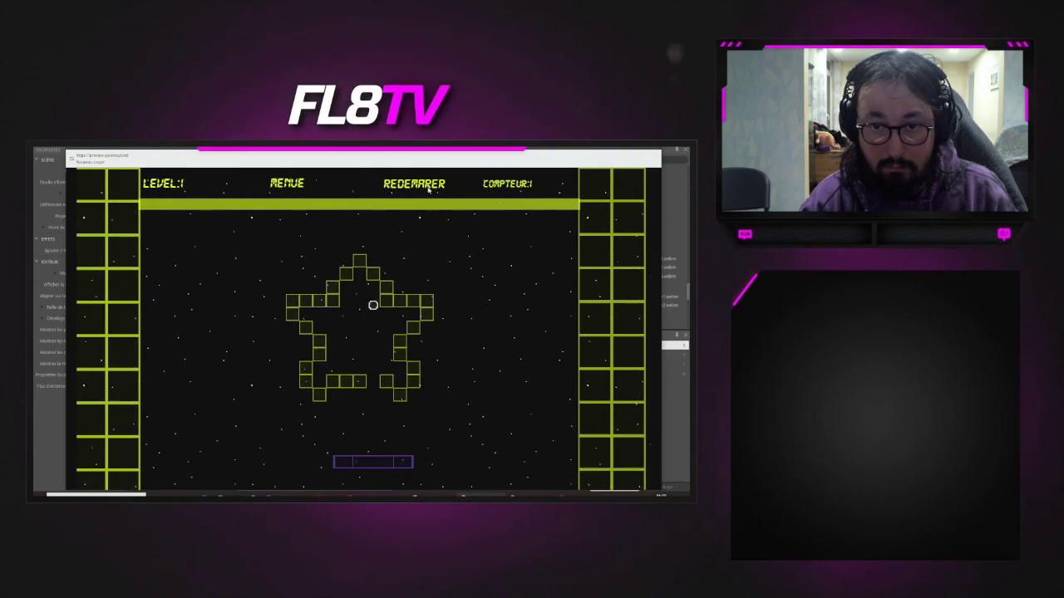
{"action": "key", "text": "Left"}
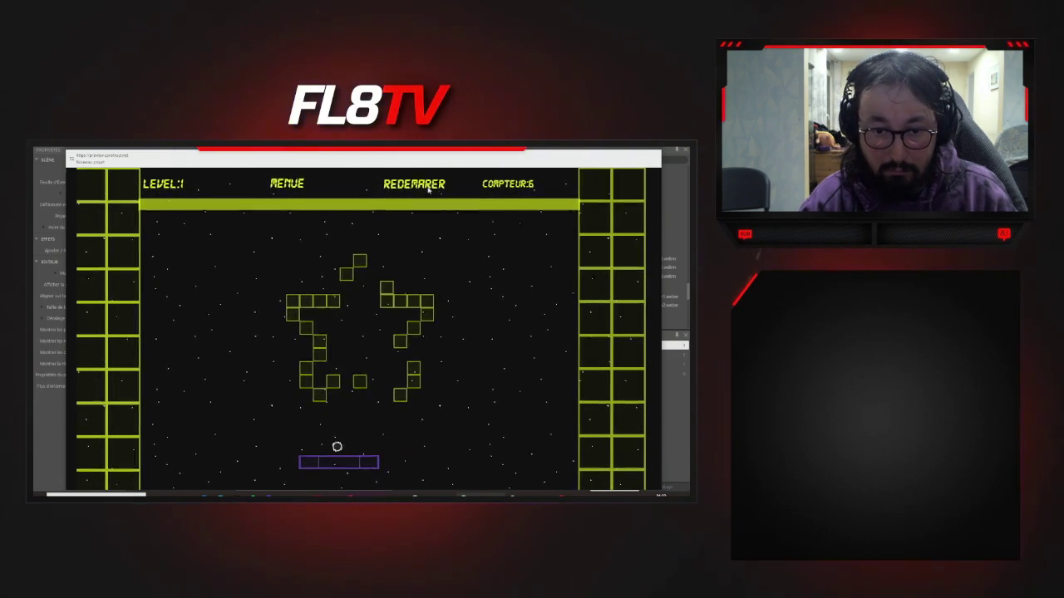
{"action": "key", "text": "Left"}
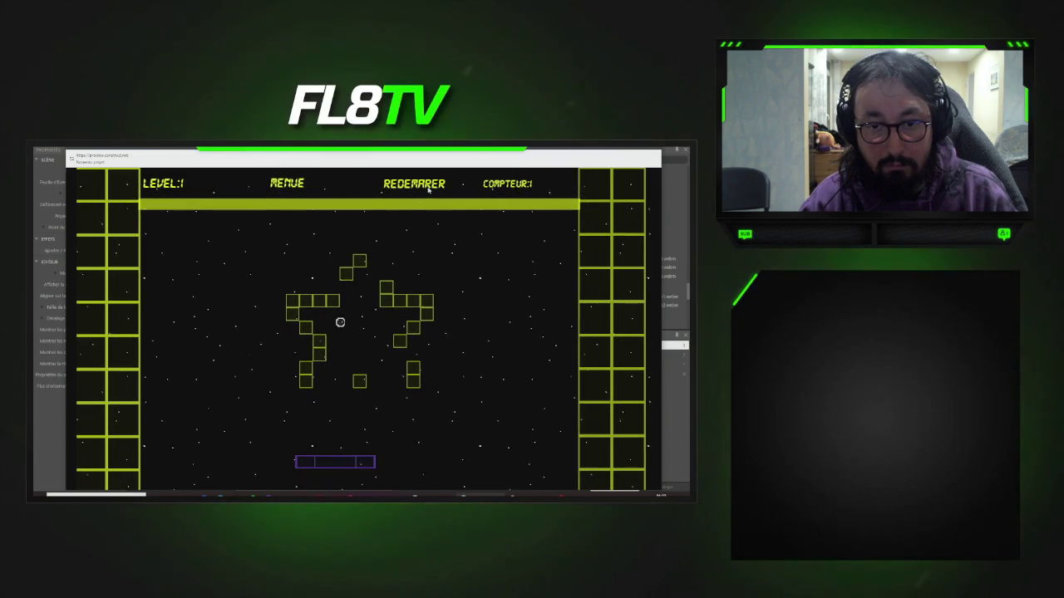
{"action": "key", "text": "Right"}
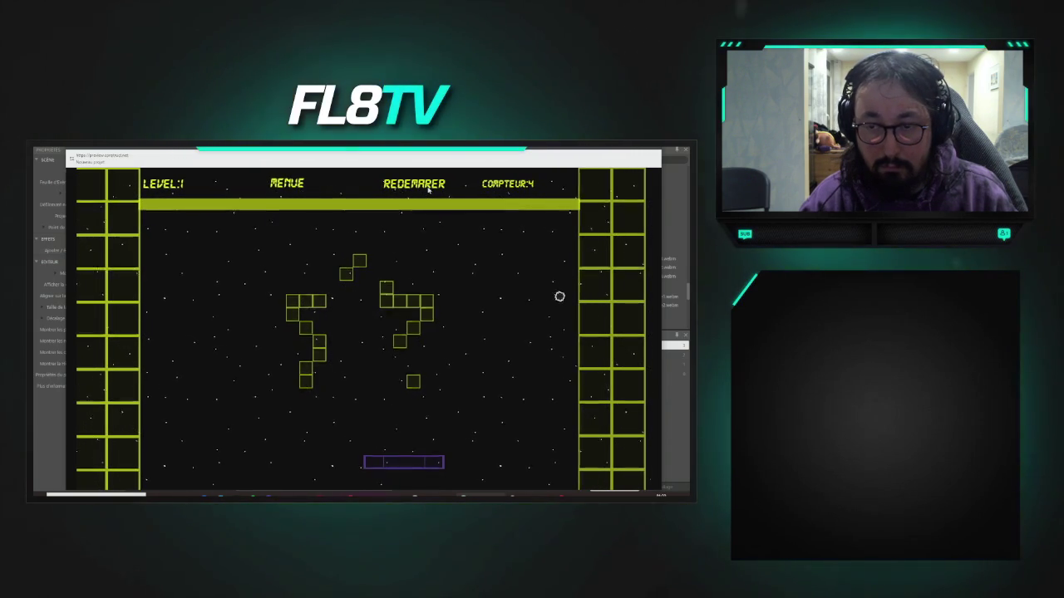
{"action": "key", "text": "Left"}
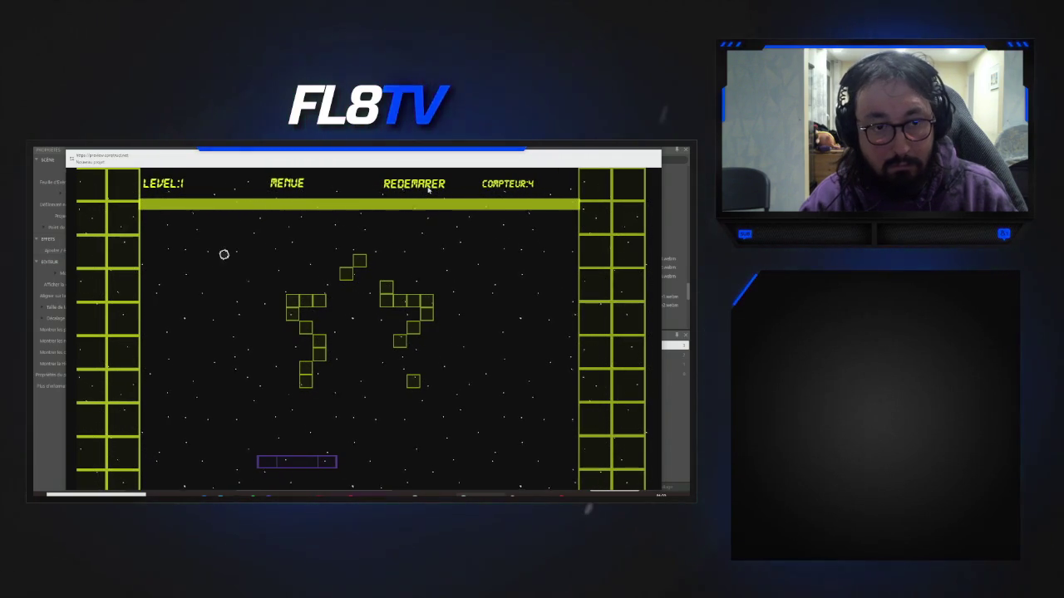
{"action": "key", "text": "Left"}
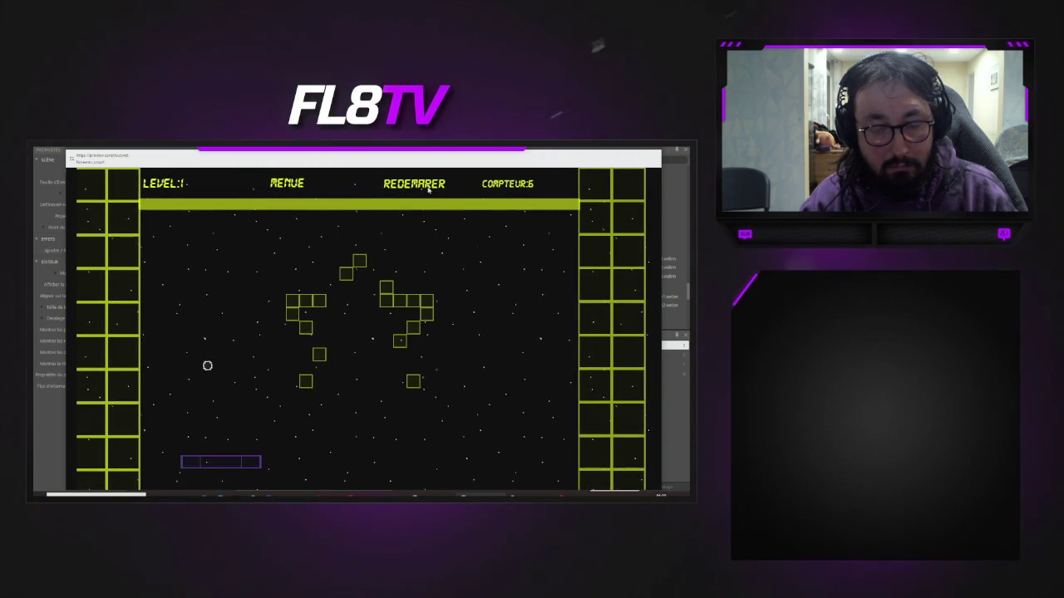
{"action": "key", "text": "Left"}
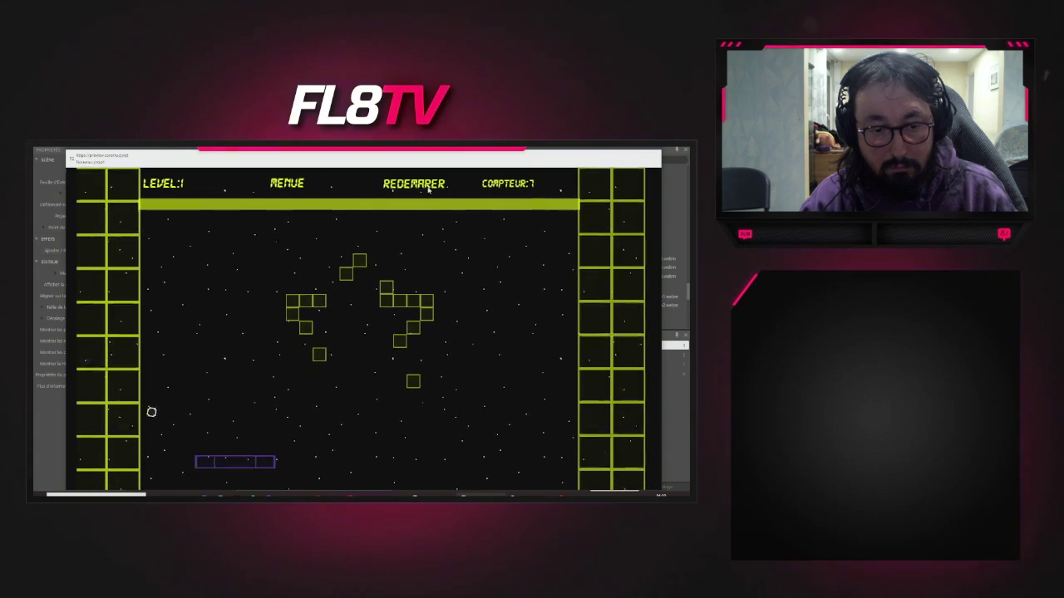
{"action": "key", "text": "Right"}
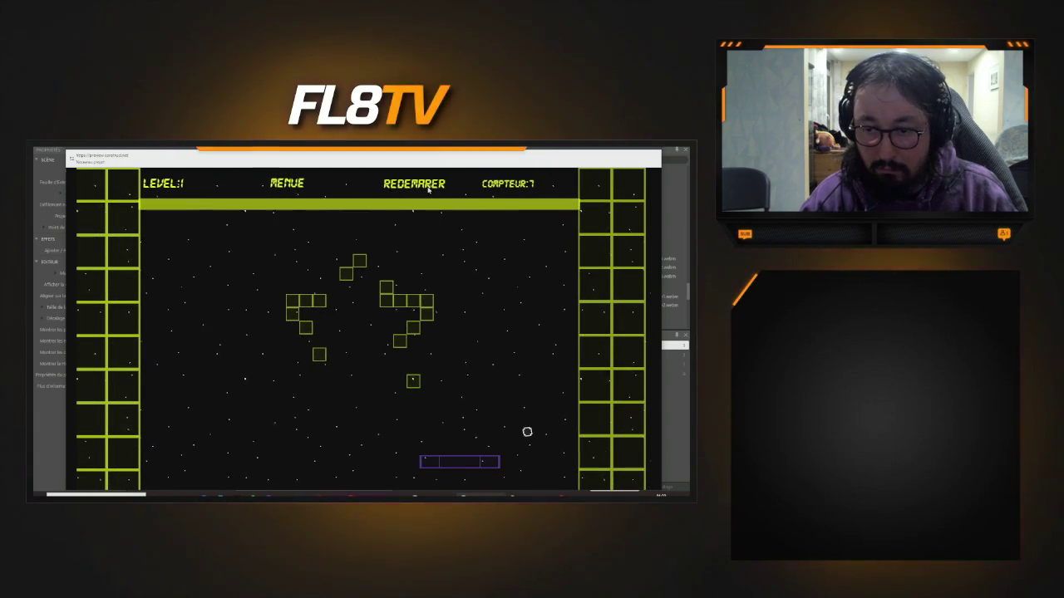
{"action": "key", "text": "Left"}
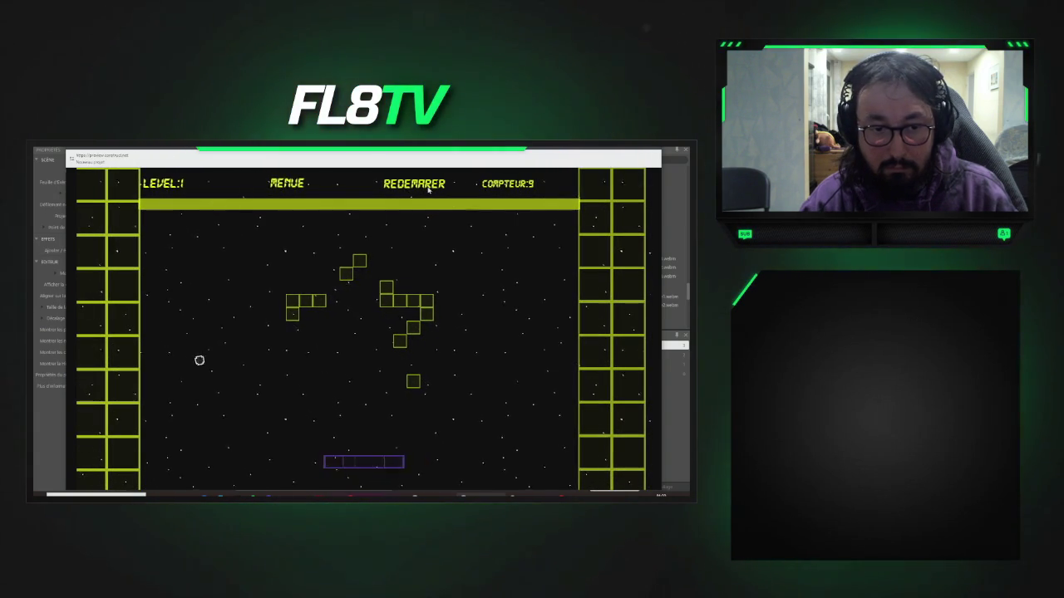
{"action": "key", "text": "Left"}
{"action": "key", "text": "Right"}
{"action": "key", "text": "Right"}
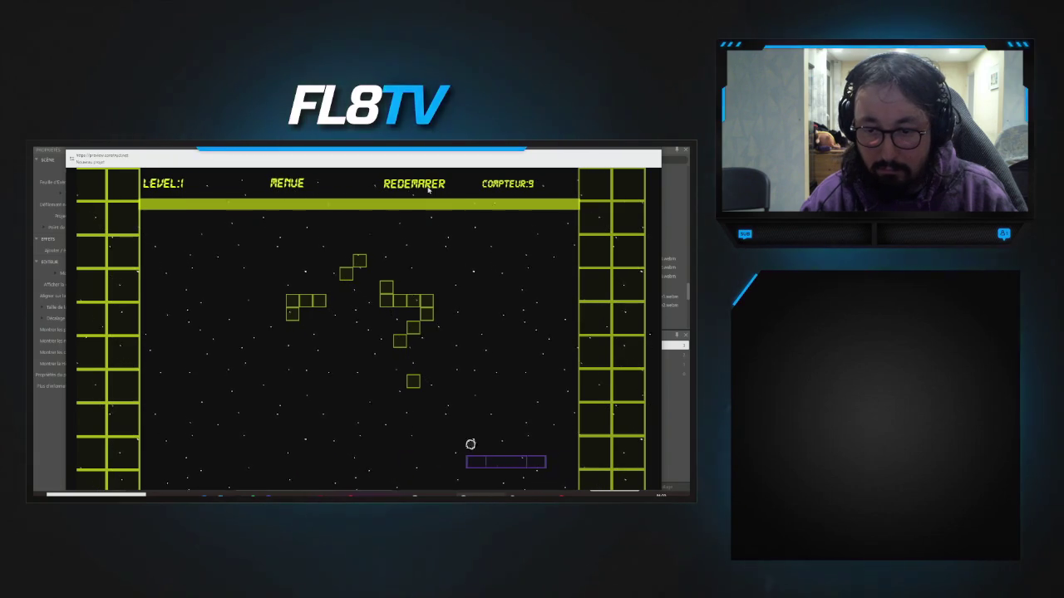
{"action": "key", "text": "Left"}
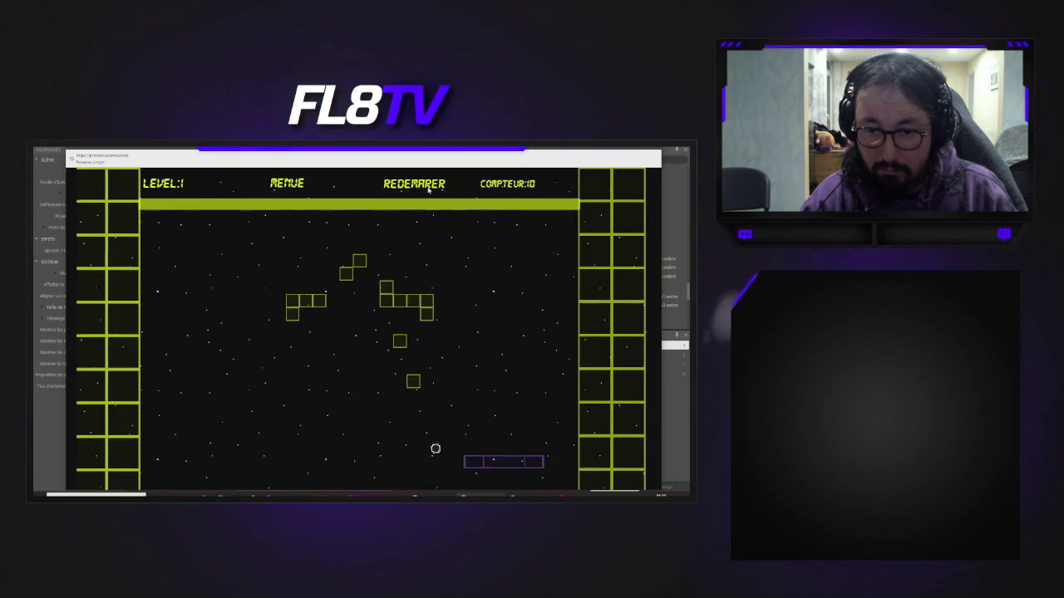
{"action": "key", "text": "Right"}
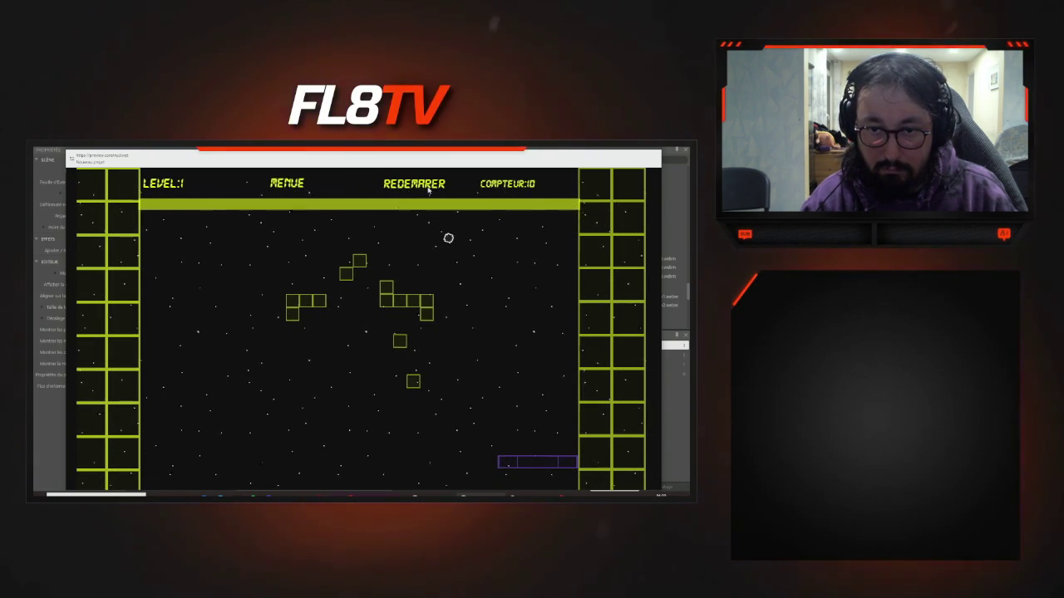
{"action": "key", "text": "Left"}
{"action": "key", "text": "Left"}
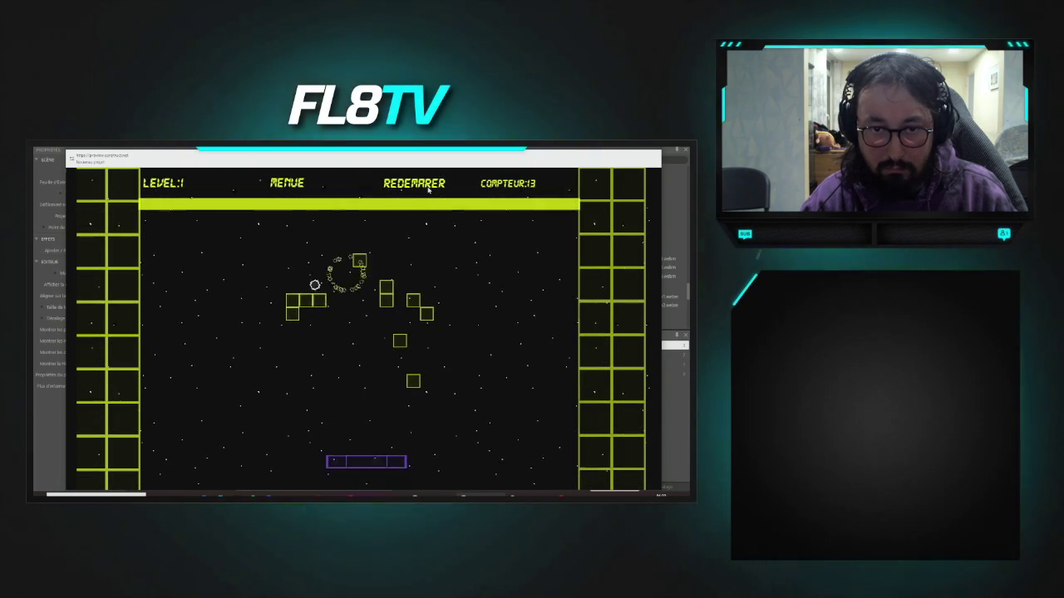
{"action": "key", "text": "Left"}
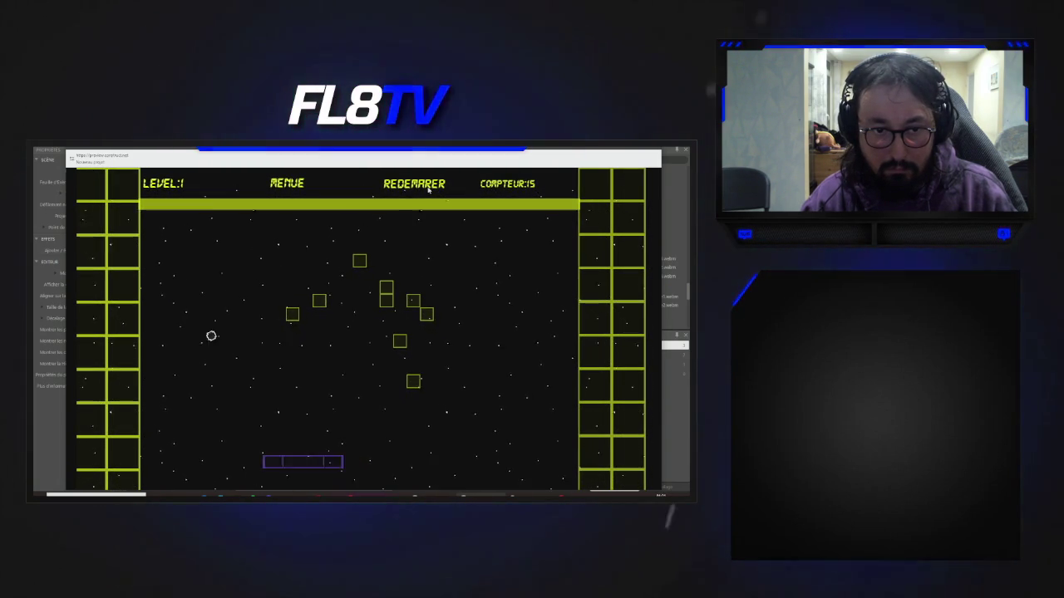
{"action": "key", "text": "Right"}
{"action": "key", "text": "Left"}
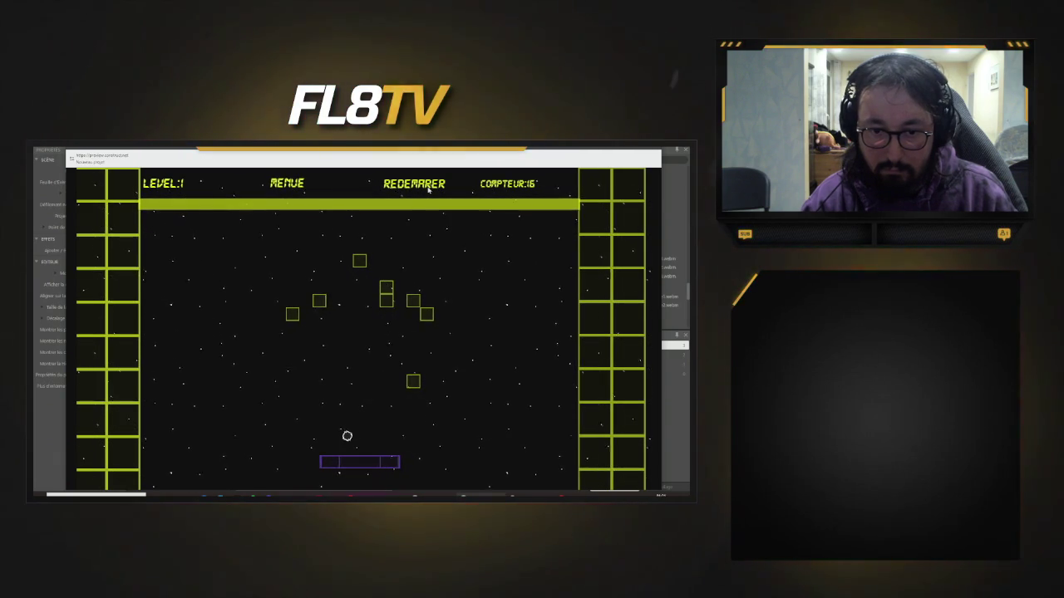
- Break the last level 1 bricks until level 2 loads with the counter at 24
{"action": "key", "text": "Left"}
{"action": "key", "text": "Right"}
{"action": "key", "text": "Right"}
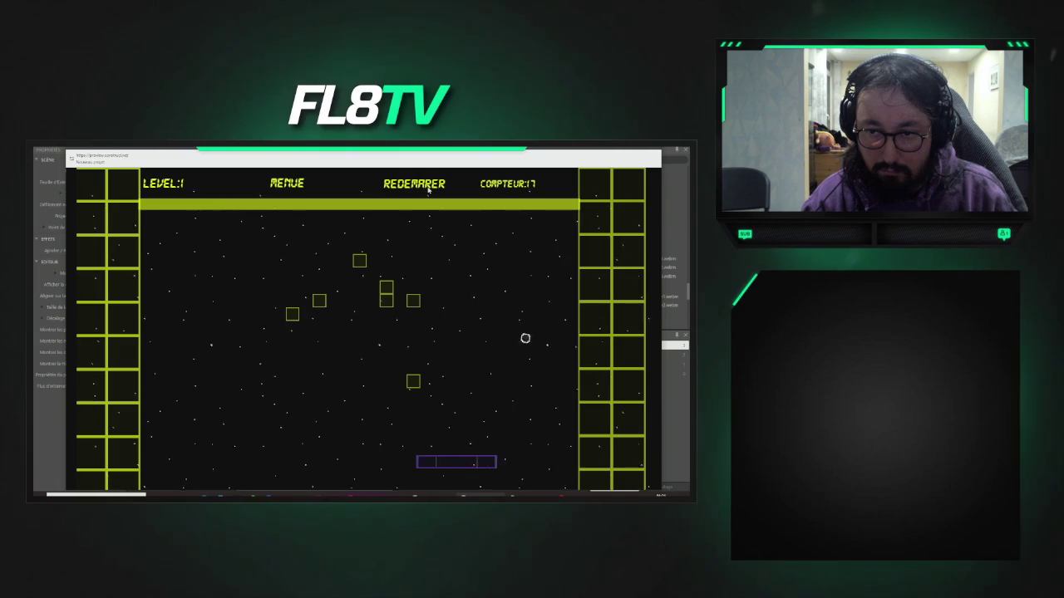
{"action": "key", "text": "Left"}
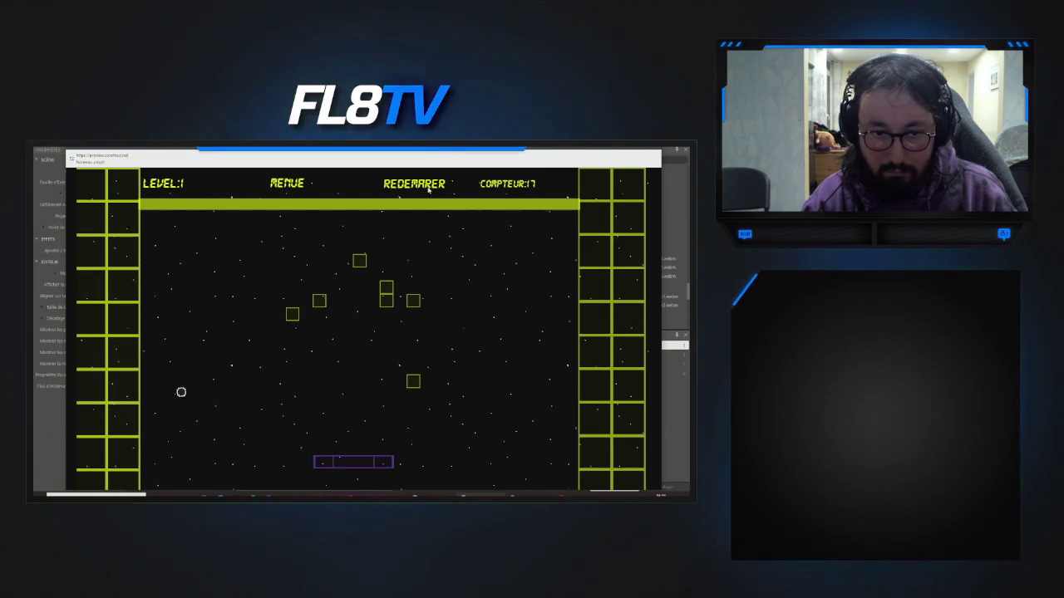
{"action": "key", "text": "Left"}
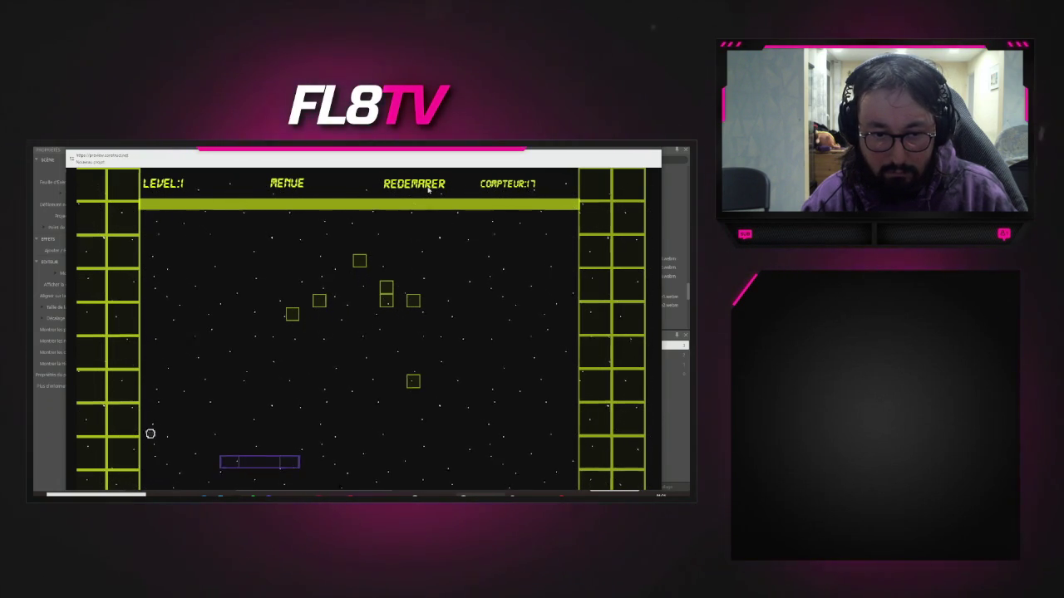
{"action": "key", "text": "Right"}
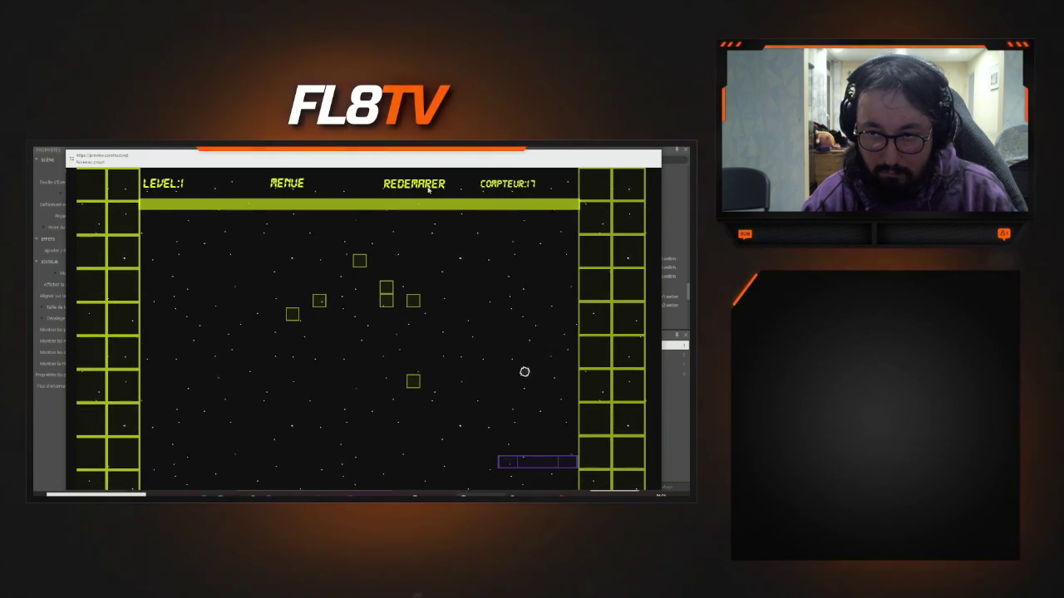
{"action": "key", "text": "Left"}
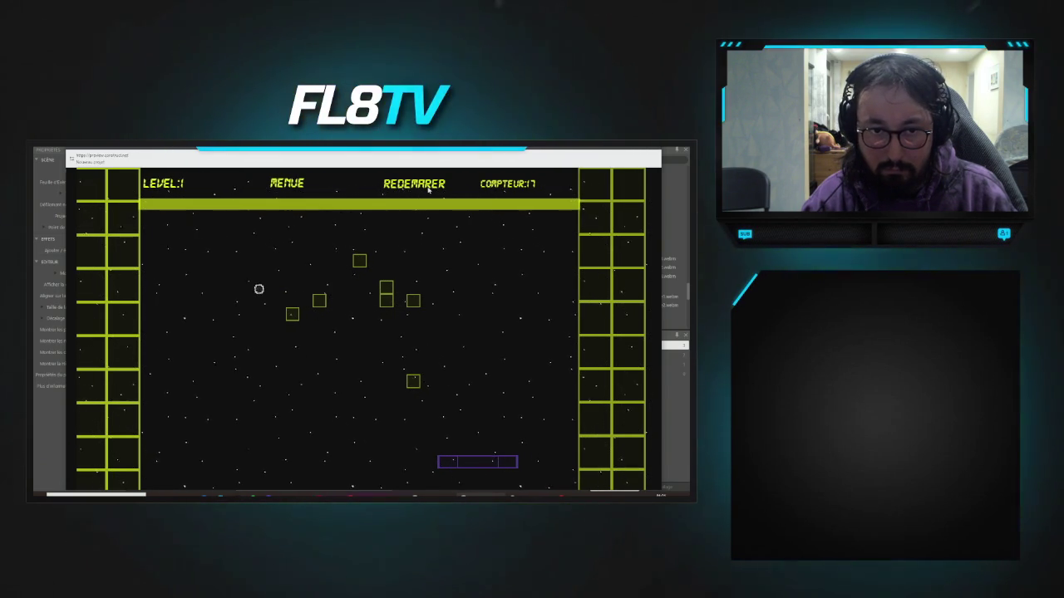
{"action": "key", "text": "Left"}
{"action": "key", "text": "Right"}
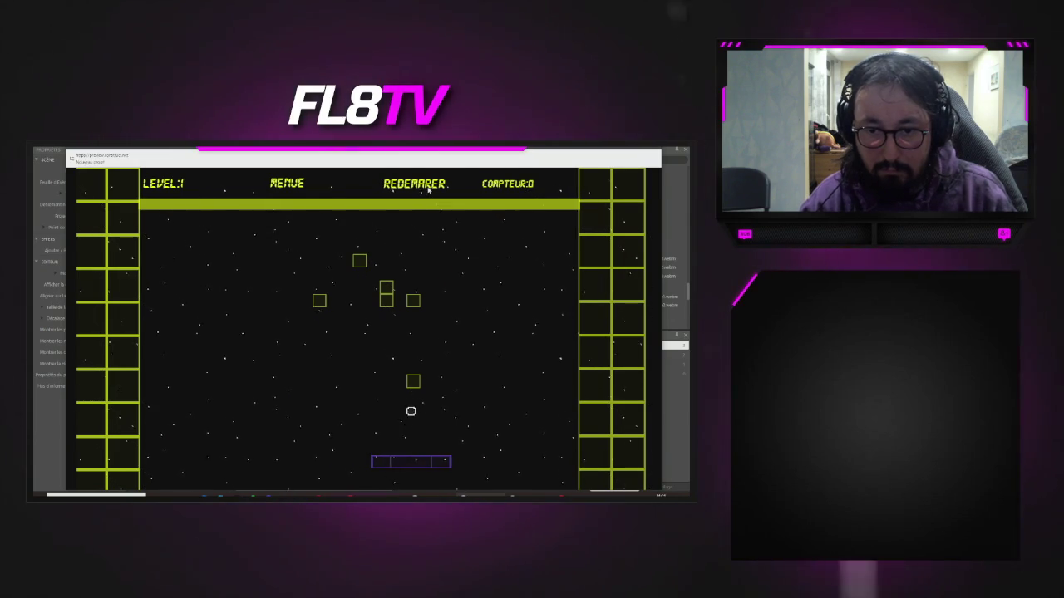
{"action": "key", "text": "Right"}
{"action": "key", "text": "Right"}
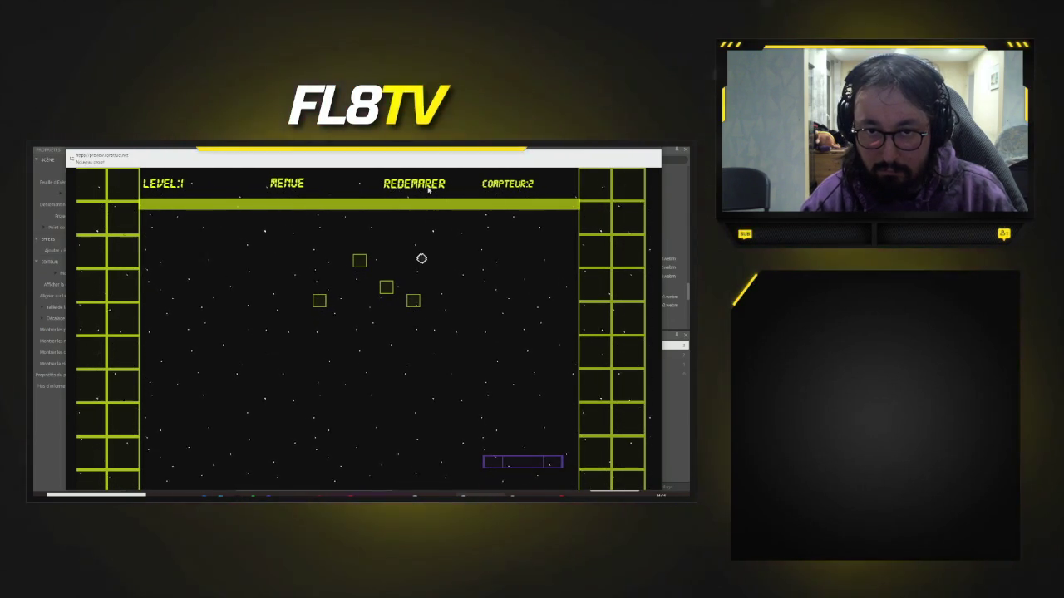
{"action": "key", "text": "Left"}
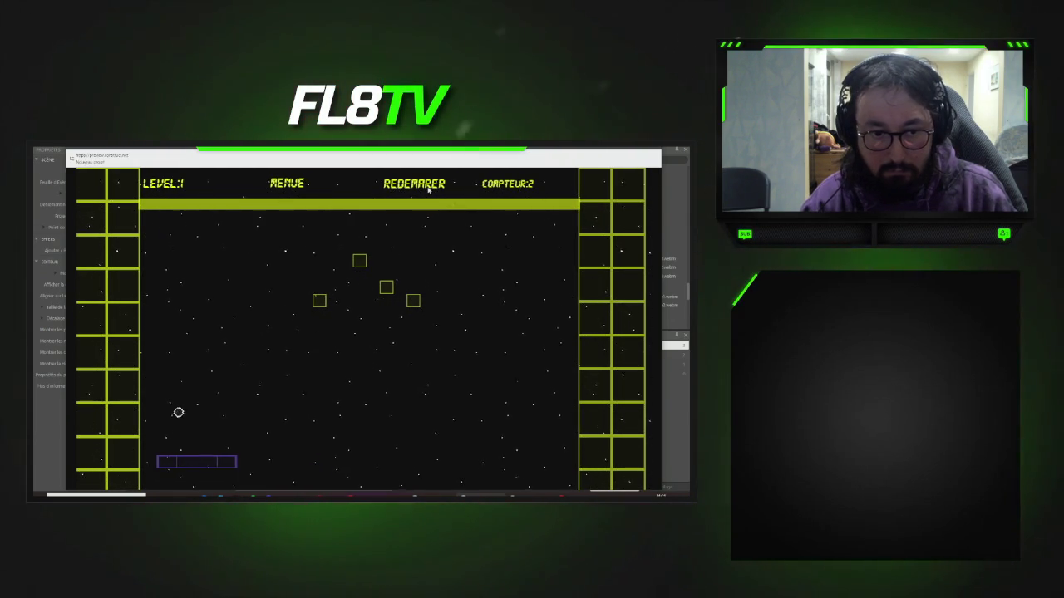
{"action": "key", "text": "Right"}
{"action": "key", "text": "Left"}
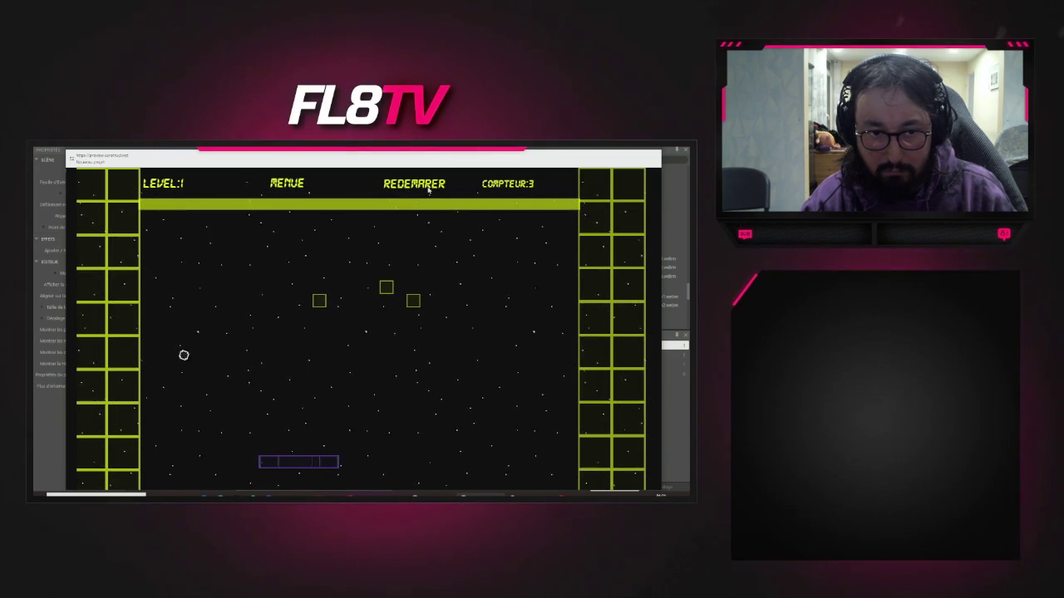
{"action": "key", "text": "Right"}
{"action": "key", "text": "Right"}
{"action": "key", "text": "Left"}
{"action": "key", "text": "Left"}
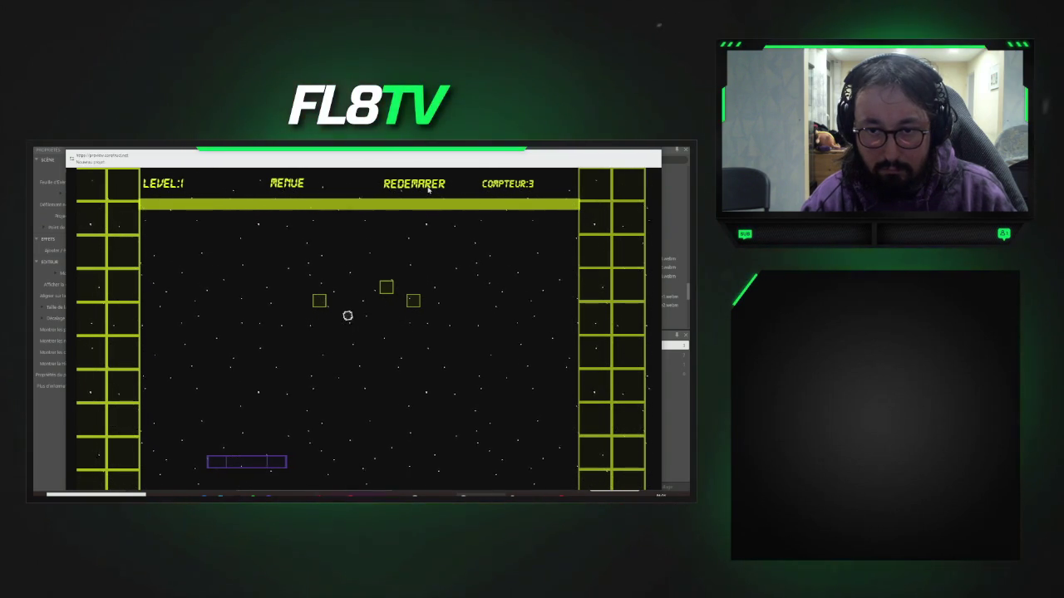
{"action": "key", "text": "Left"}
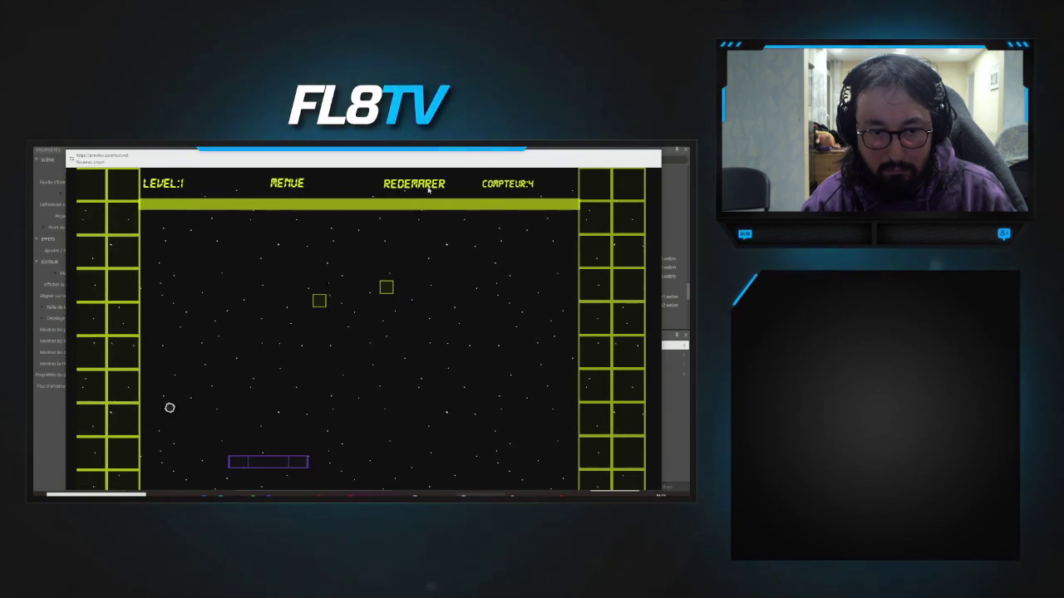
{"action": "key", "text": "Right"}
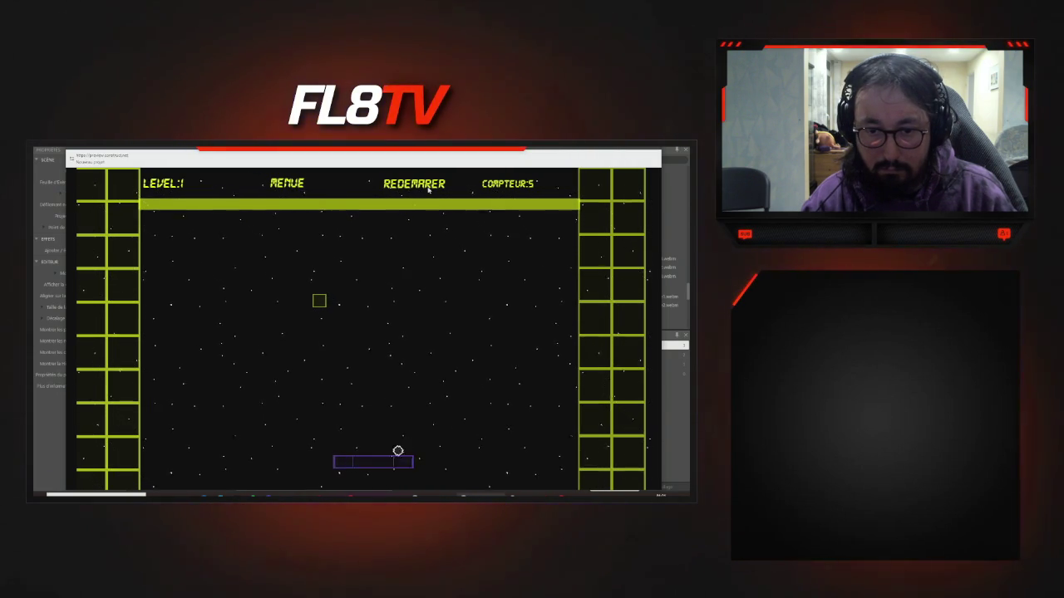
{"action": "key", "text": "Left"}
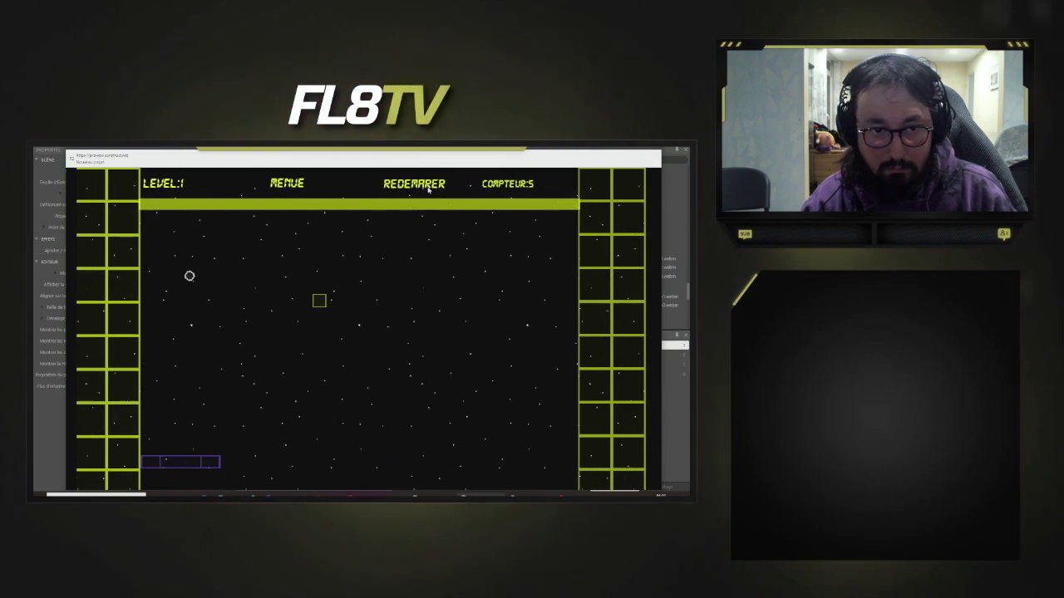
{"action": "key", "text": "Right"}
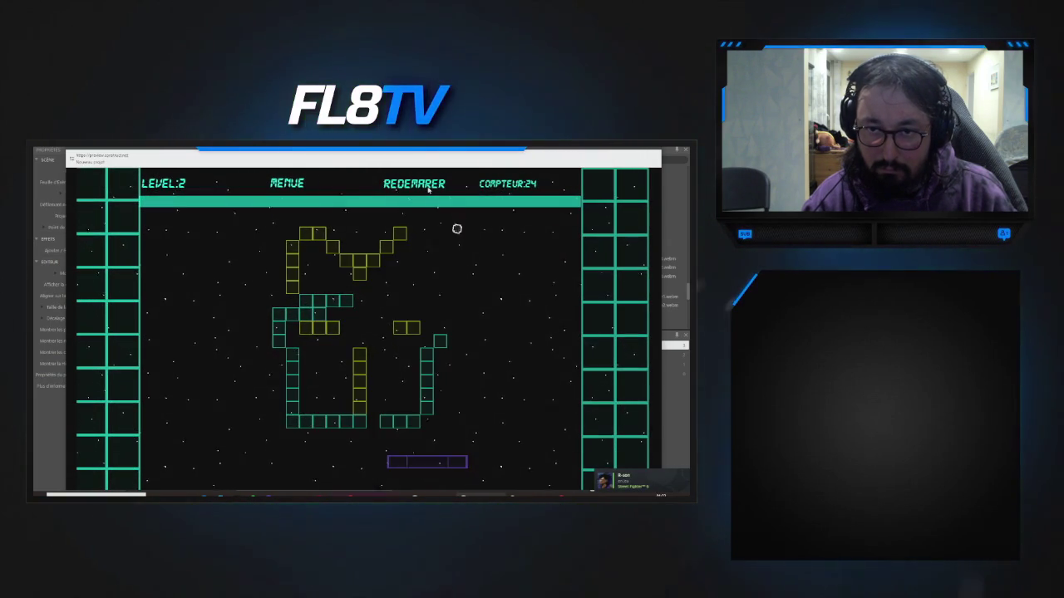
- Bounce the ball into the level 2 snowman bricks until the counter reads 20
{"action": "key", "text": "Left"}
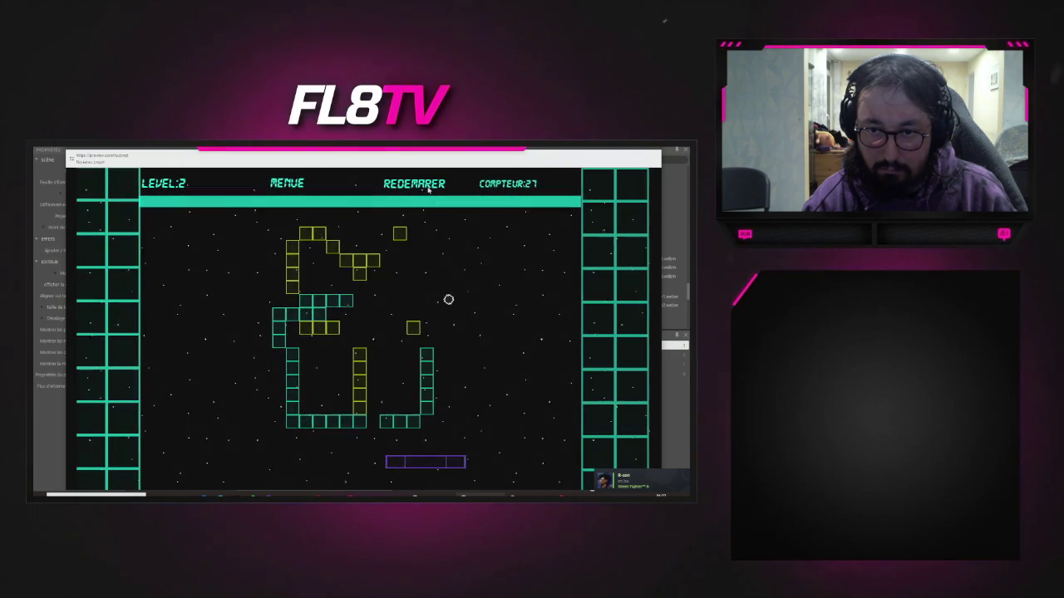
{"action": "key", "text": "Left"}
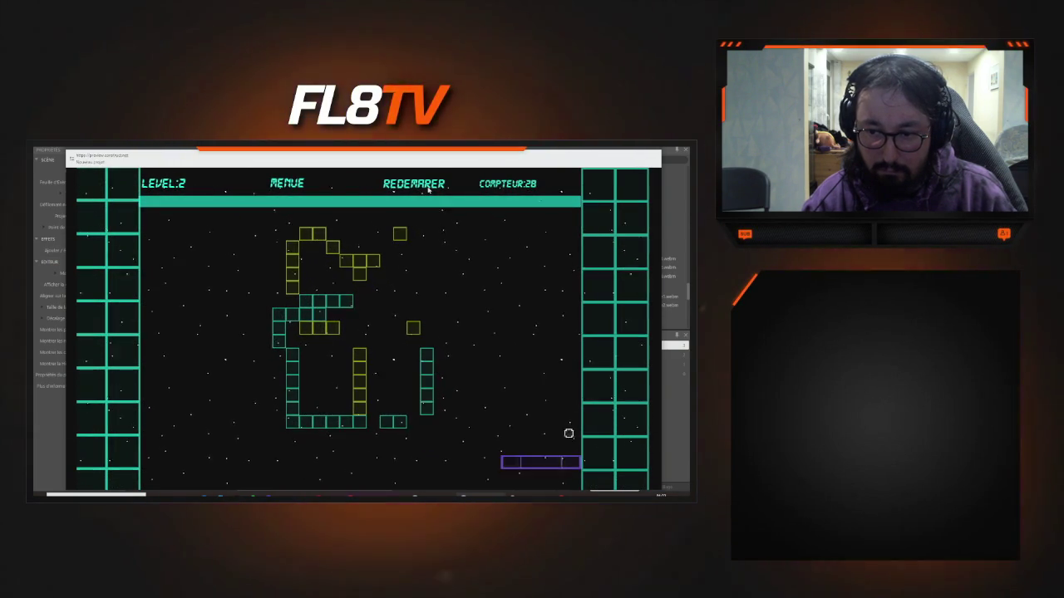
{"action": "key", "text": "Left"}
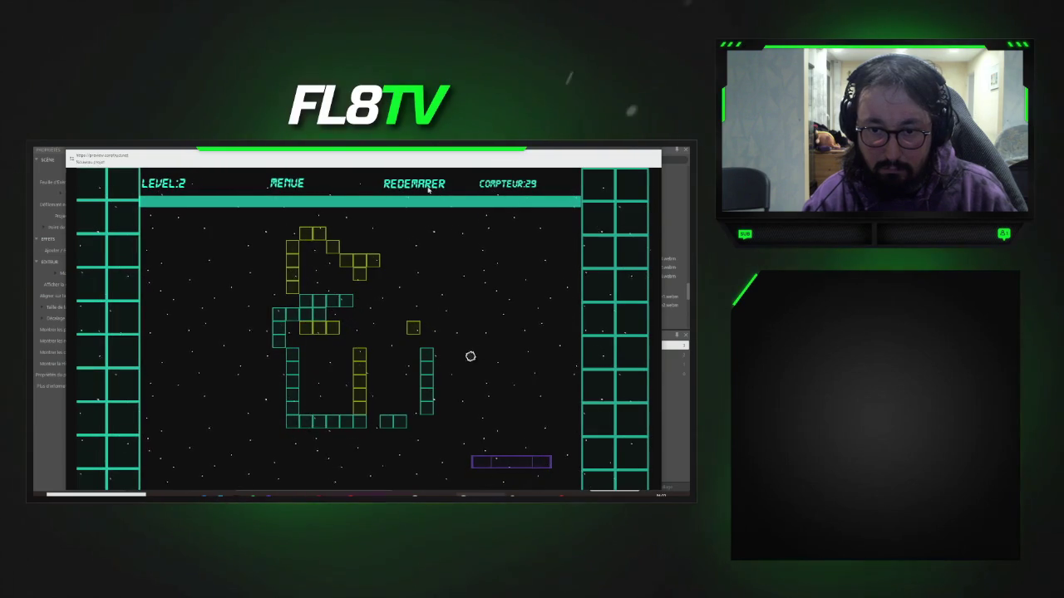
{"action": "key", "text": "Left"}
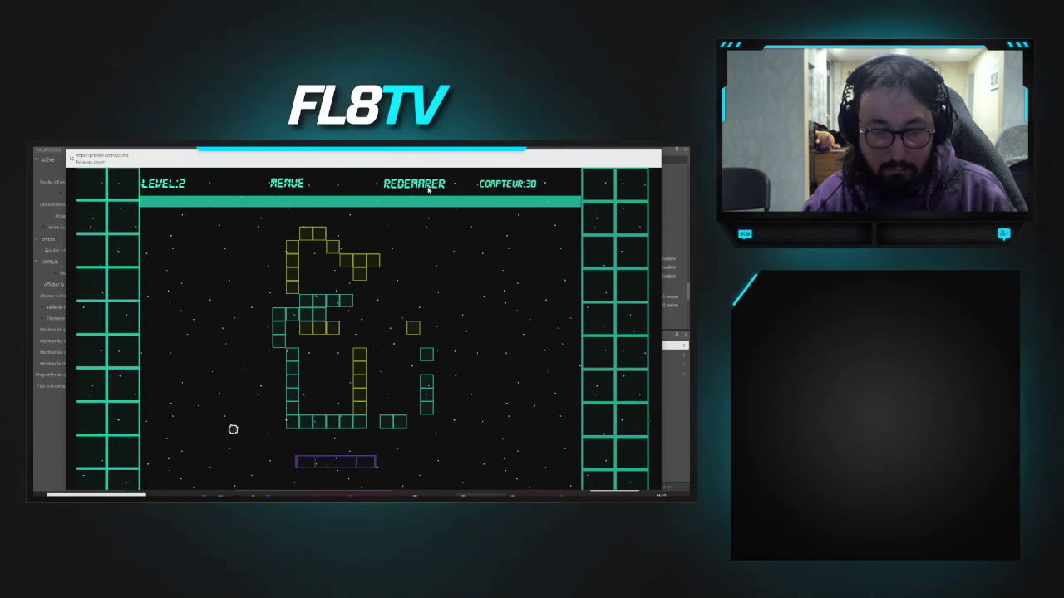
{"action": "key", "text": "Left"}
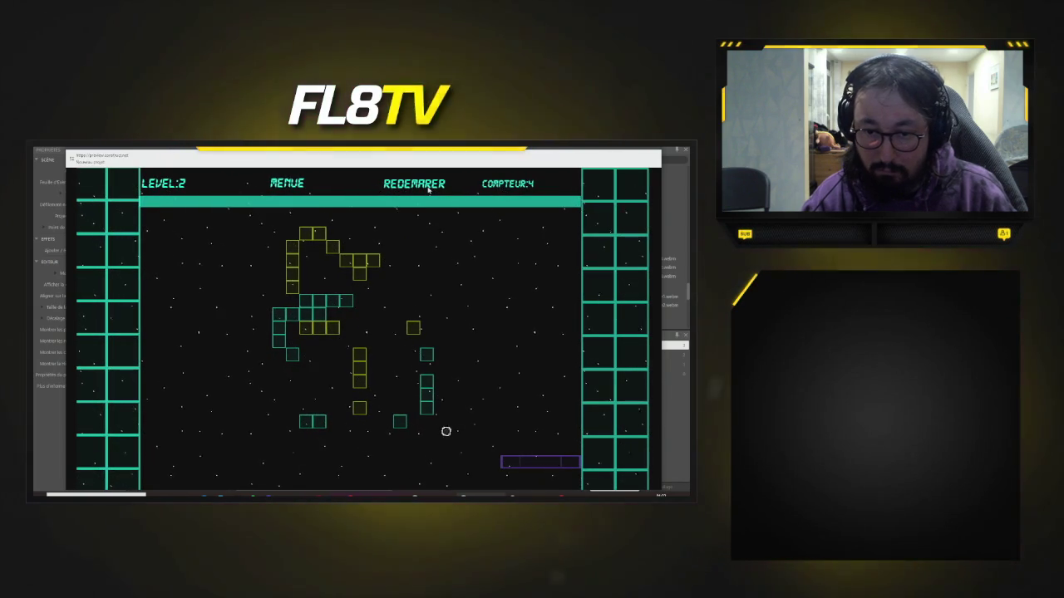
{"action": "key", "text": "Left"}
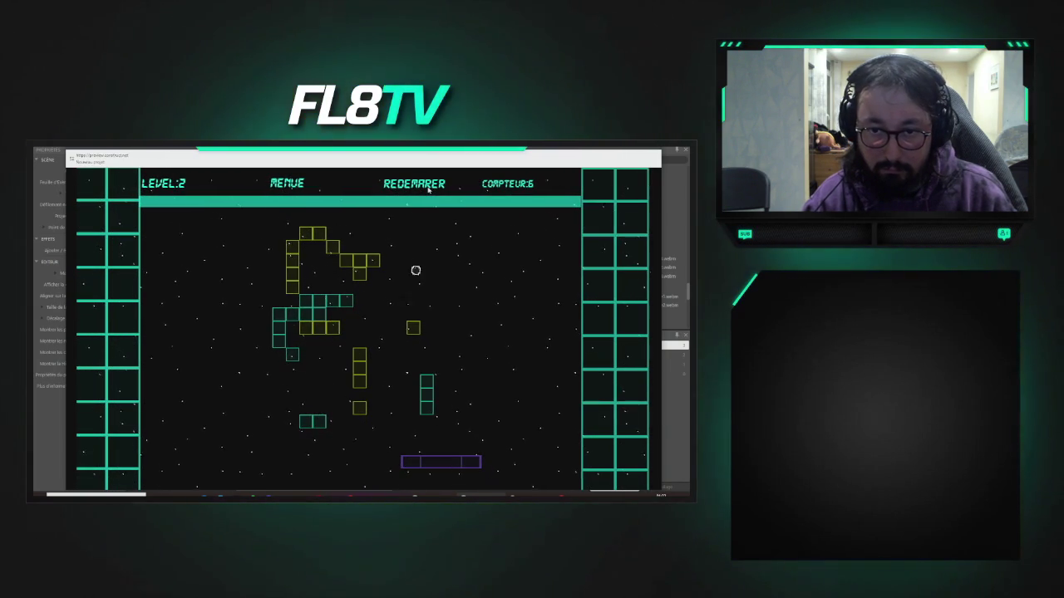
{"action": "key", "text": "Left"}
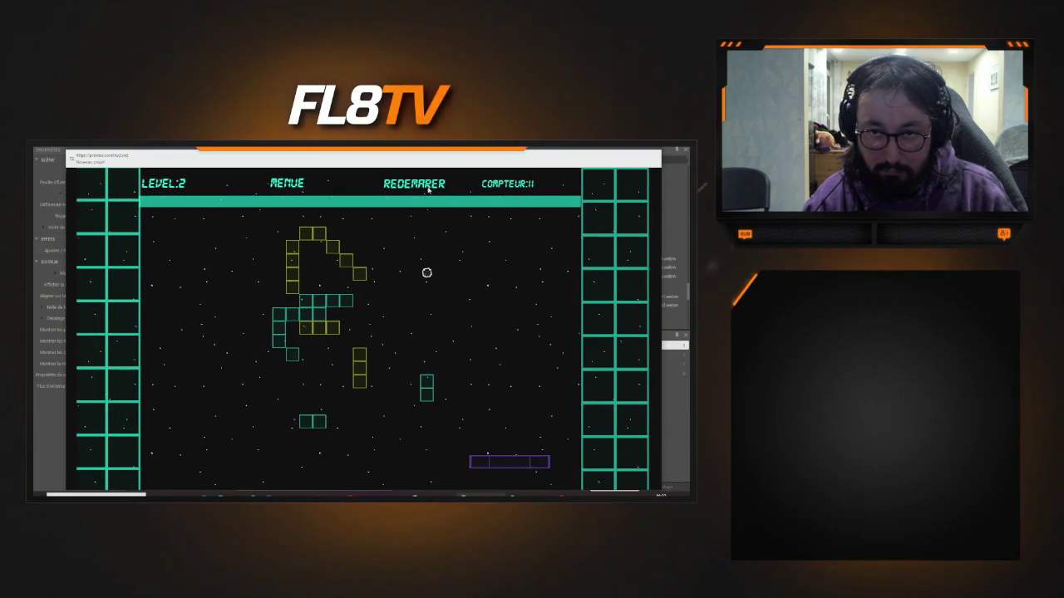
{"action": "key", "text": "Left"}
{"action": "key", "text": "Right"}
{"action": "key", "text": "Right"}
{"action": "key", "text": "Right"}
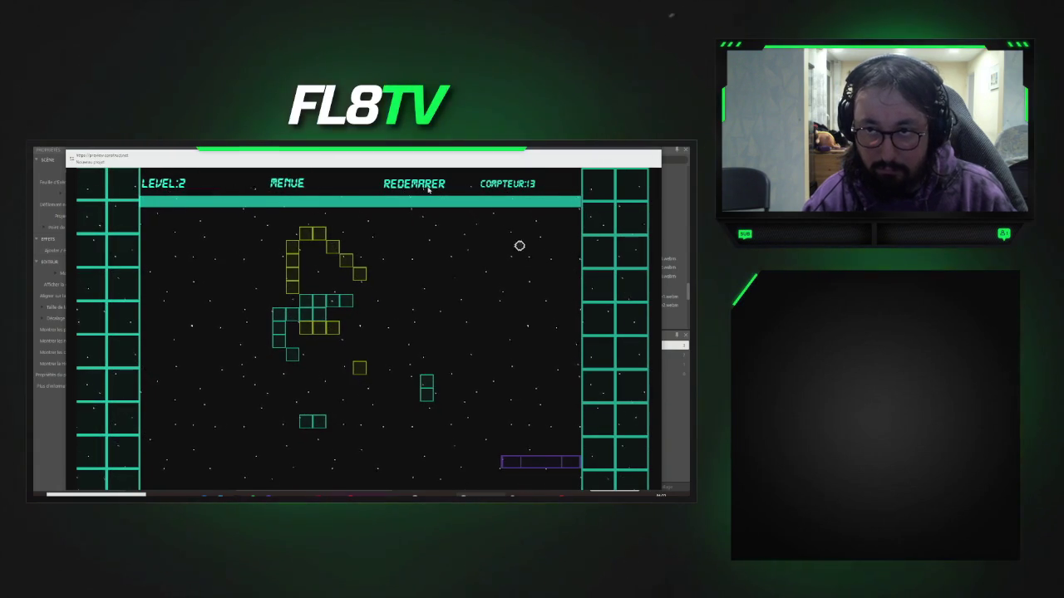
{"action": "key", "text": "Left"}
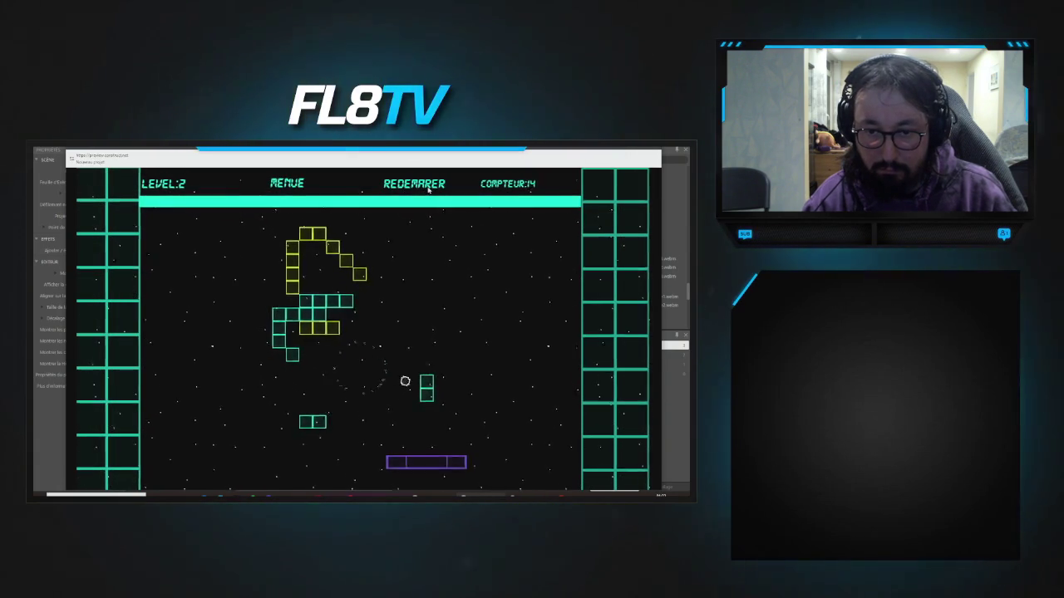
{"action": "key", "text": "Left"}
{"action": "key", "text": "Right"}
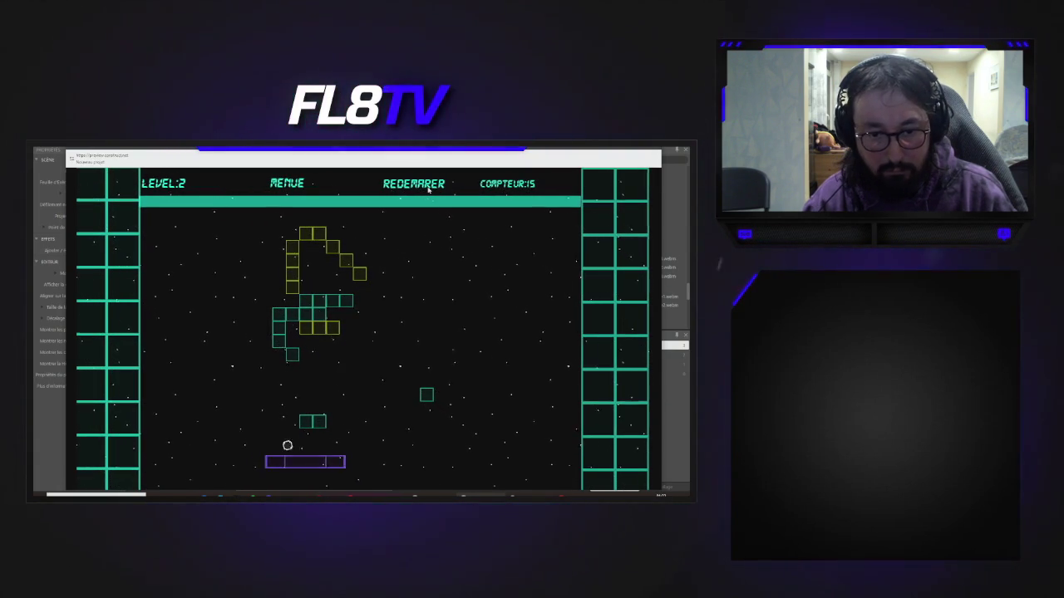
{"action": "key", "text": "Right"}
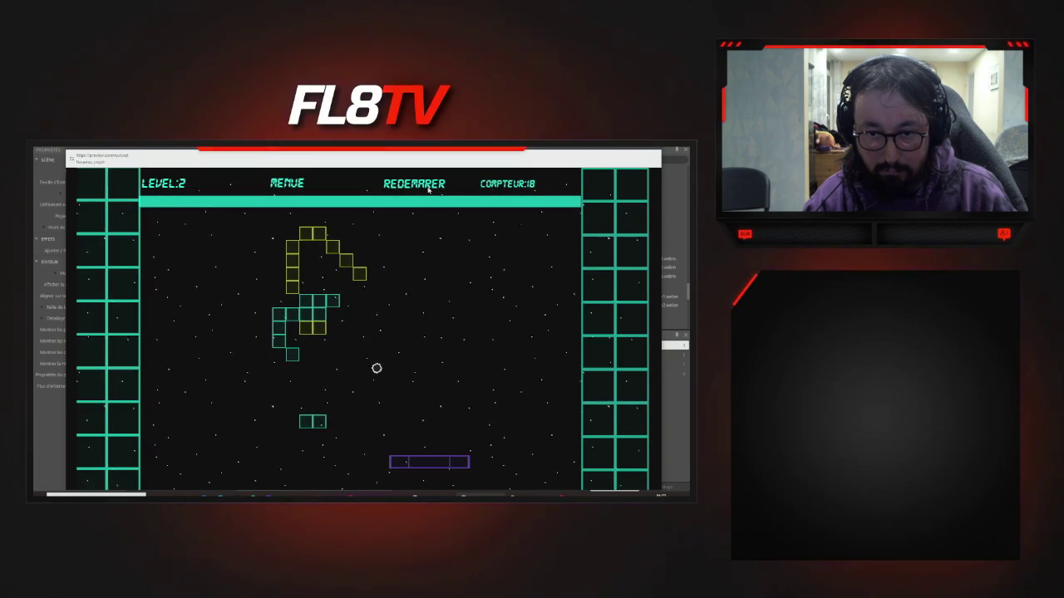
{"action": "key", "text": "Right"}
{"action": "key", "text": "Left"}
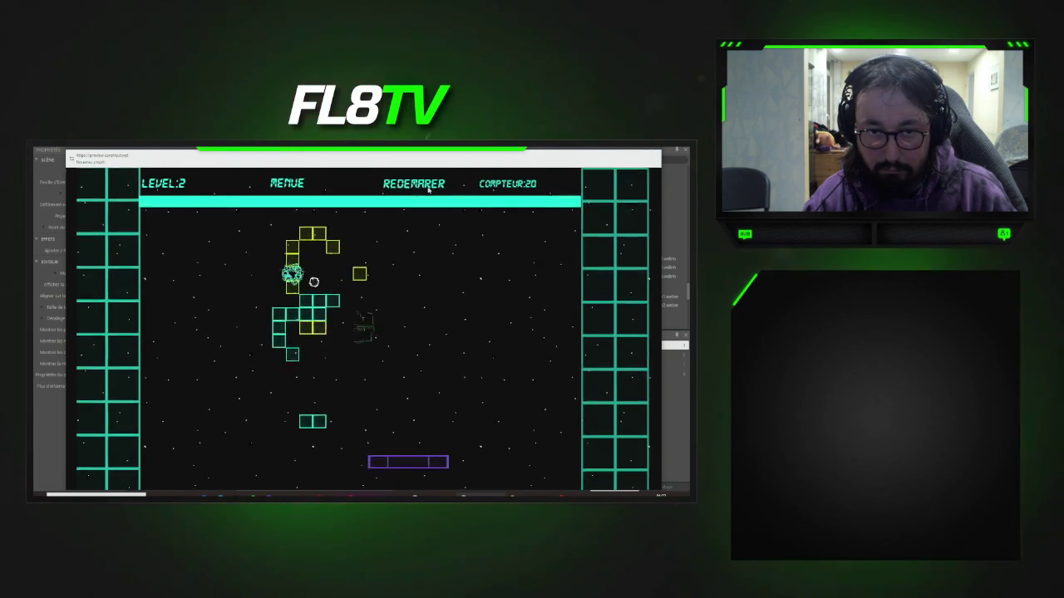
{"action": "key", "text": "Right"}
{"action": "key", "text": "Left"}
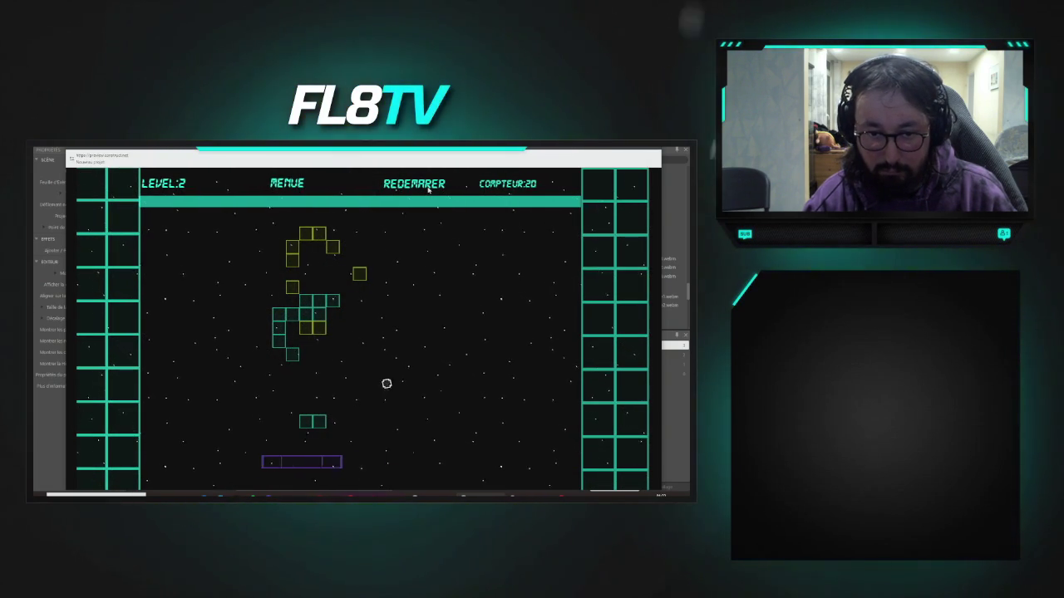
{"action": "key", "text": "Right"}
{"action": "key", "text": "Left"}
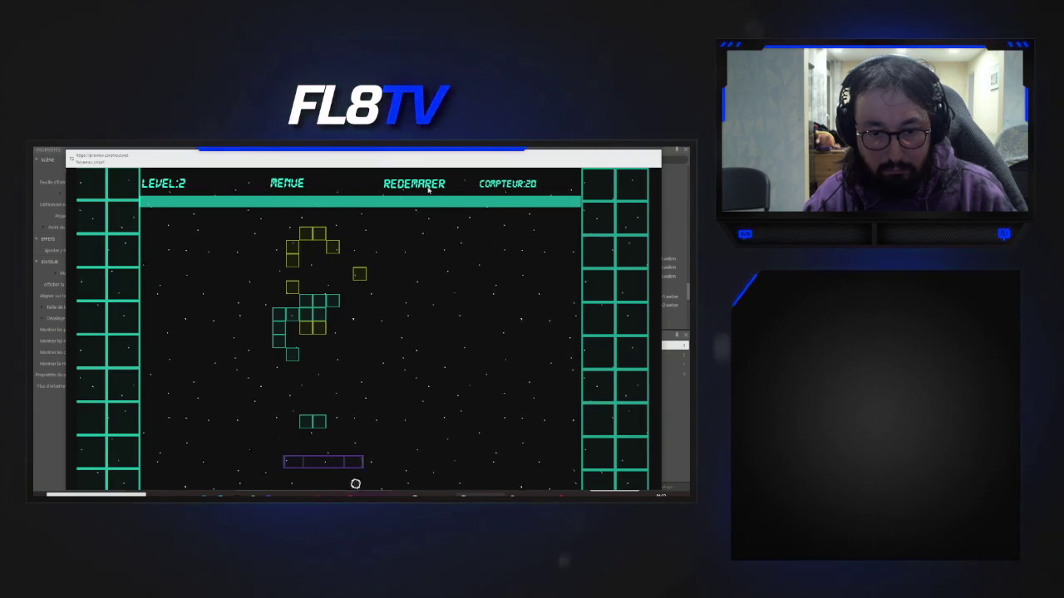
- Launch the ball and keep it bouncing into the remaining level 2 blocks
{"action": "key", "text": "Left"}
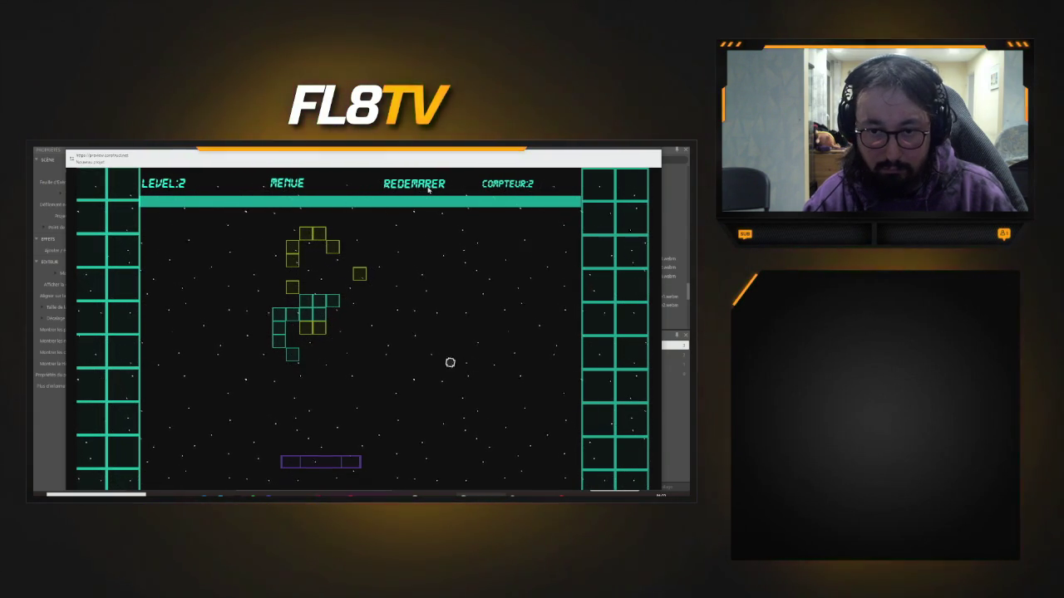
{"action": "key", "text": "Left"}
{"action": "key", "text": "Right"}
{"action": "key", "text": "Right"}
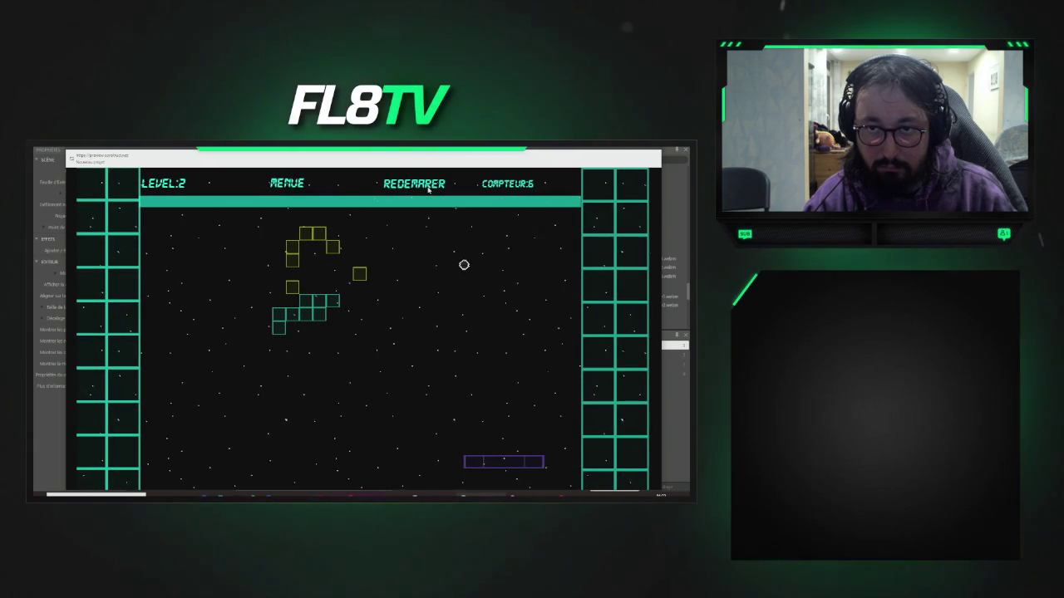
{"action": "key", "text": "Left"}
{"action": "key", "text": "Left"}
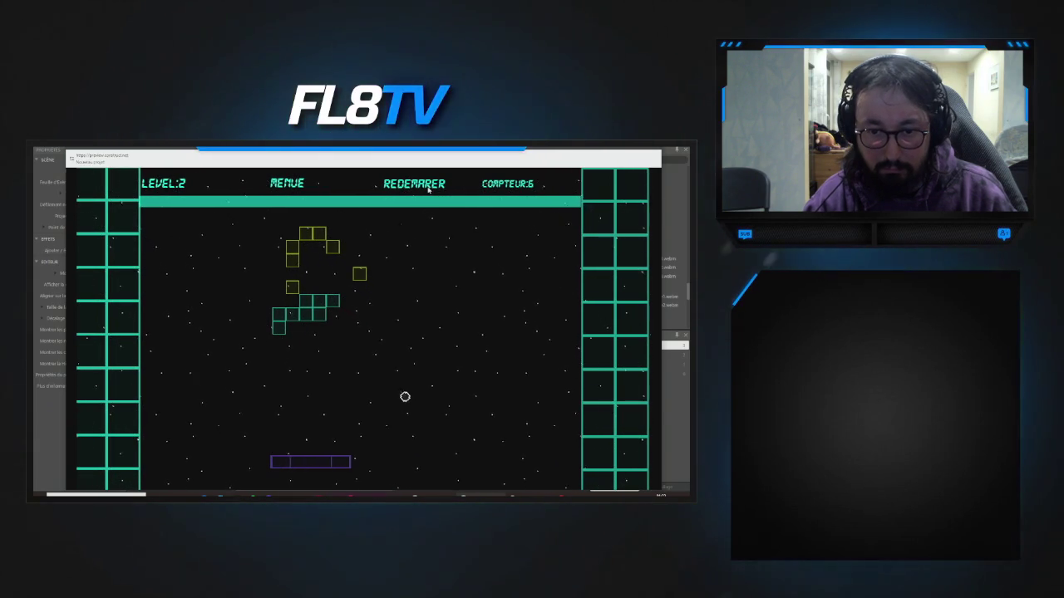
{"action": "key", "text": "Left"}
{"action": "key", "text": "Right"}
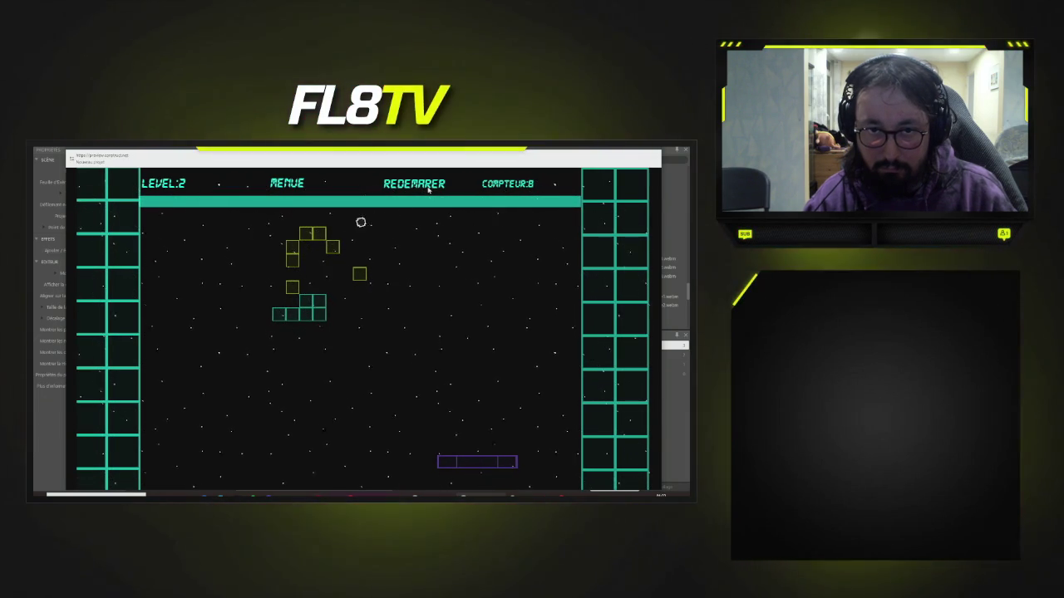
{"action": "key", "text": "Right"}
{"action": "key", "text": "Left"}
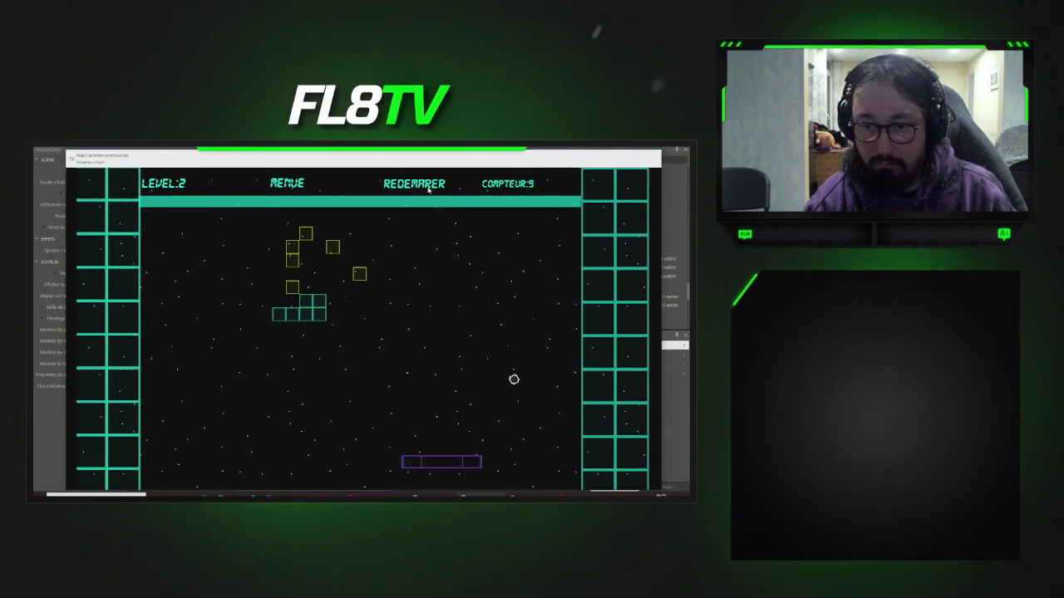
{"action": "key", "text": "Left"}
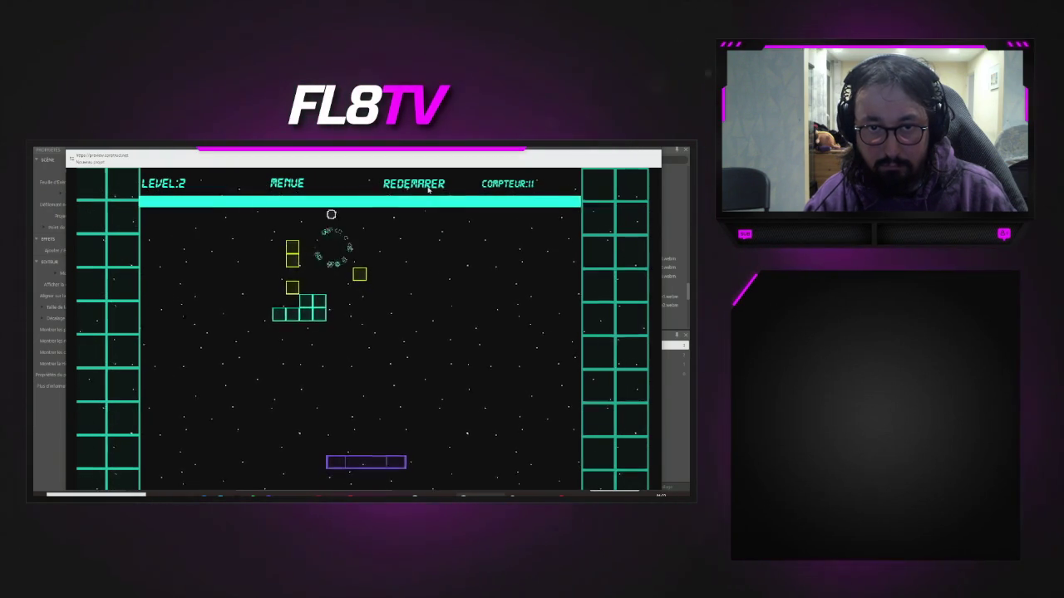
{"action": "key", "text": "Right"}
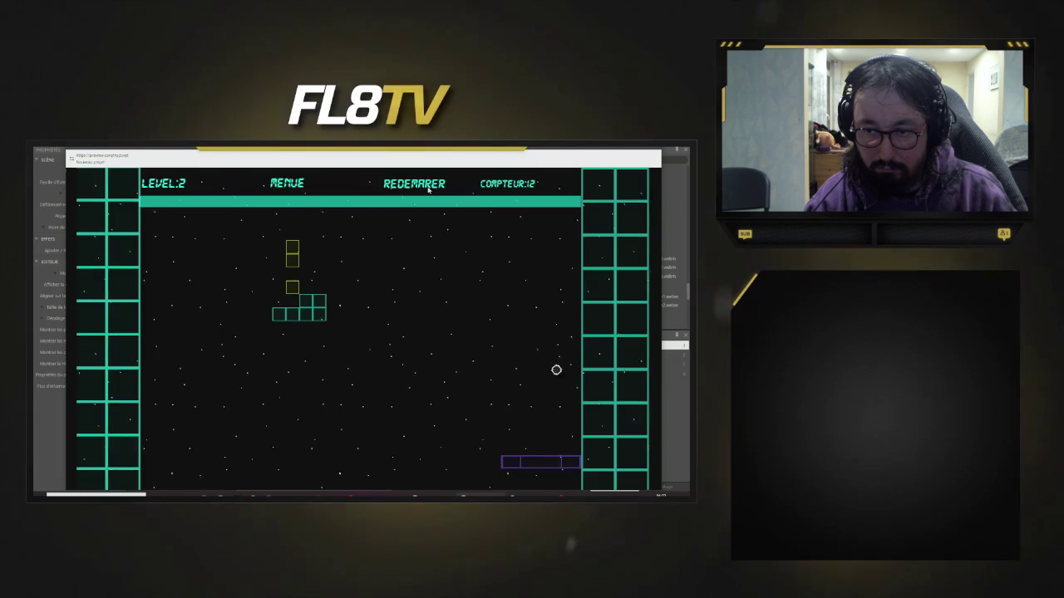
{"action": "key", "text": "Left"}
{"action": "key", "text": "Left"}
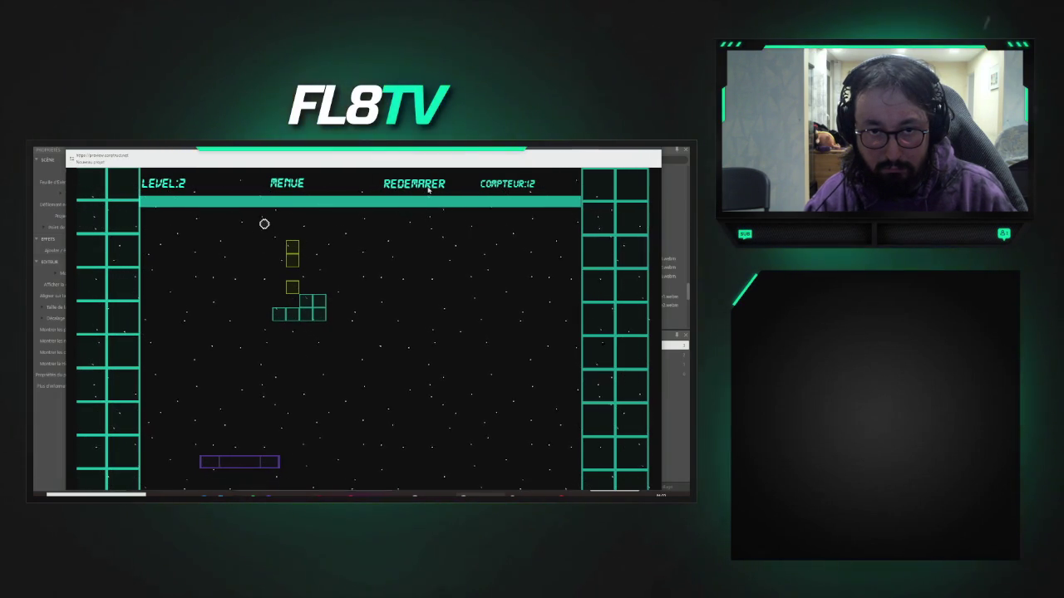
{"action": "key", "text": "Right"}
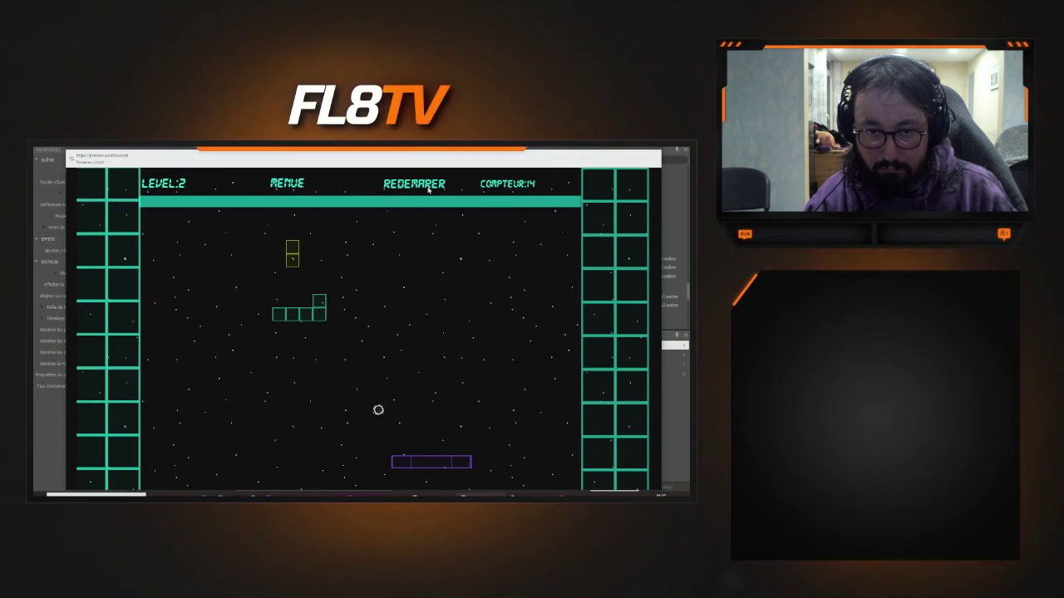
{"action": "key", "text": "Left"}
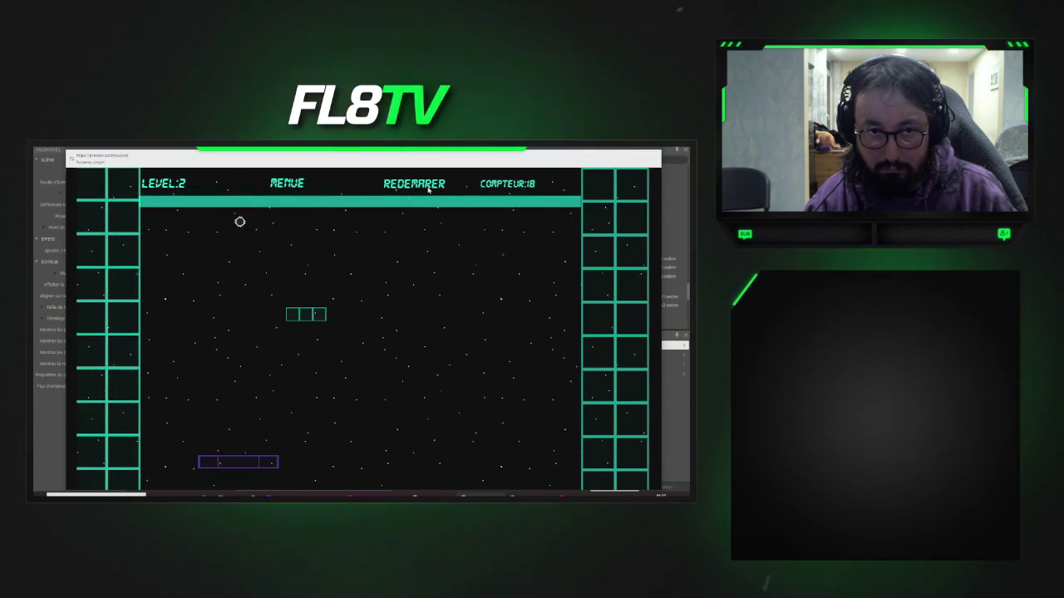
{"action": "key", "text": "Right"}
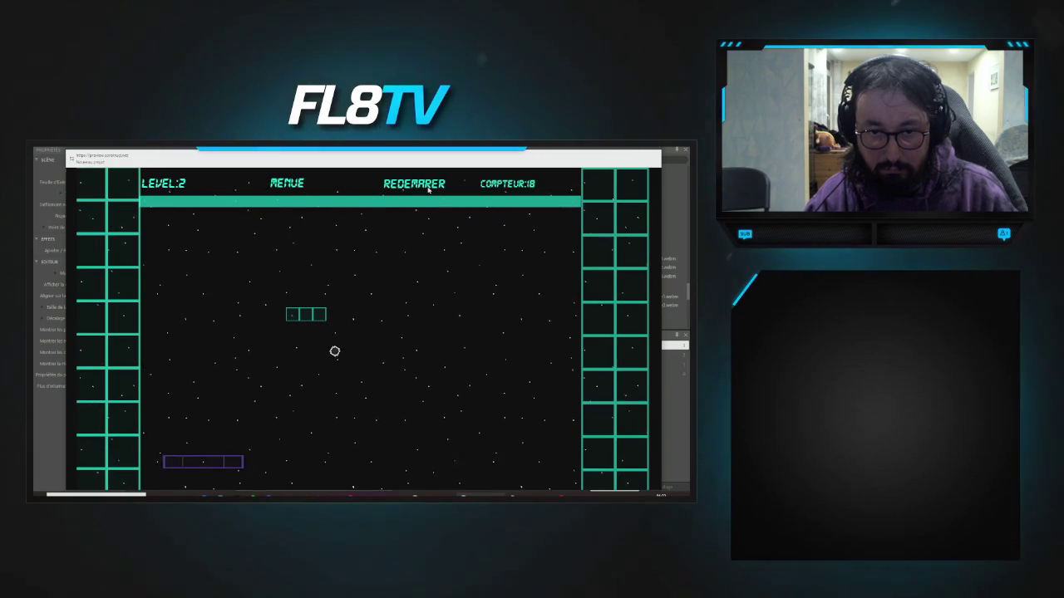
- Knock out the last level 2 block so level 3 loads with the counter reset to 0
{"action": "key", "text": "Right"}
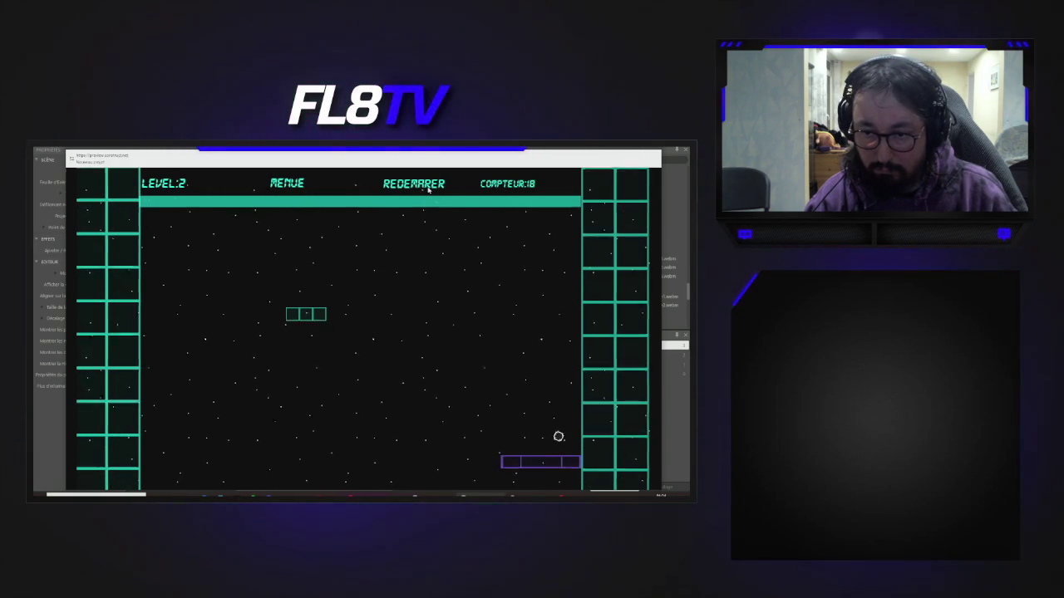
{"action": "key", "text": "Left"}
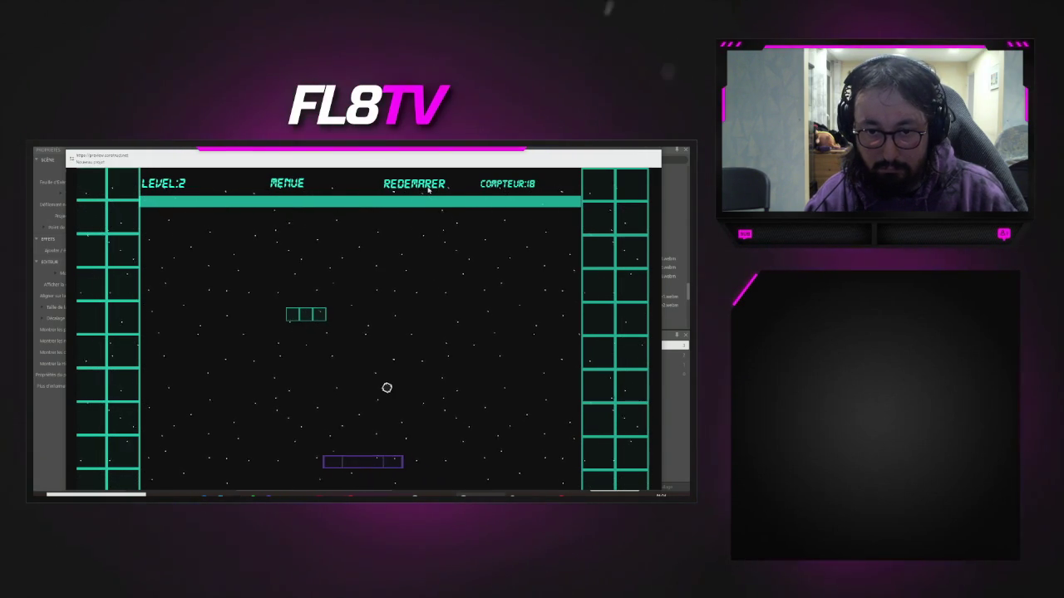
{"action": "key", "text": "Left"}
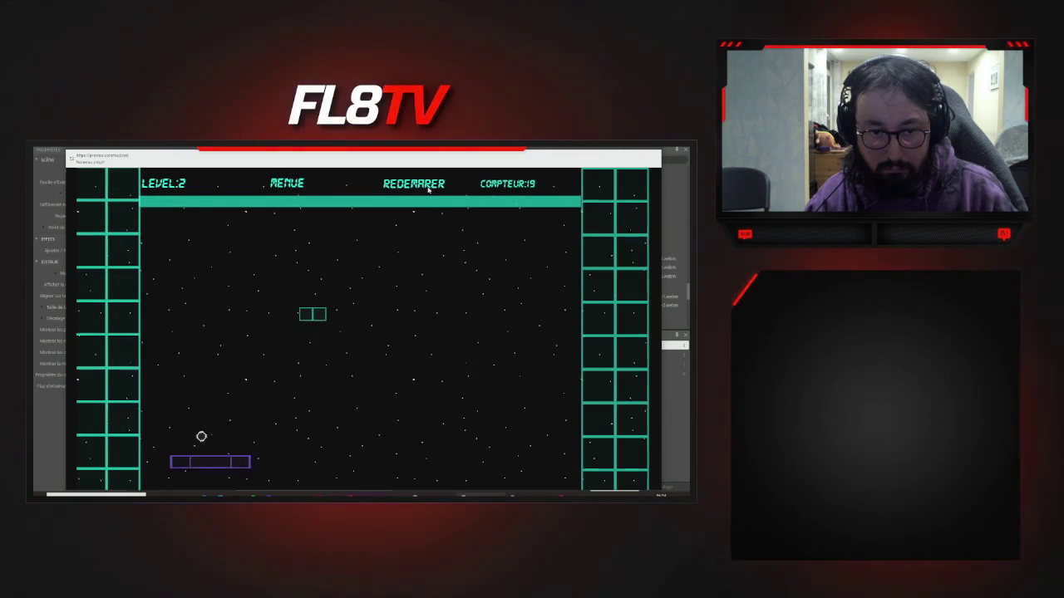
{"action": "key", "text": "Right"}
{"action": "key", "text": "Left"}
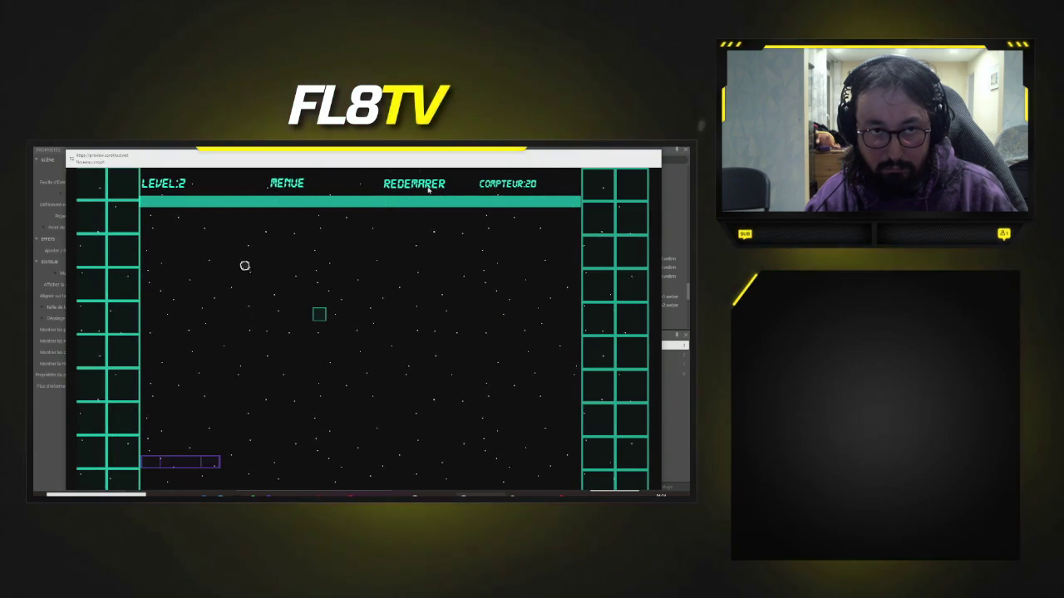
{"action": "key", "text": "Right"}
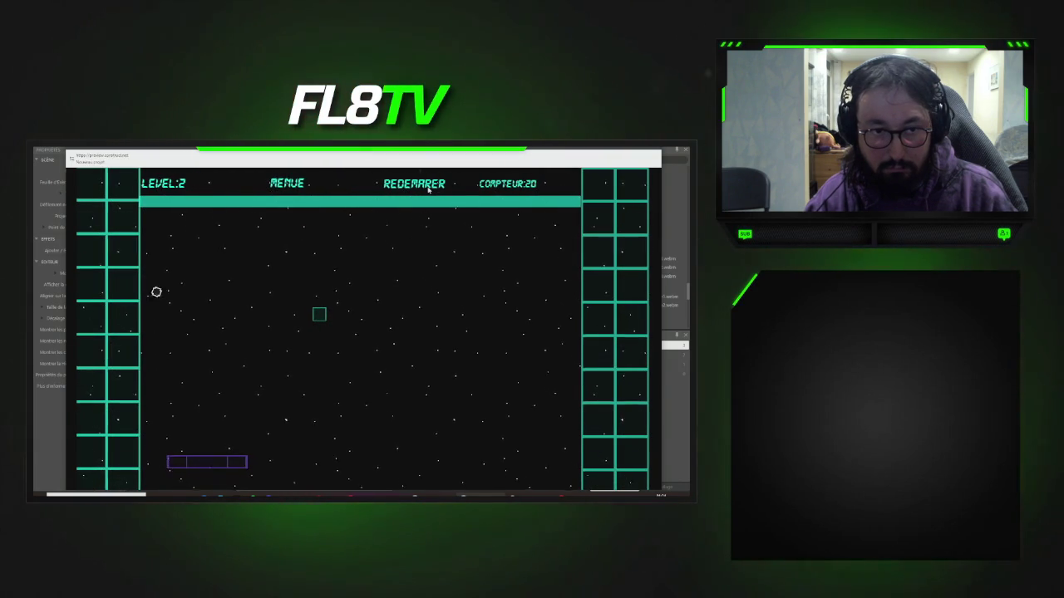
{"action": "key", "text": "Right"}
{"action": "key", "text": "Right"}
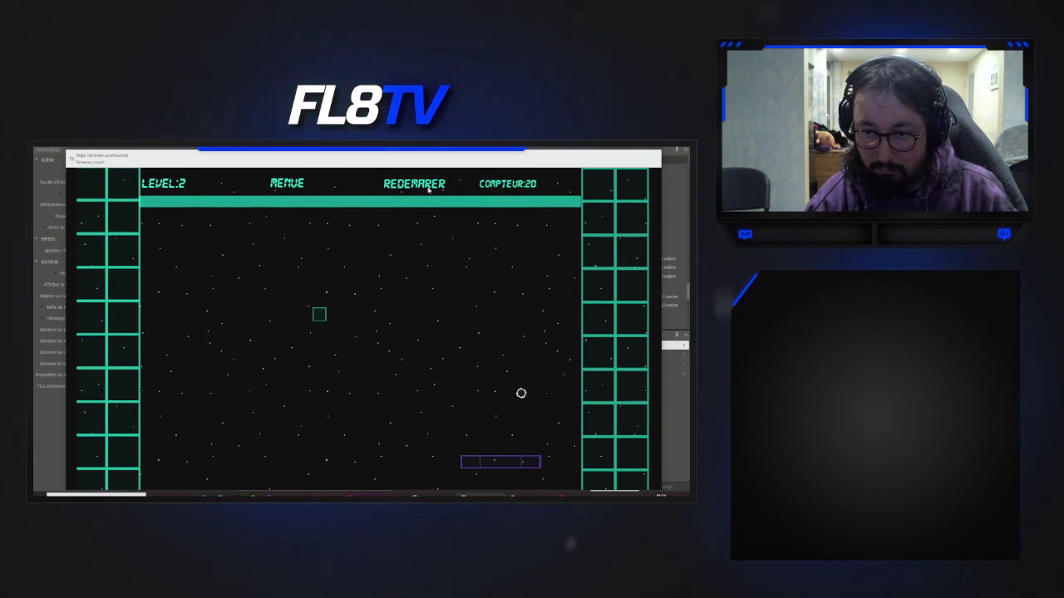
{"action": "key", "text": "Left"}
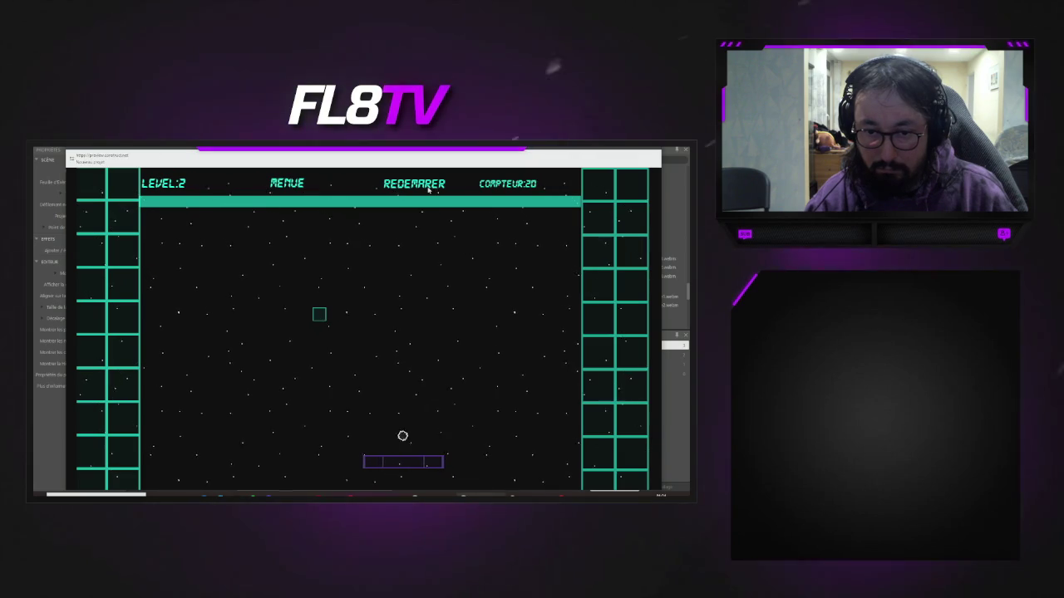
{"action": "key", "text": "Left"}
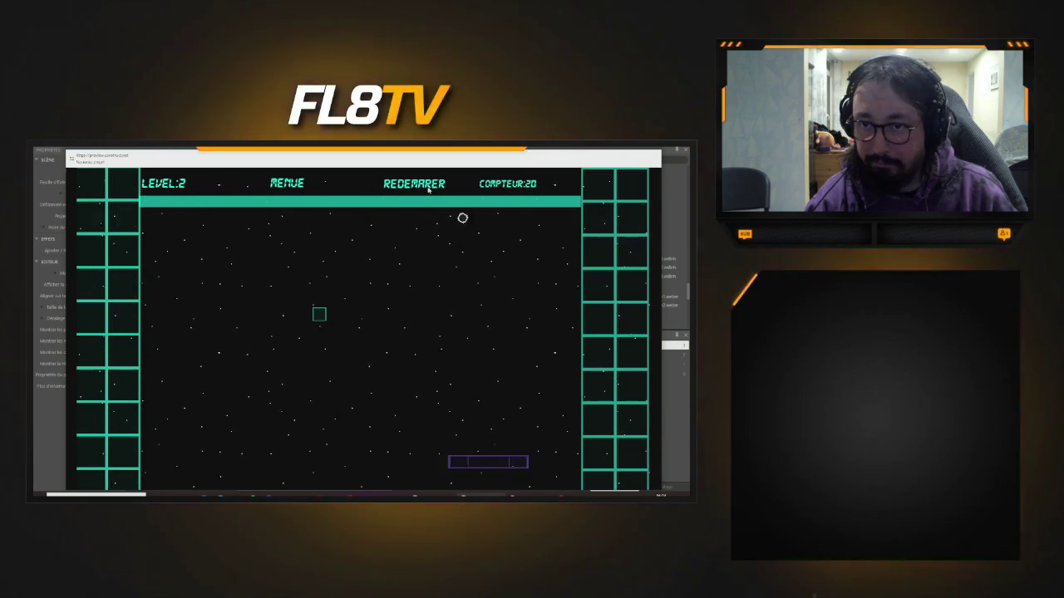
{"action": "key", "text": "Right"}
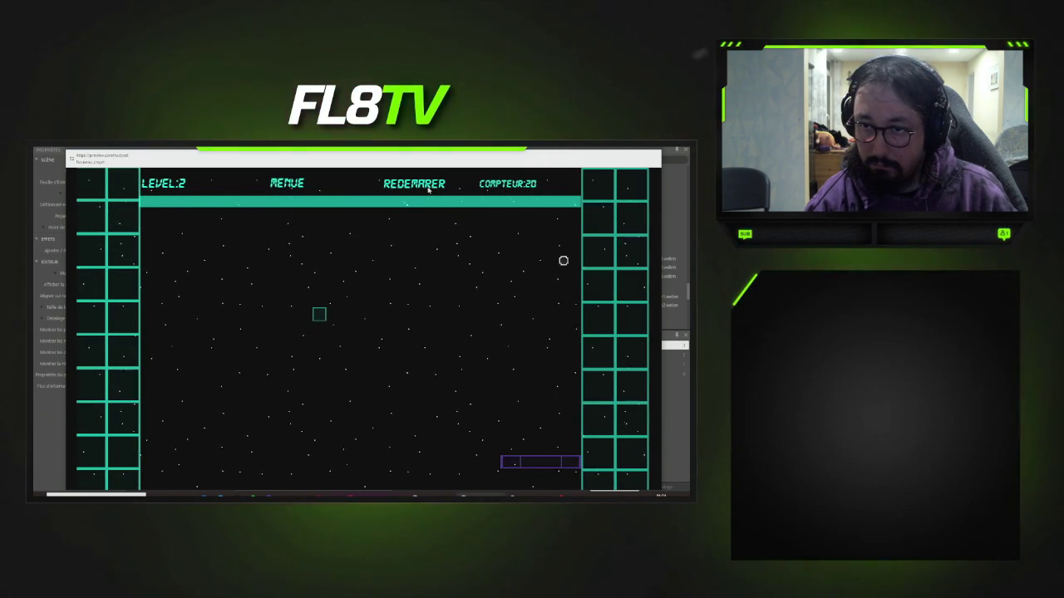
{"action": "key", "text": "Left"}
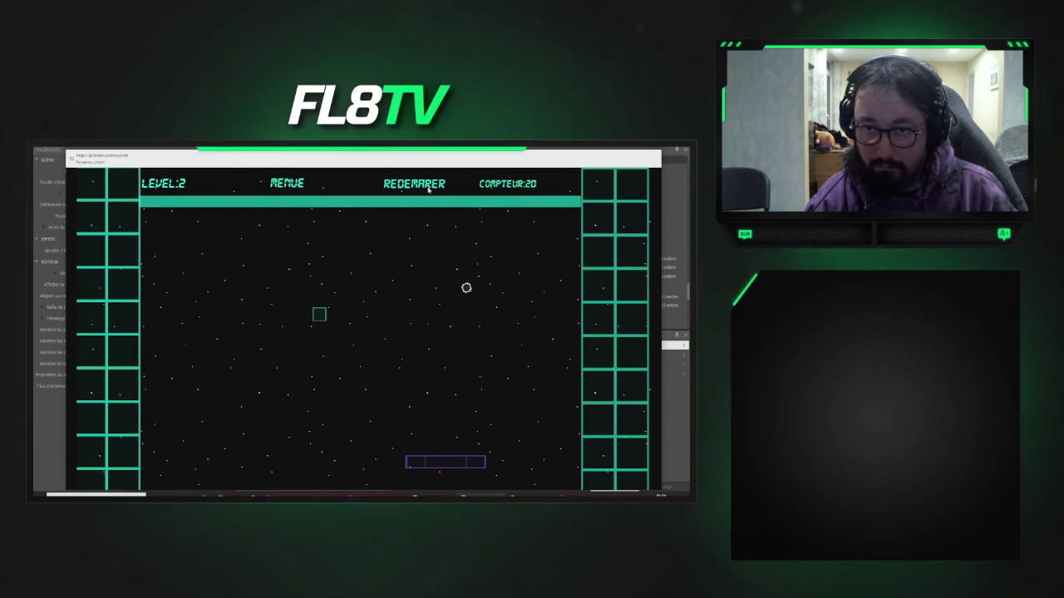
{"action": "key", "text": "Left"}
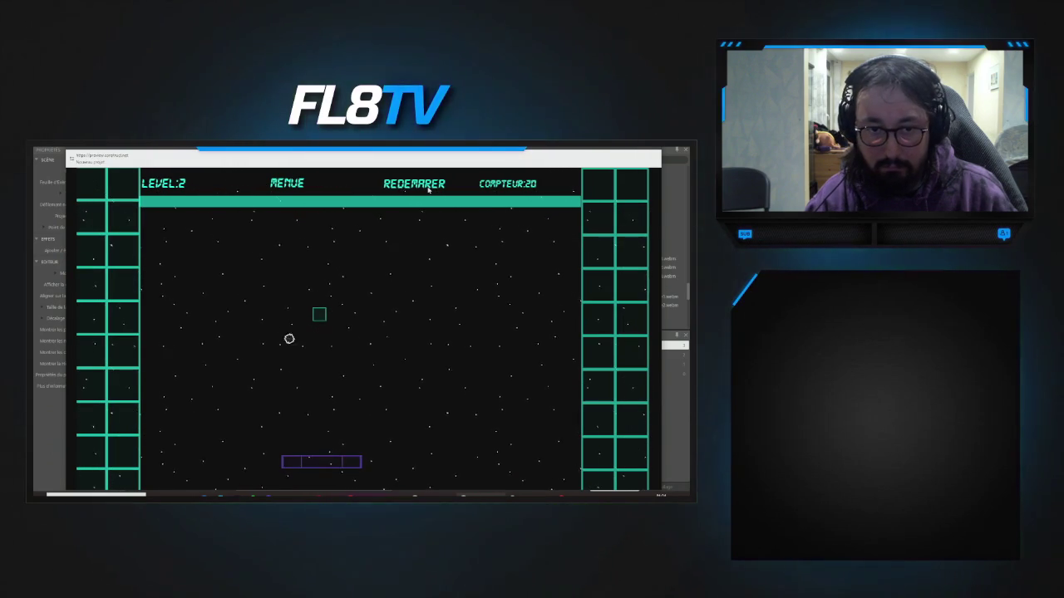
{"action": "key", "text": "Left"}
{"action": "key", "text": "Right"}
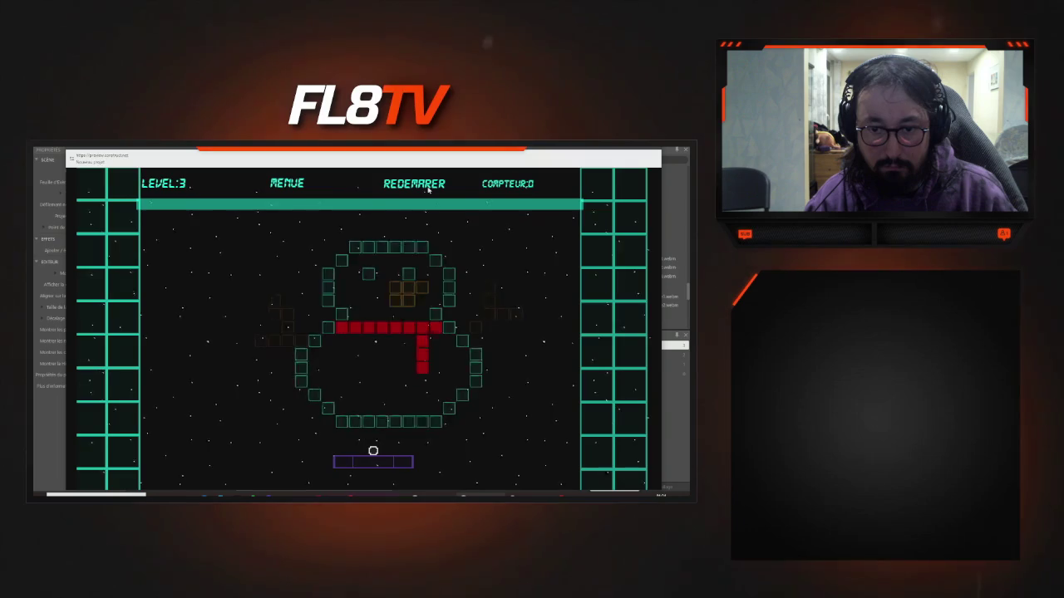
- Steer the paddle under the ball to clear the last bricks of level 2
{"action": "key", "text": "Left"}
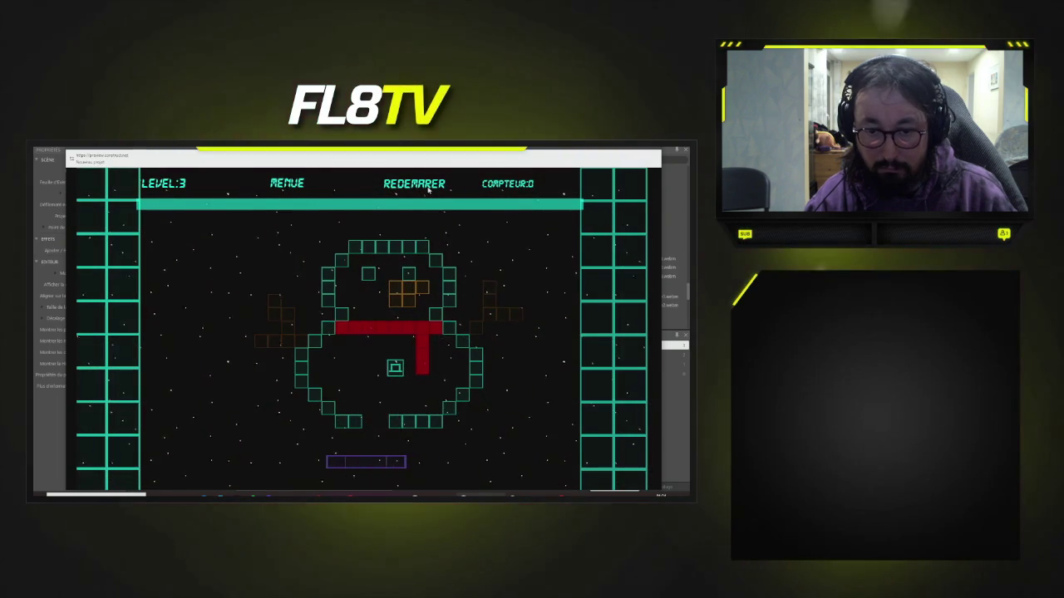
{"action": "key", "text": "Right"}
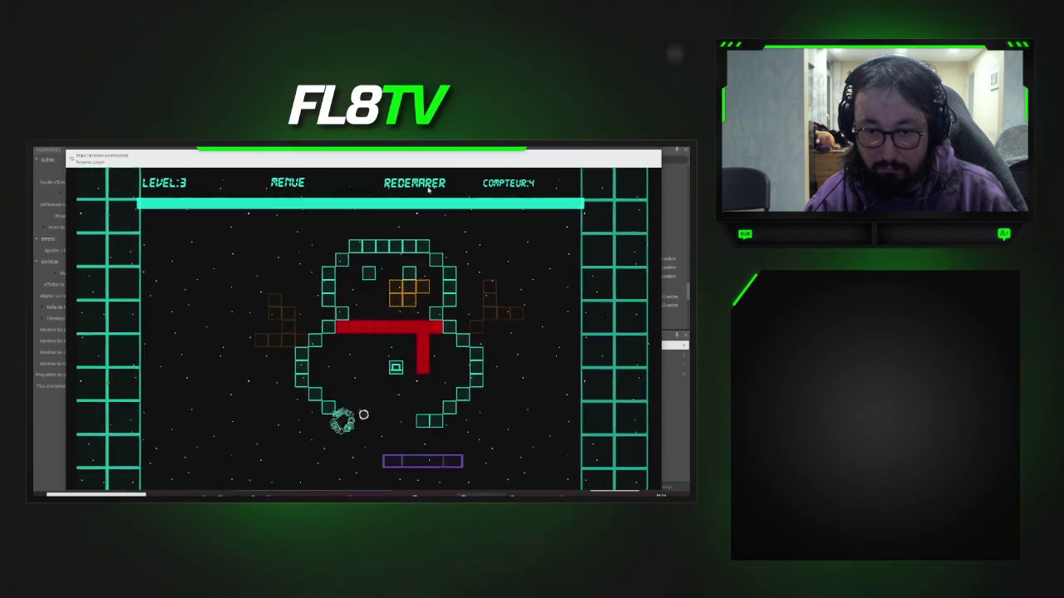
{"action": "key", "text": "Right"}
{"action": "key", "text": "Left"}
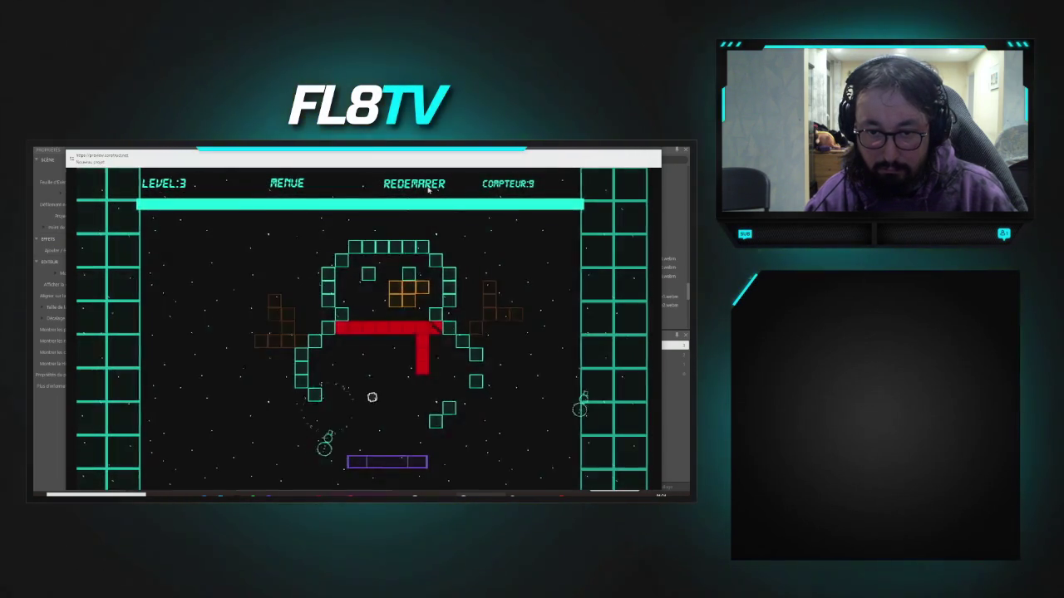
{"action": "key", "text": "Right"}
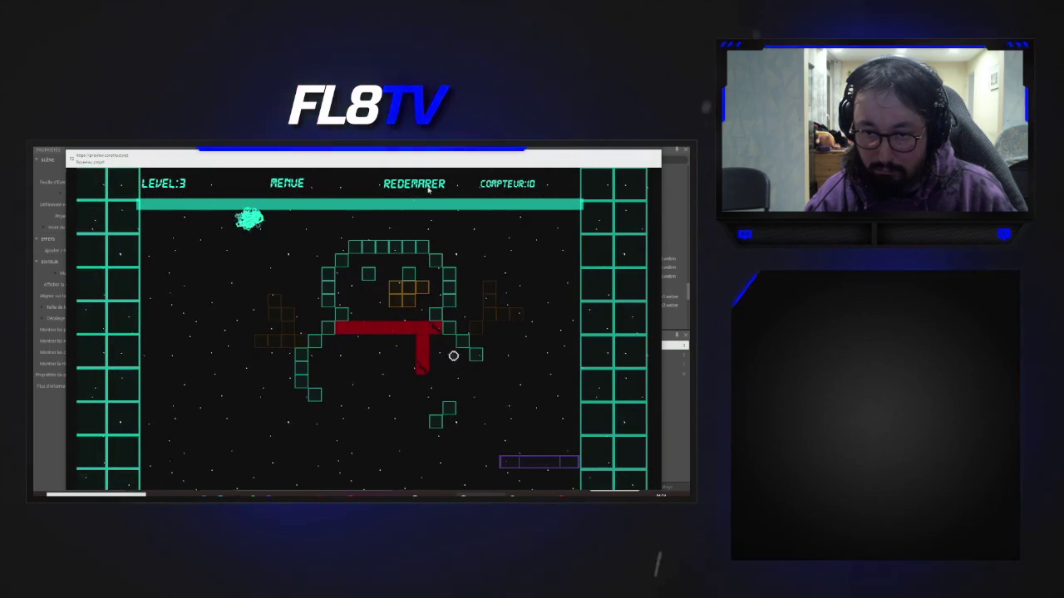
{"action": "key", "text": "Left"}
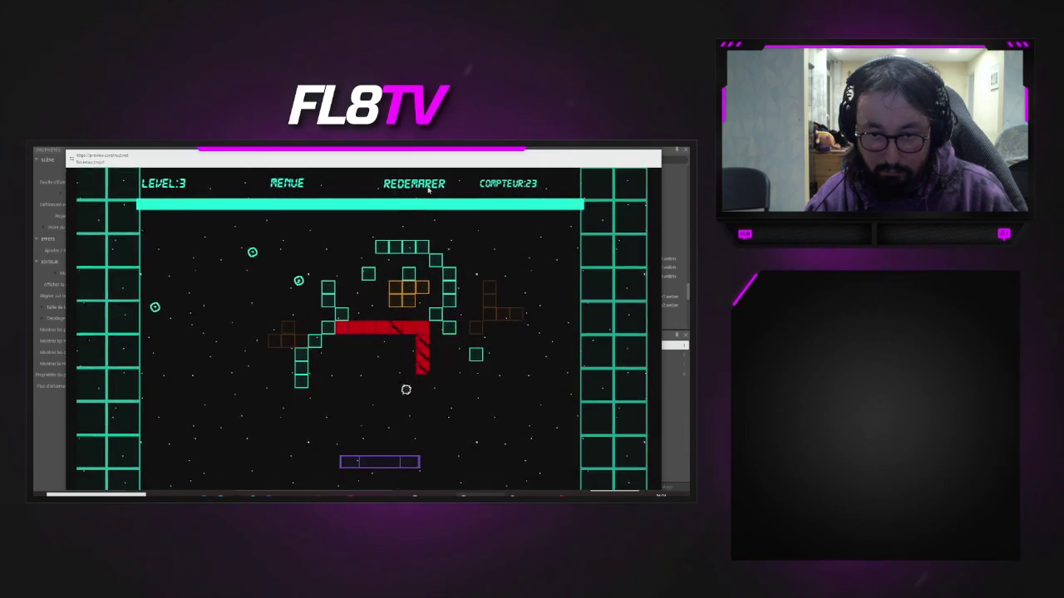
{"action": "key", "text": "Right"}
- Launch the ball in the snowman level 3, and relaunch it after losing it
{"action": "key", "text": "space"}
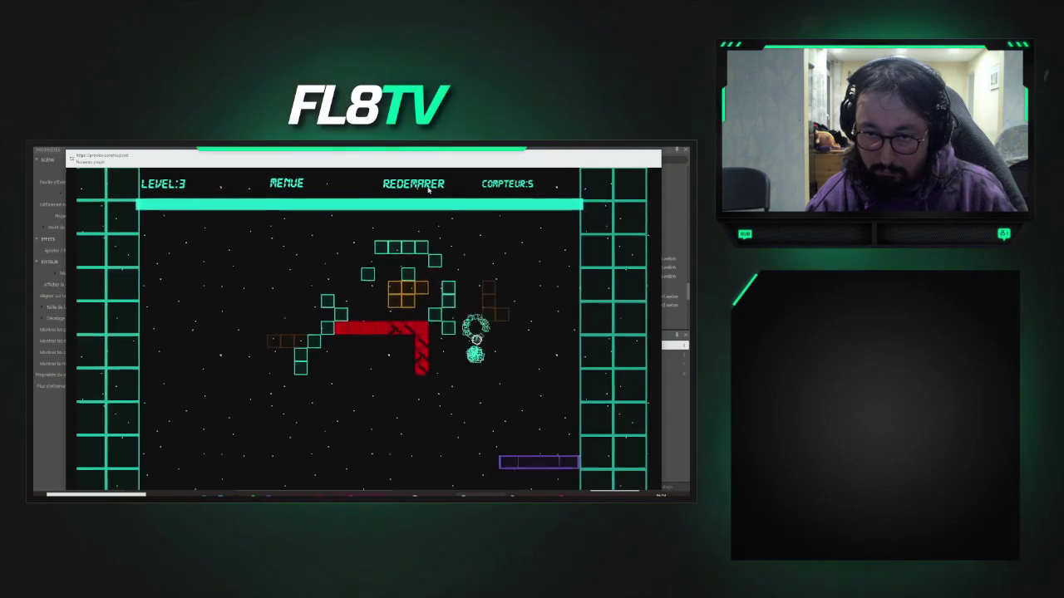
{"action": "key", "text": "Left"}
{"action": "key", "text": "Right"}
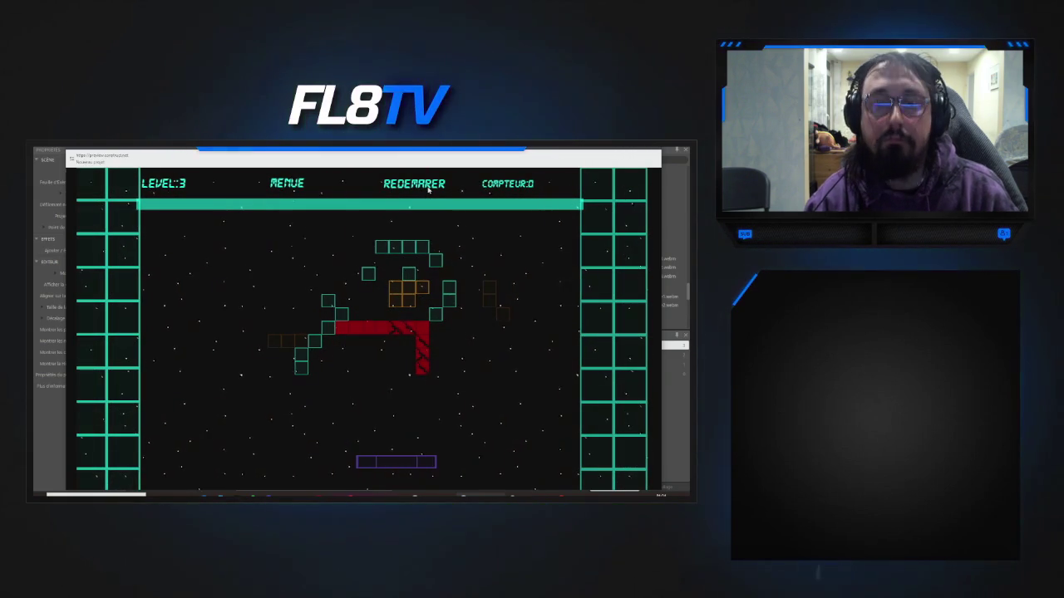
{"action": "key", "text": "space"}
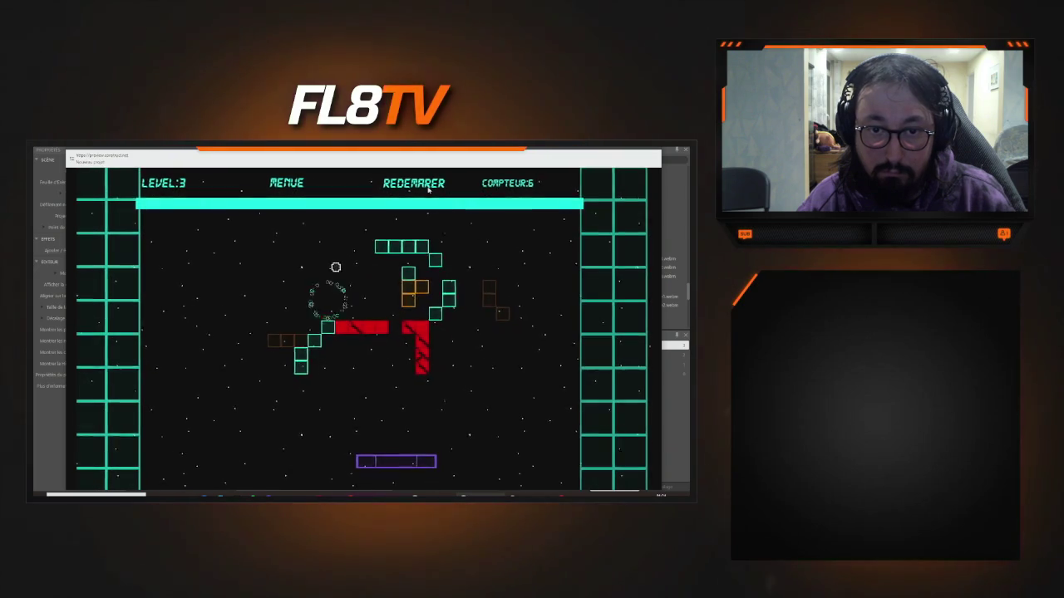
- Keep returning the ball to break the snowman's bricks, bringing the counter to 21
{"action": "key", "text": "Left"}
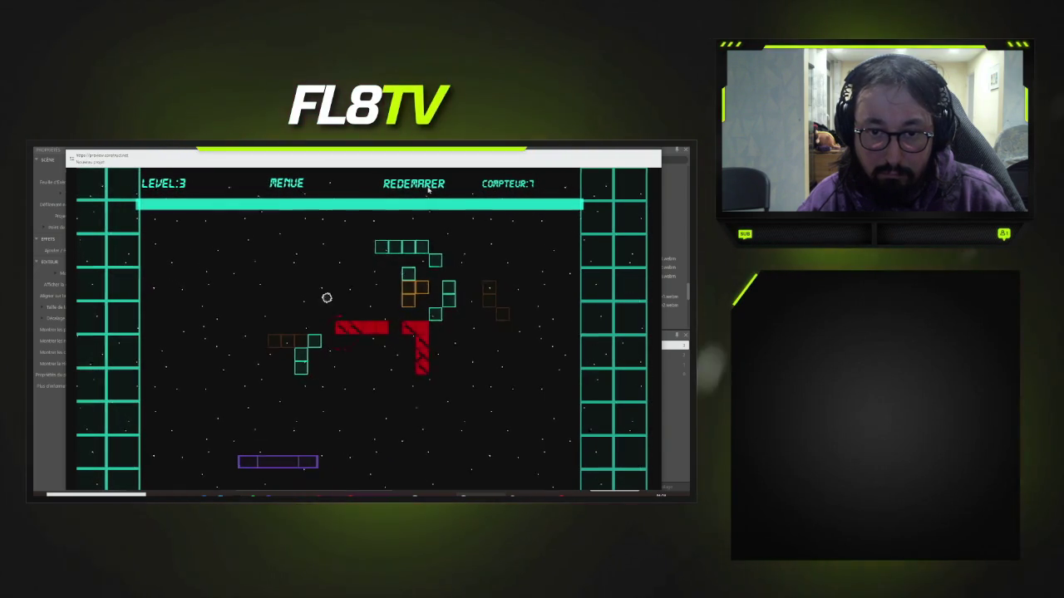
{"action": "key", "text": "Left"}
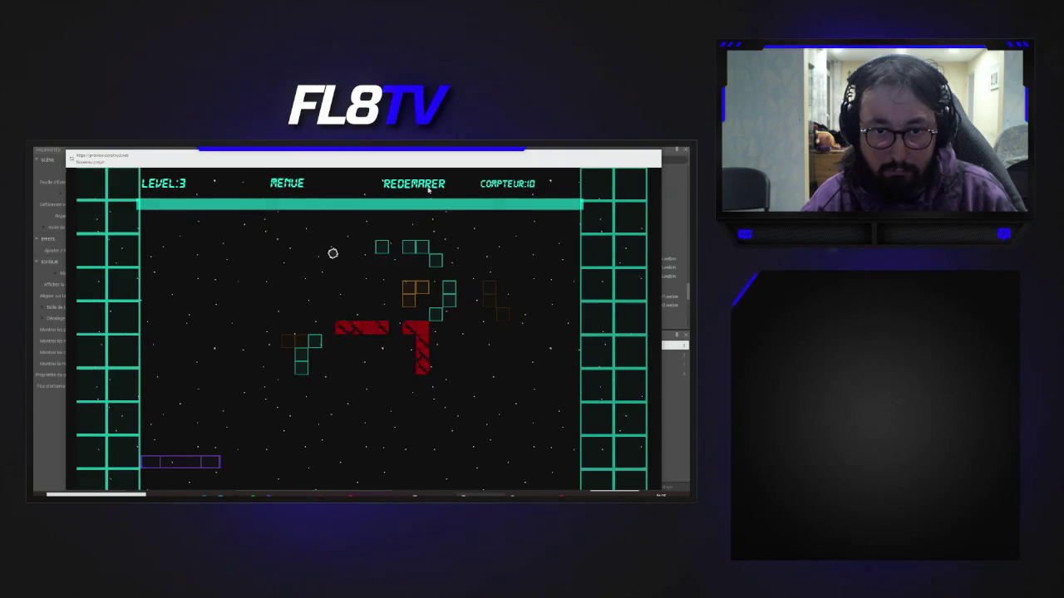
{"action": "key", "text": "Right"}
{"action": "key", "text": "Left"}
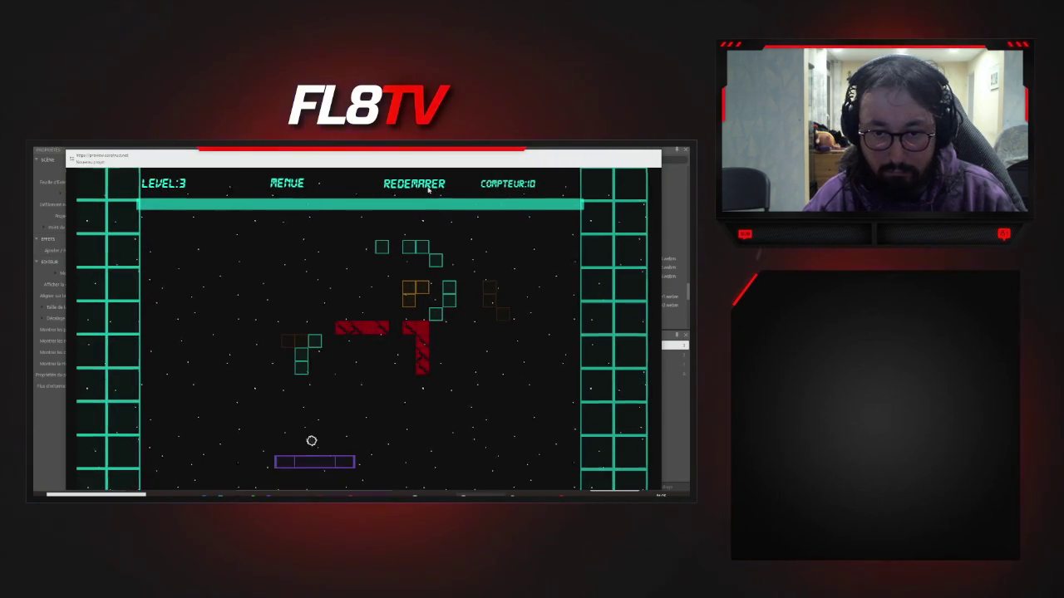
{"action": "key", "text": "Right"}
{"action": "key", "text": "Right"}
{"action": "key", "text": "Left"}
{"action": "key", "text": "Left"}
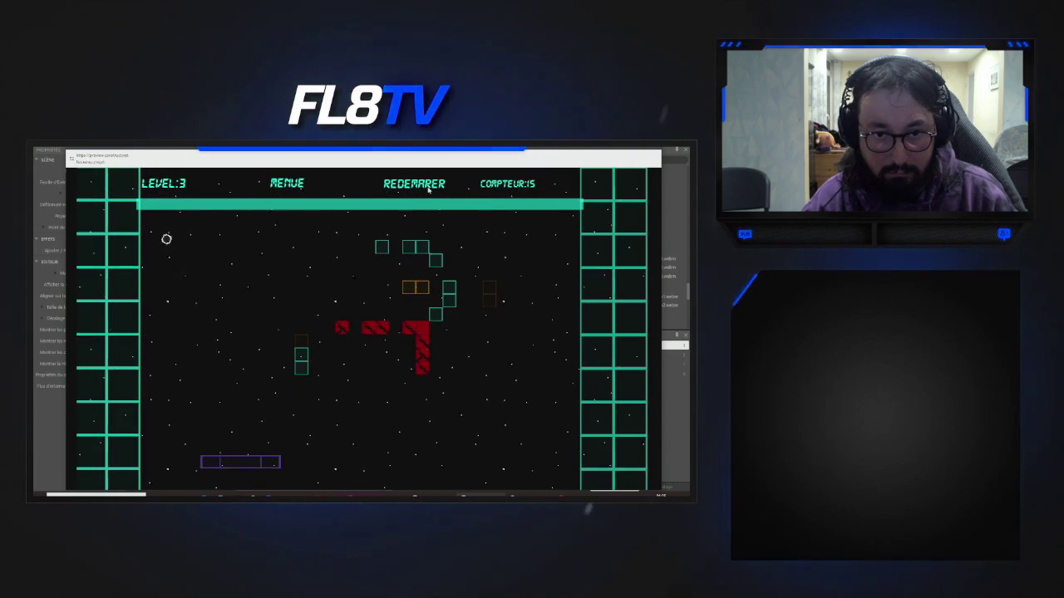
{"action": "key", "text": "Left"}
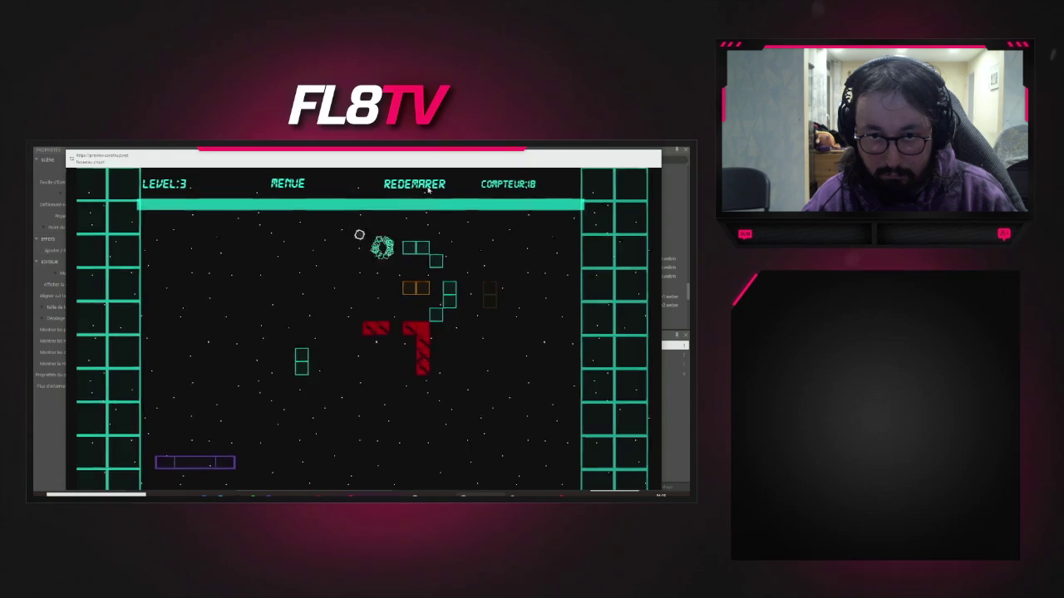
{"action": "key", "text": "Right"}
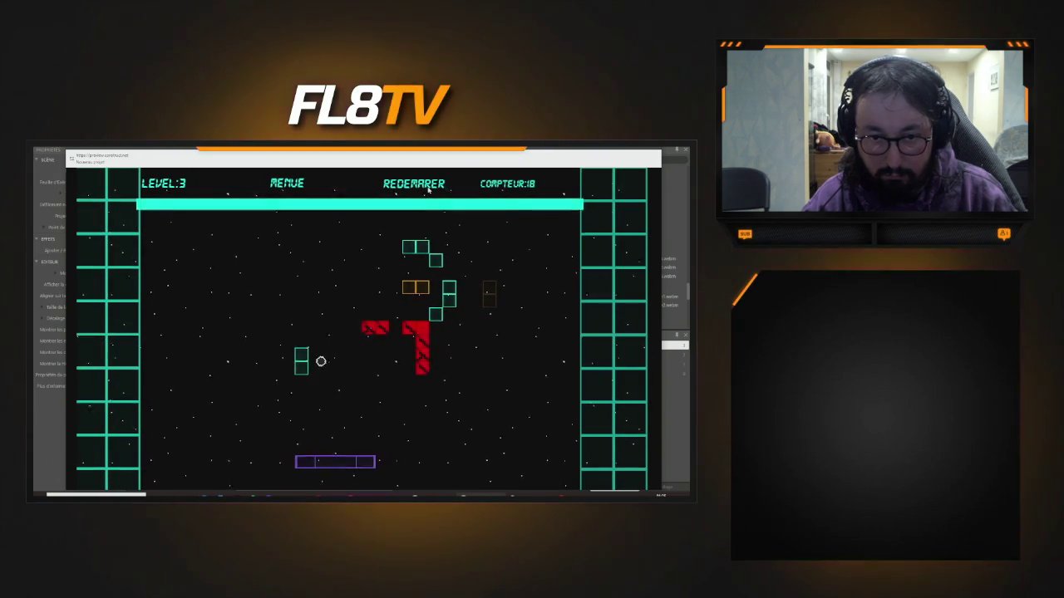
{"action": "key", "text": "Right"}
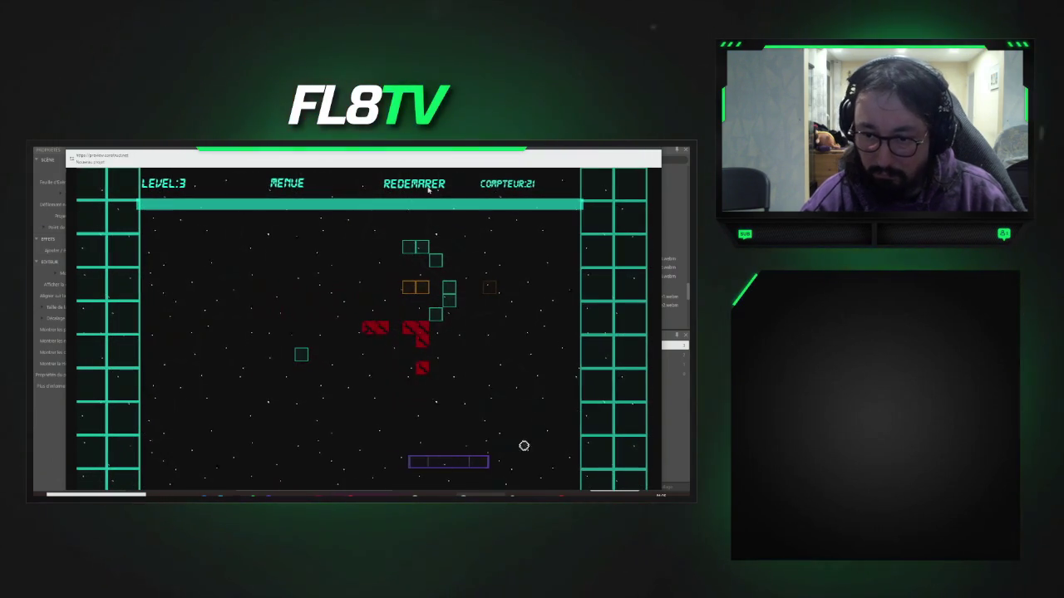
{"action": "key", "text": "Right"}
{"action": "key", "text": "Right"}
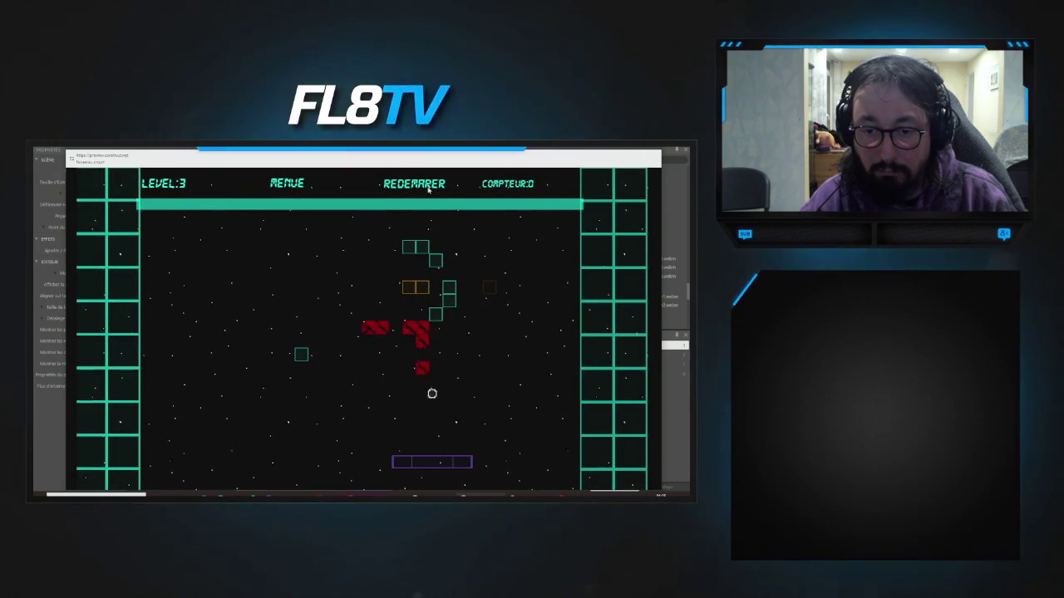
- Steer the paddle to the left wall and back to keep the ball bouncing
{"action": "key", "text": "Left"}
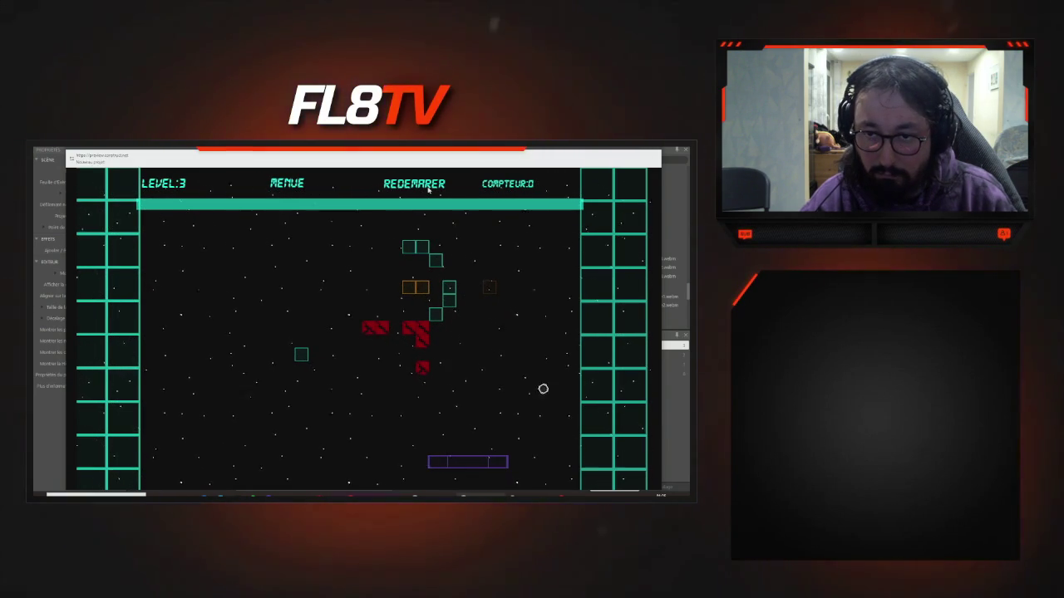
{"action": "key", "text": "Left"}
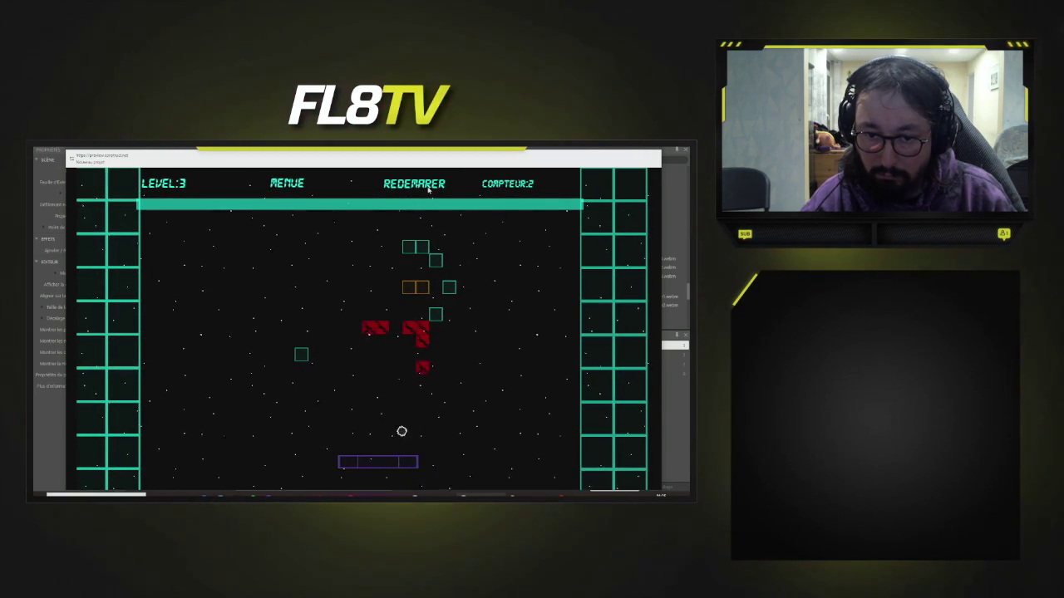
{"action": "key", "text": "Left"}
{"action": "key", "text": "Left"}
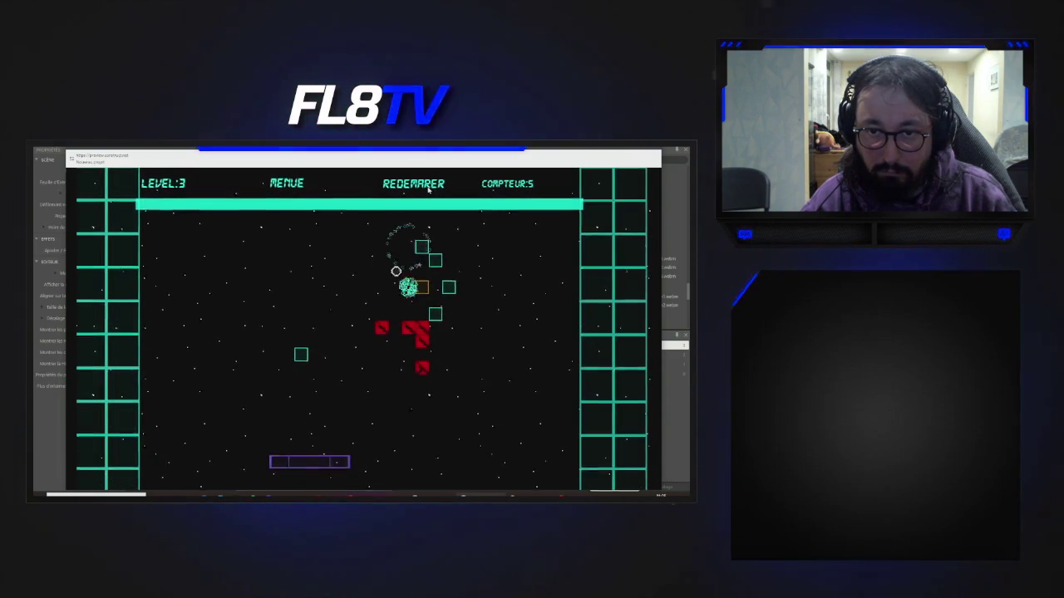
{"action": "key", "text": "Left"}
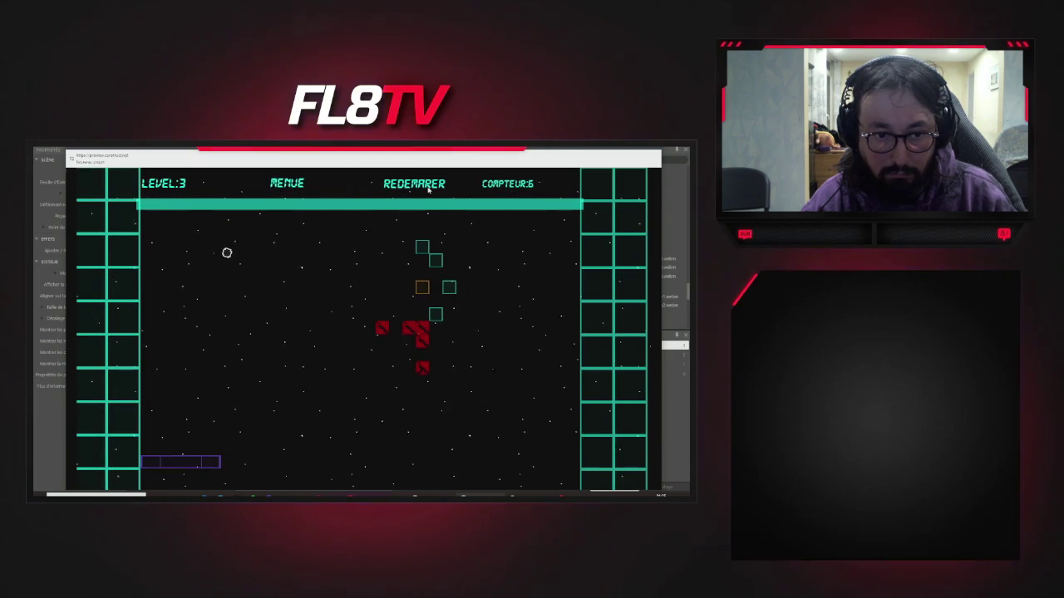
{"action": "key", "text": "Left"}
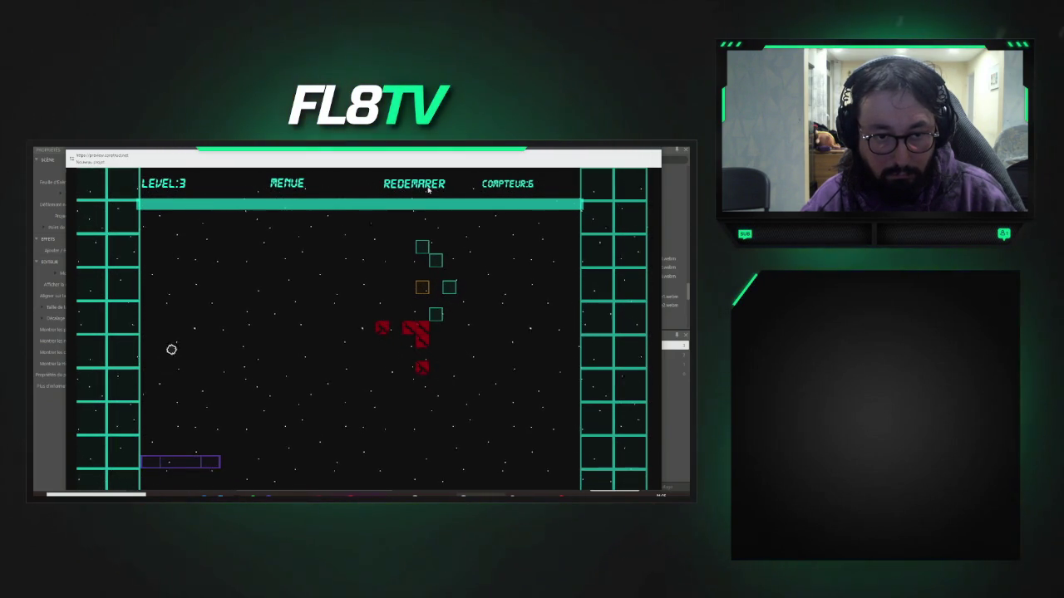
{"action": "key", "text": "Right"}
{"action": "key", "text": "Right"}
{"action": "key", "text": "Left"}
{"action": "key", "text": "Left"}
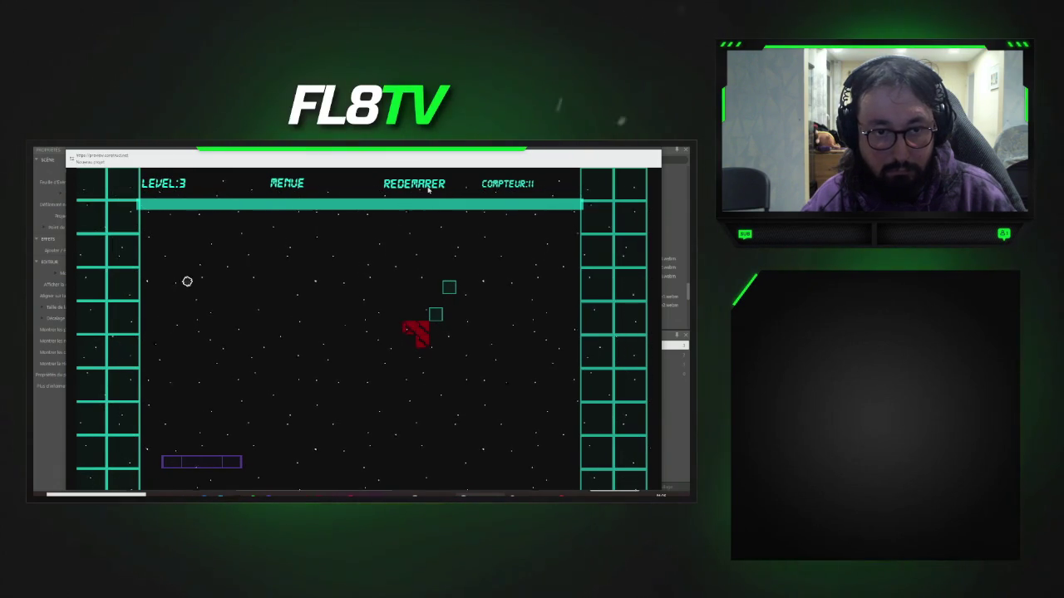
{"action": "key", "text": "Right"}
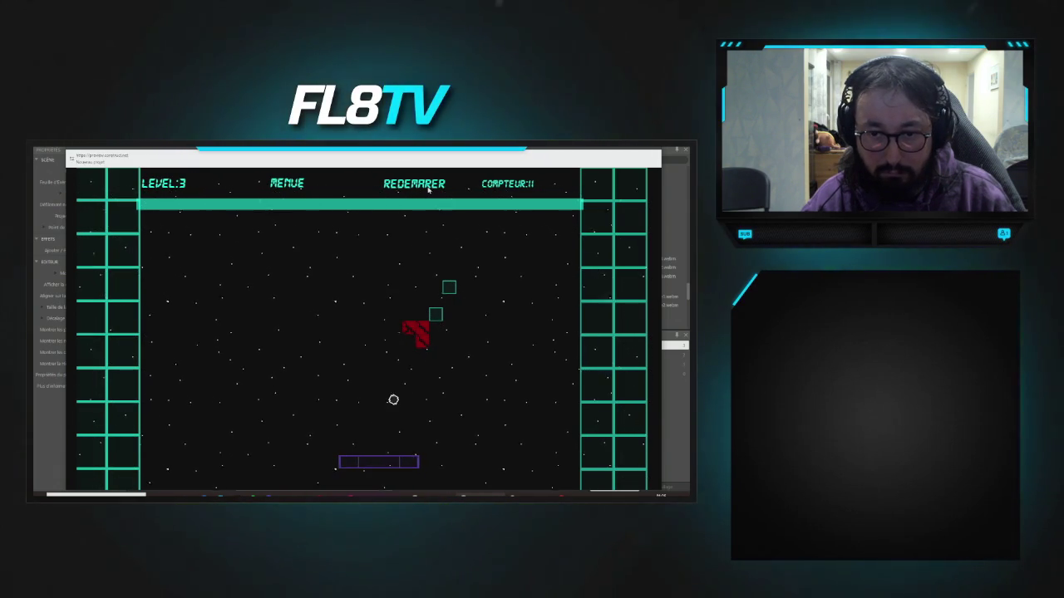
{"action": "key", "text": "Right"}
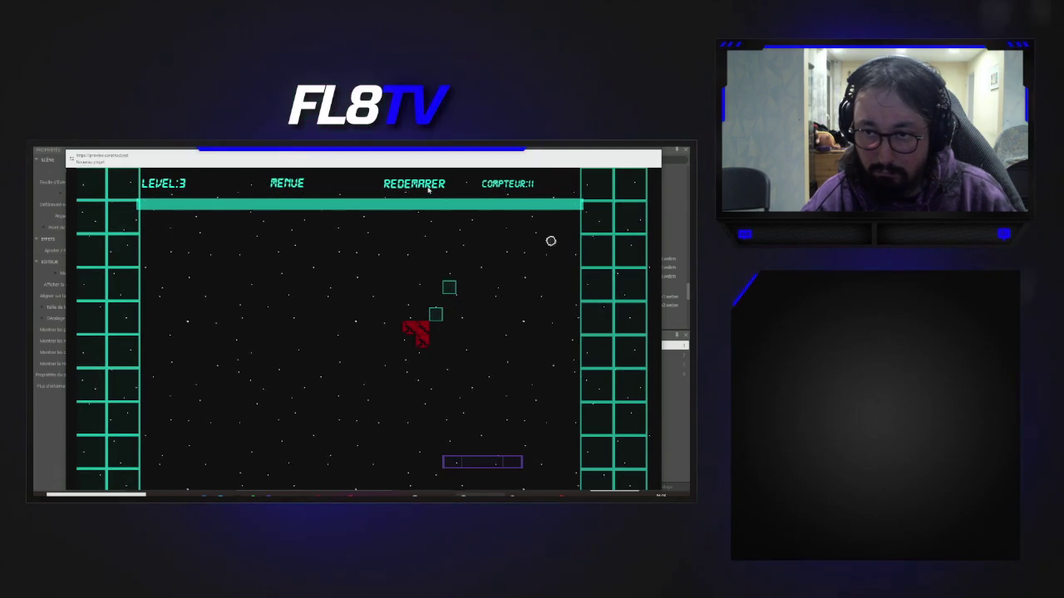
{"action": "key", "text": "Left"}
{"action": "key", "text": "Right"}
{"action": "key", "text": "Right"}
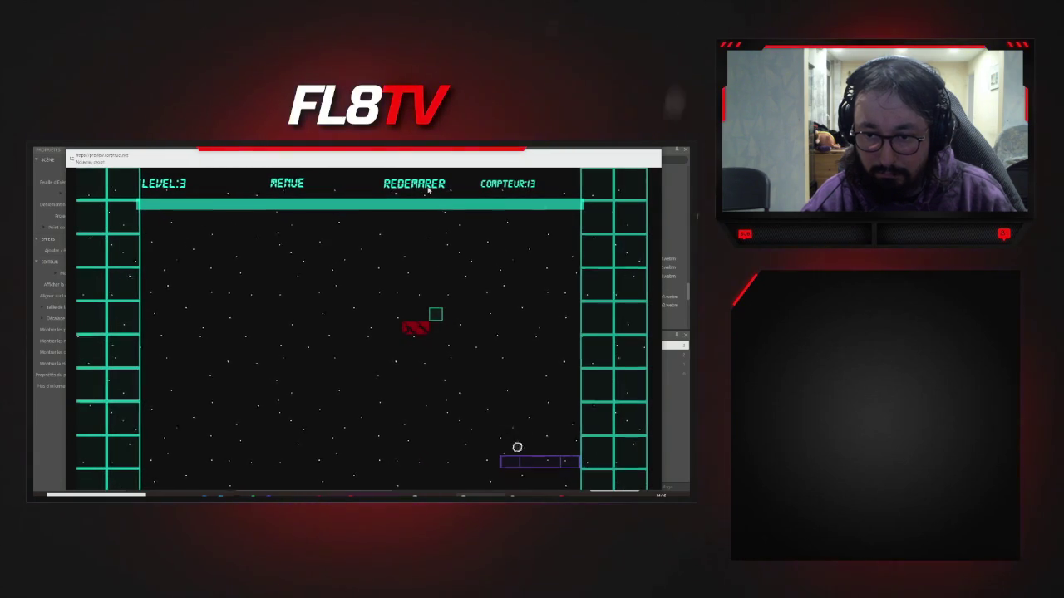
{"action": "key", "text": "Left"}
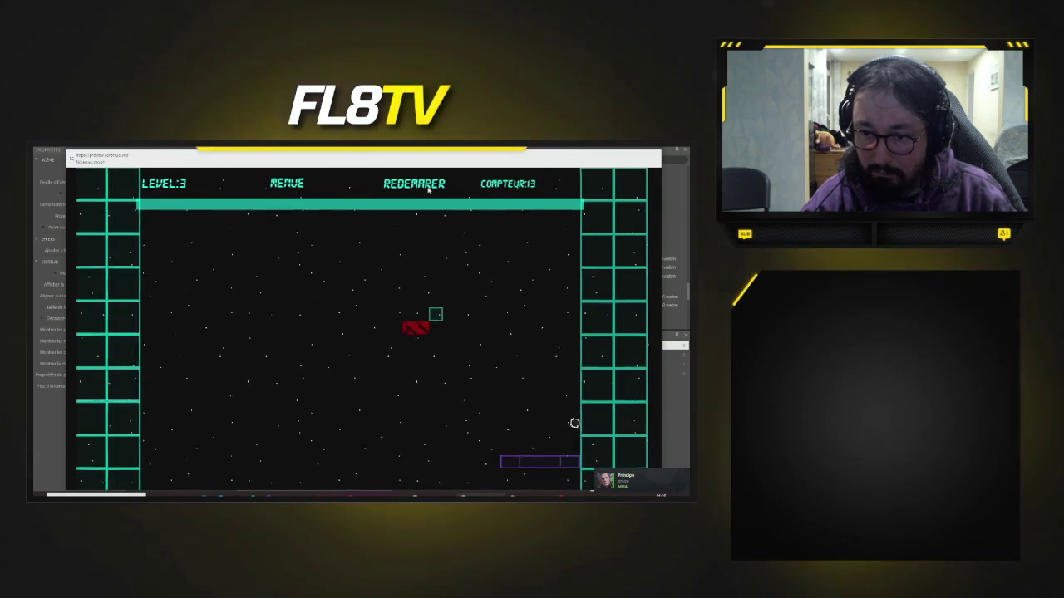
- Keep returning the ball until the final level 3 block is cleared
{"action": "key", "text": "Left"}
{"action": "key", "text": "Left"}
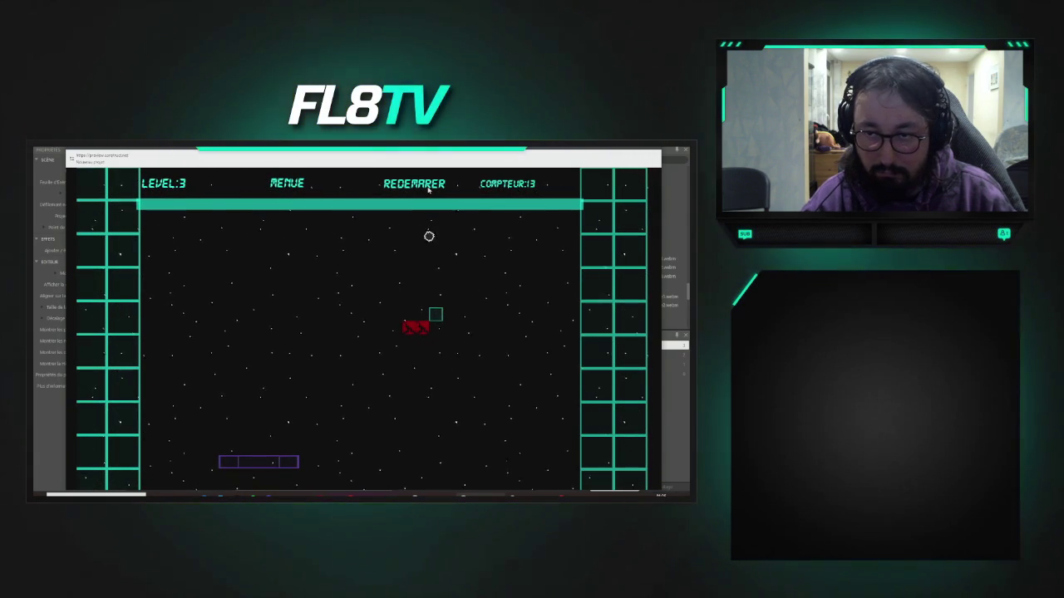
{"action": "key", "text": "Right"}
{"action": "key", "text": "Left"}
{"action": "key", "text": "Right"}
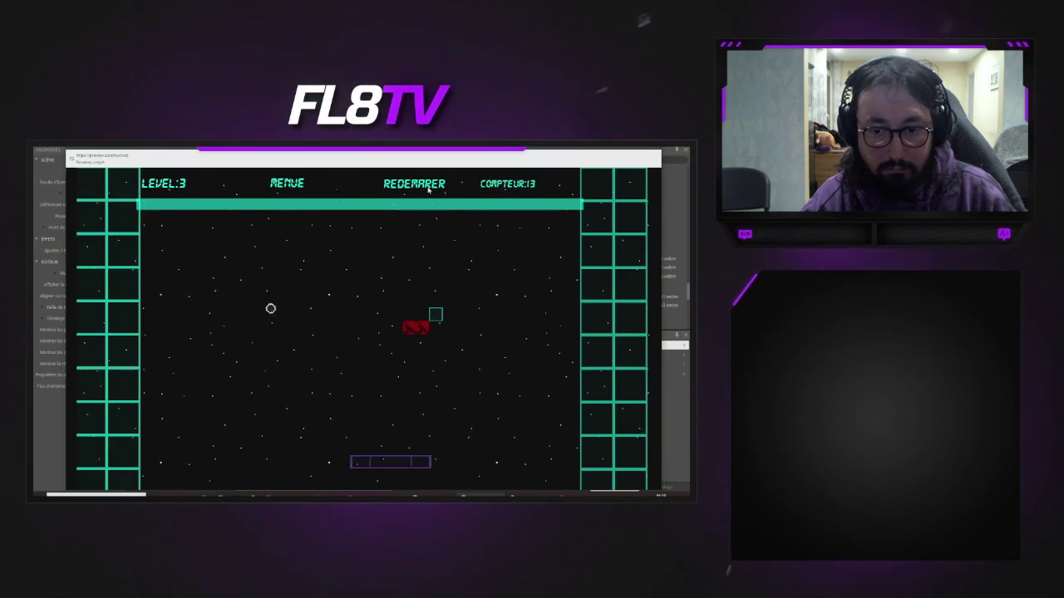
{"action": "key", "text": "Left"}
{"action": "key", "text": "Right"}
{"action": "key", "text": "Left"}
{"action": "key", "text": "Left"}
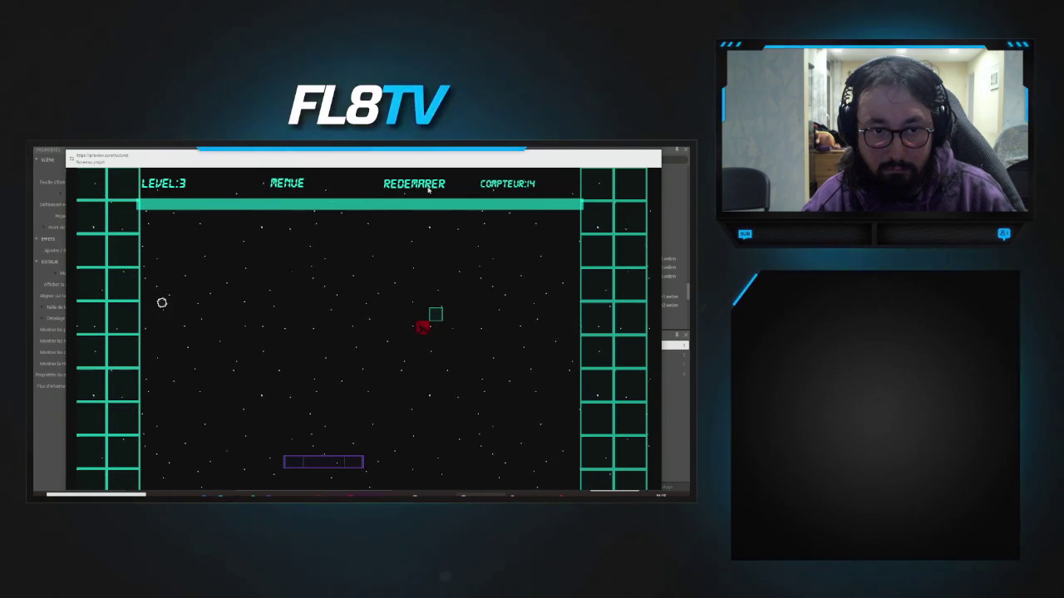
{"action": "key", "text": "Right"}
{"action": "key", "text": "Left"}
{"action": "key", "text": "Left"}
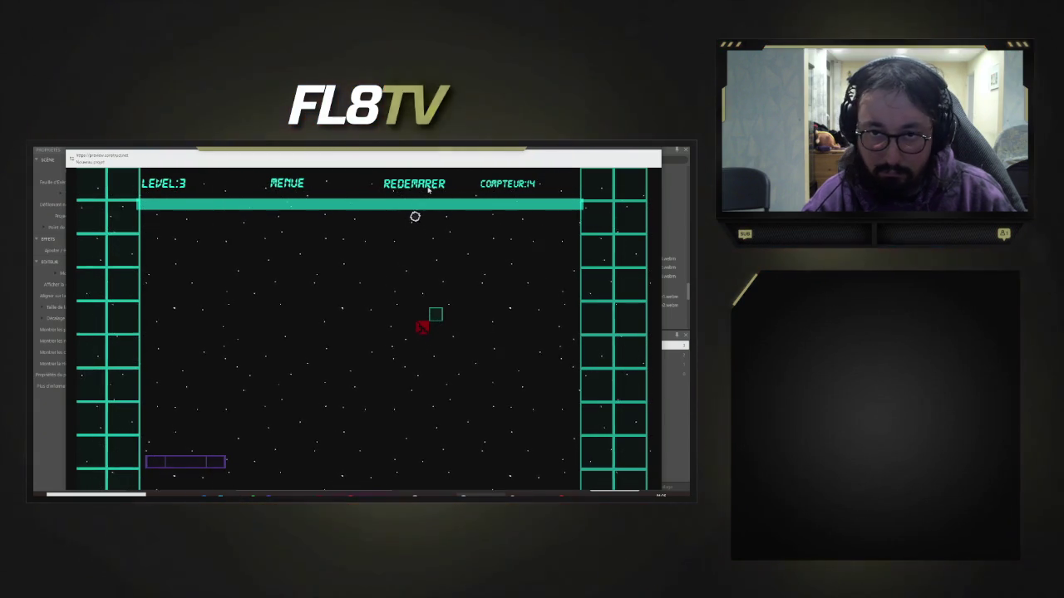
{"action": "key", "text": "Right"}
{"action": "key", "text": "Right"}
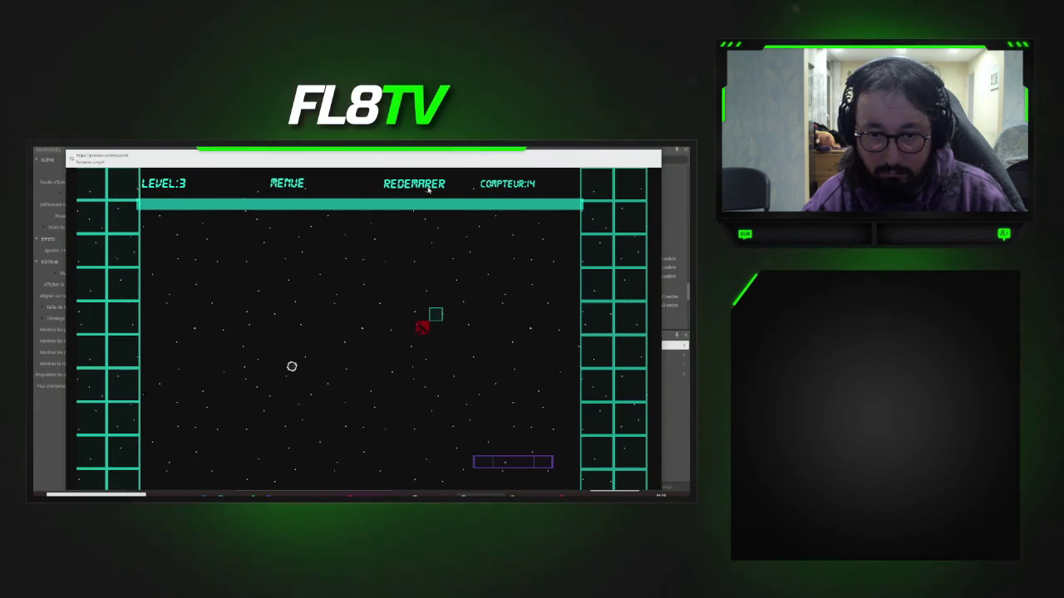
{"action": "key", "text": "Left"}
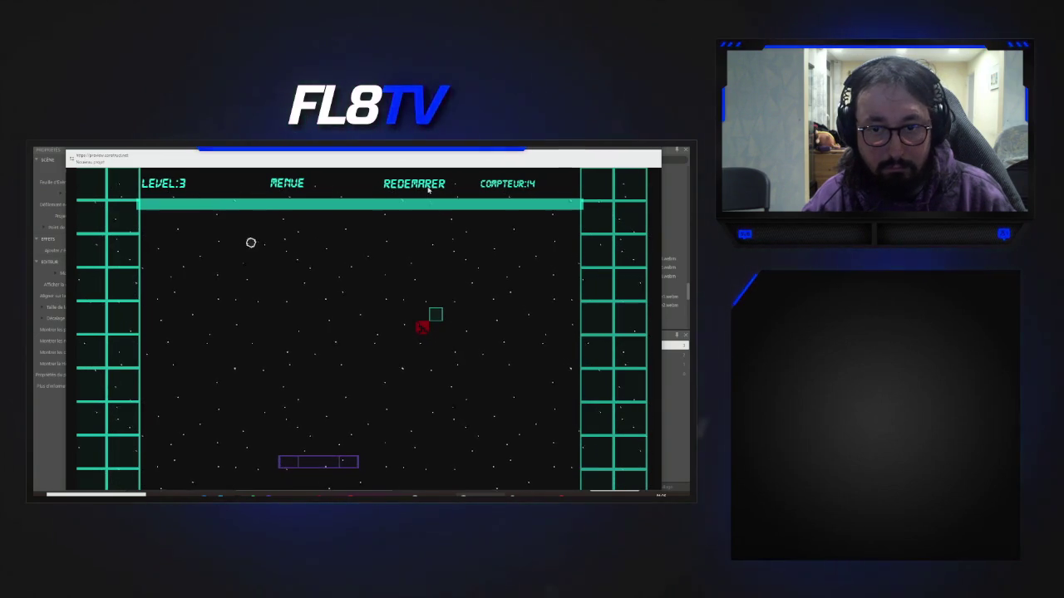
{"action": "key", "text": "Right"}
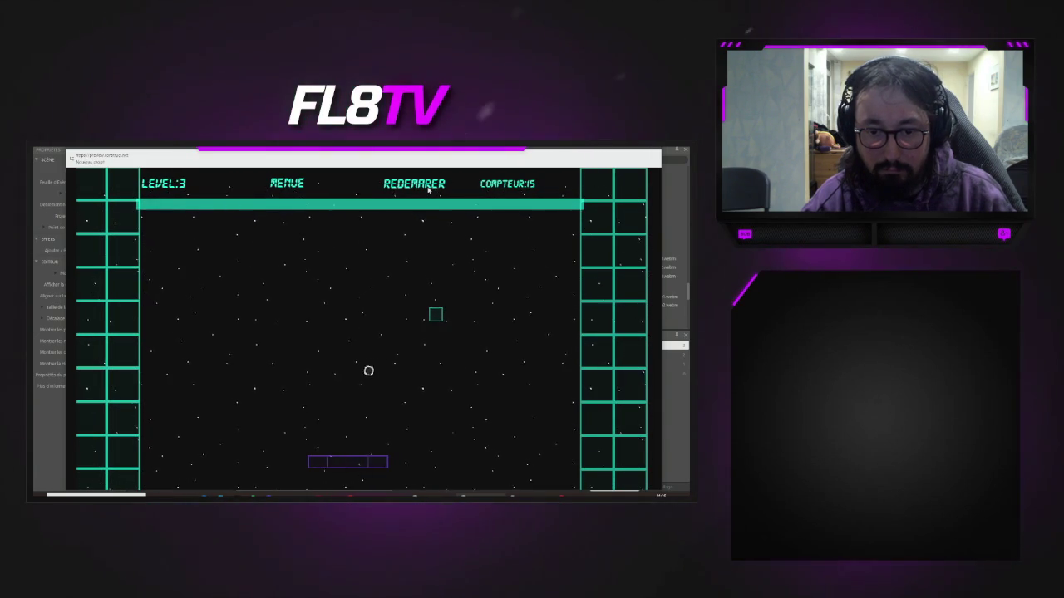
{"action": "key", "text": "Left"}
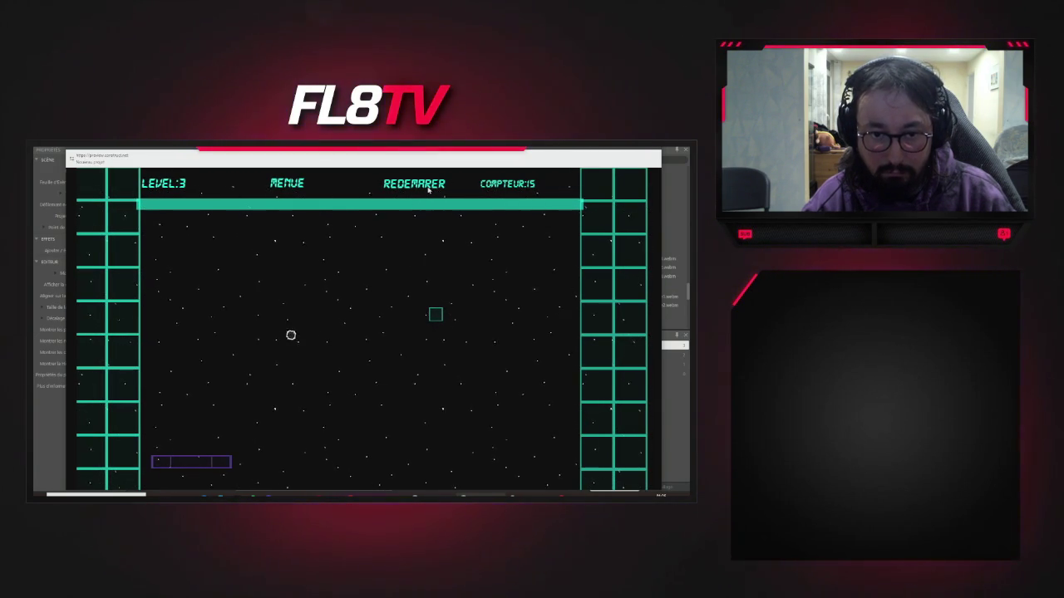
{"action": "key", "text": "Right"}
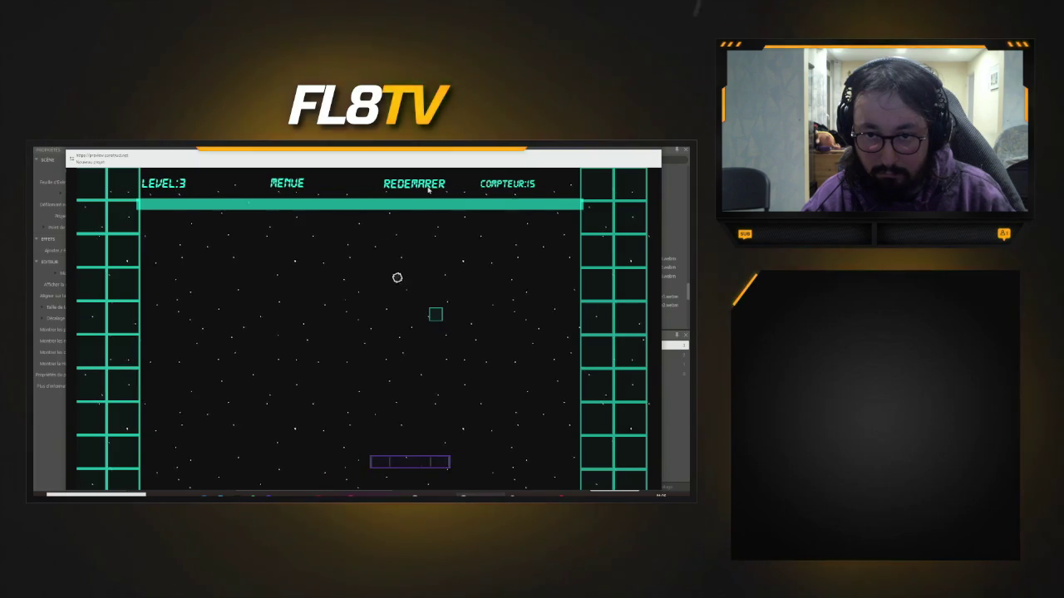
{"action": "key", "text": "Right"}
{"action": "key", "text": "Left"}
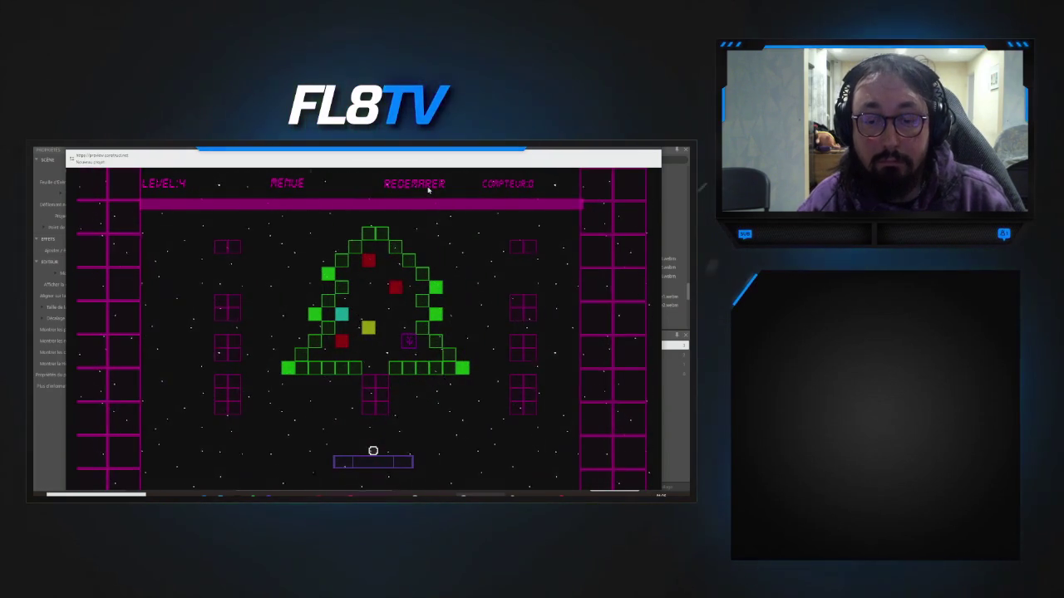
- Track the ball in level 4 with the paddle to keep it in play
{"action": "key", "text": "Left"}
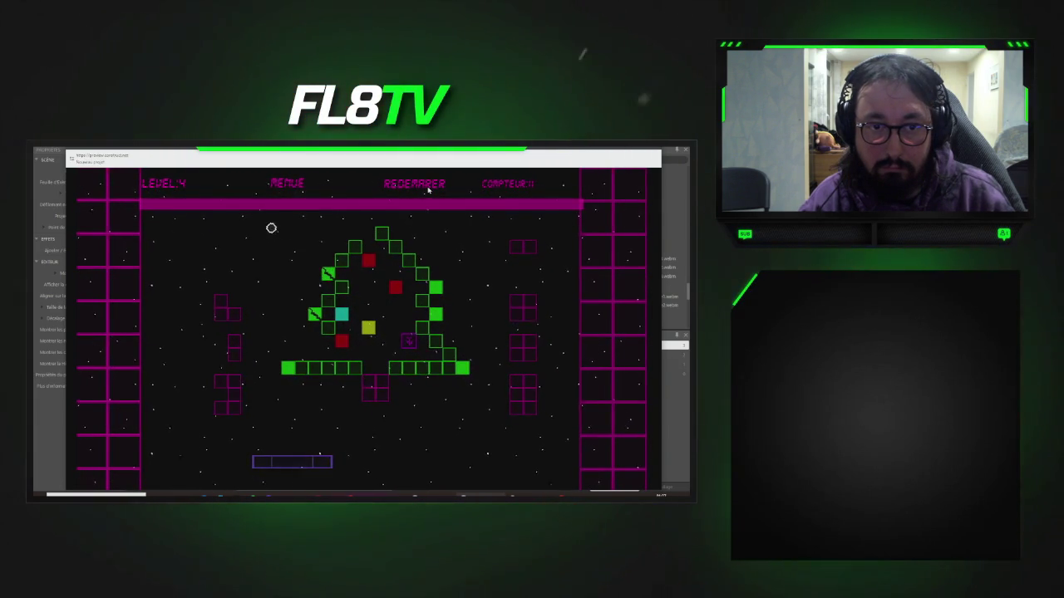
{"action": "key", "text": "Left"}
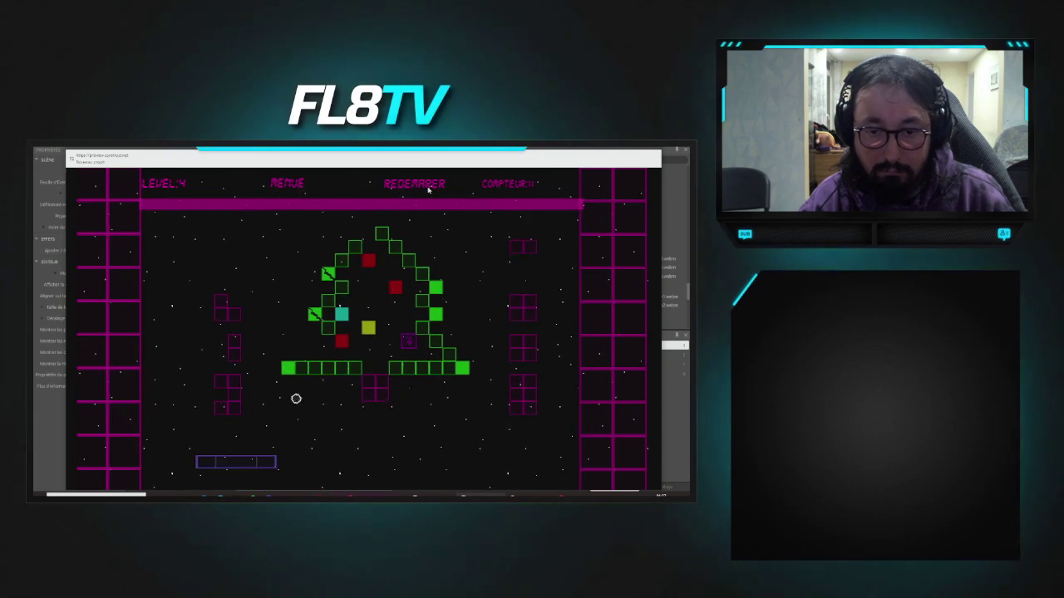
{"action": "key", "text": "Right"}
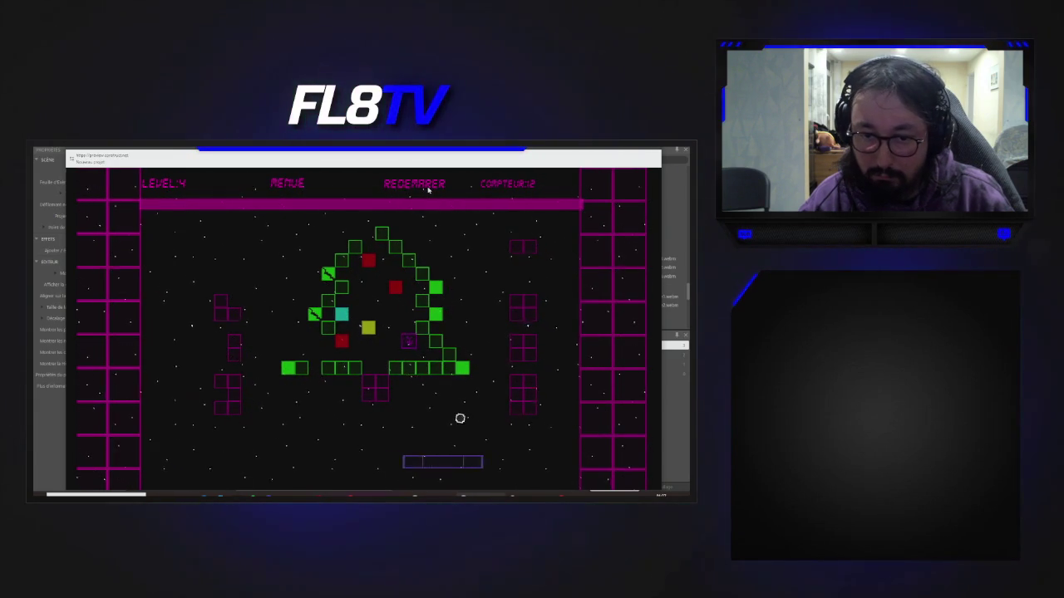
{"action": "key", "text": "Left"}
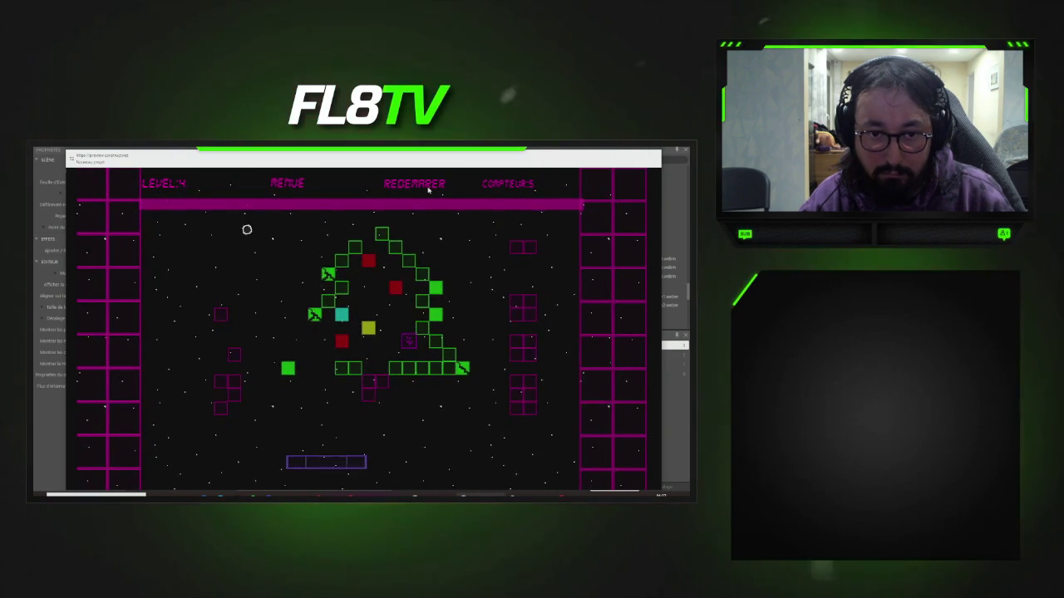
{"action": "key", "text": "Left"}
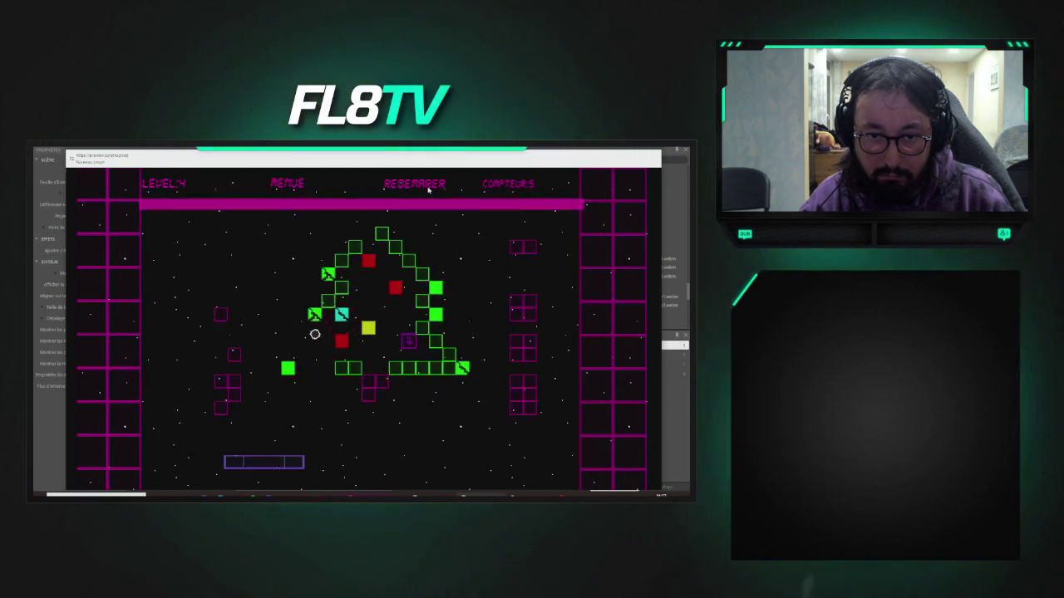
{"action": "key", "text": "Left"}
{"action": "key", "text": "Right"}
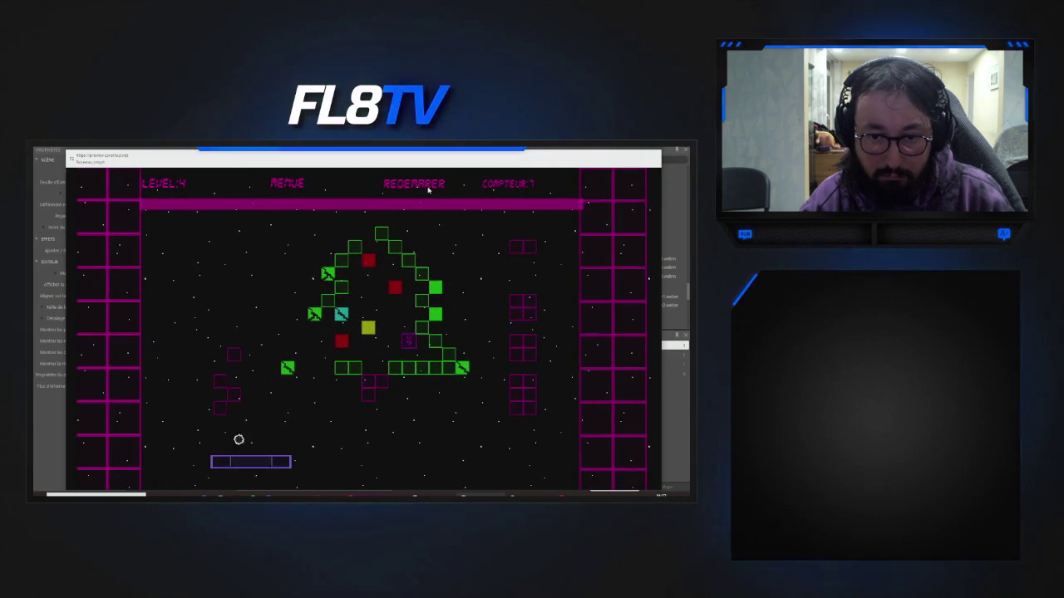
{"action": "key", "text": "Right"}
{"action": "key", "text": "Left"}
{"action": "key", "text": "Right"}
{"action": "key", "text": "Right"}
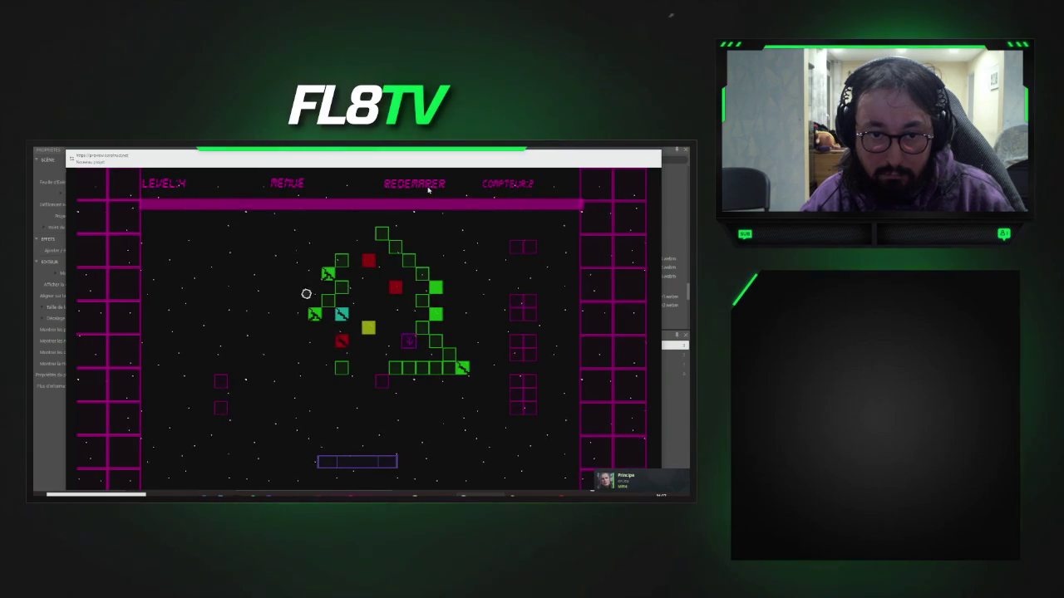
- Keep bouncing the ball into level 4 bricks, bringing the counter to 25
{"action": "key", "text": "Left"}
{"action": "key", "text": "Left"}
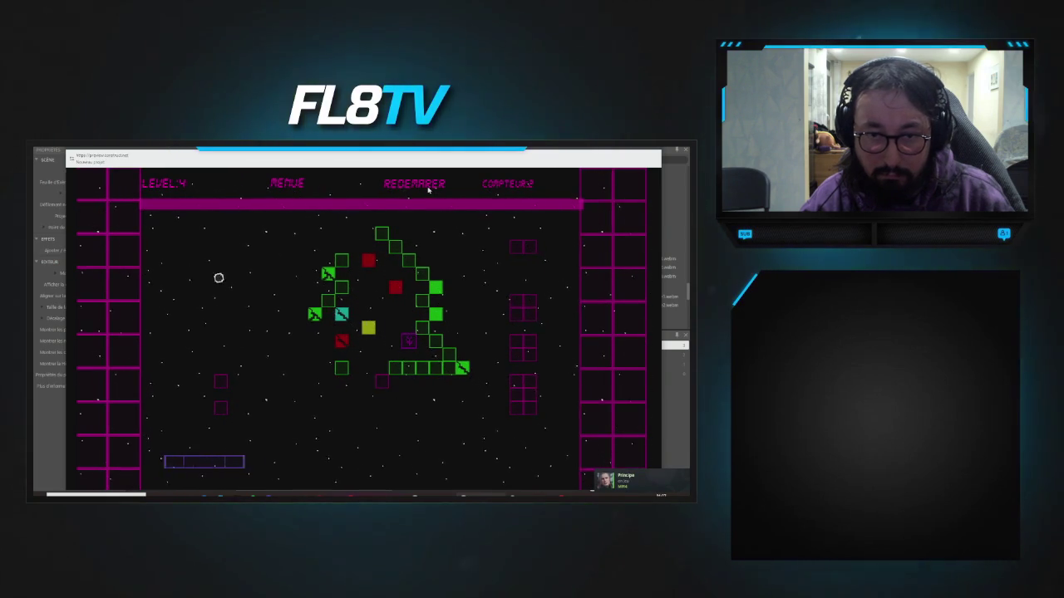
{"action": "key", "text": "Left"}
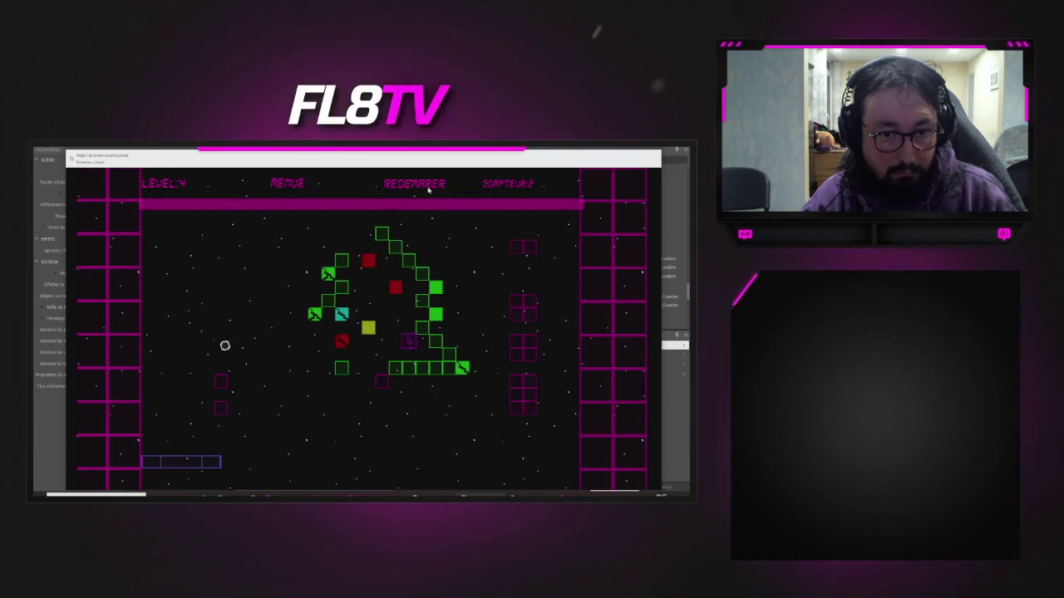
{"action": "key", "text": "Right"}
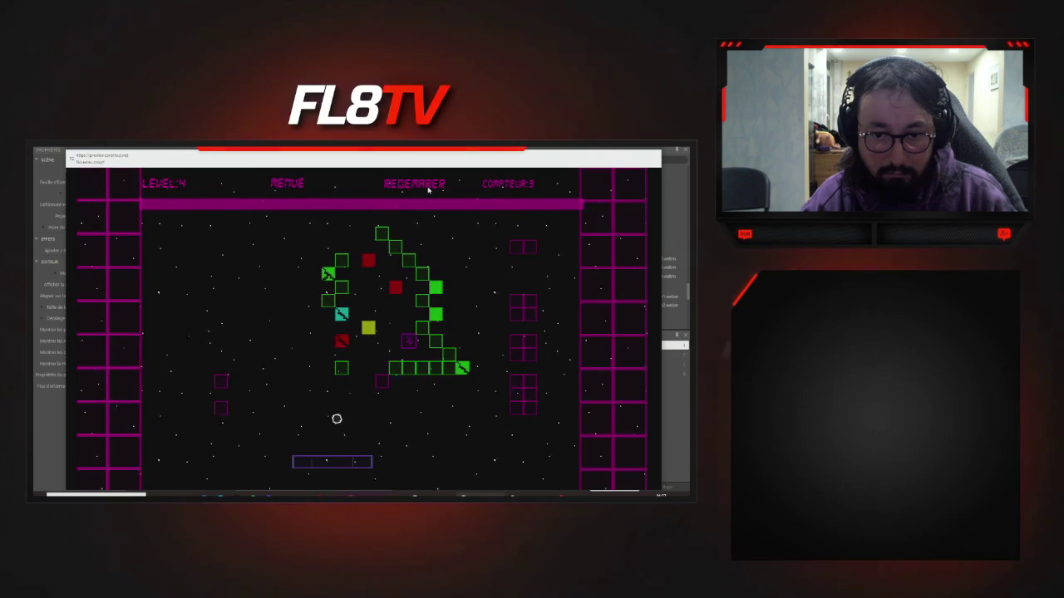
{"action": "key", "text": "Right"}
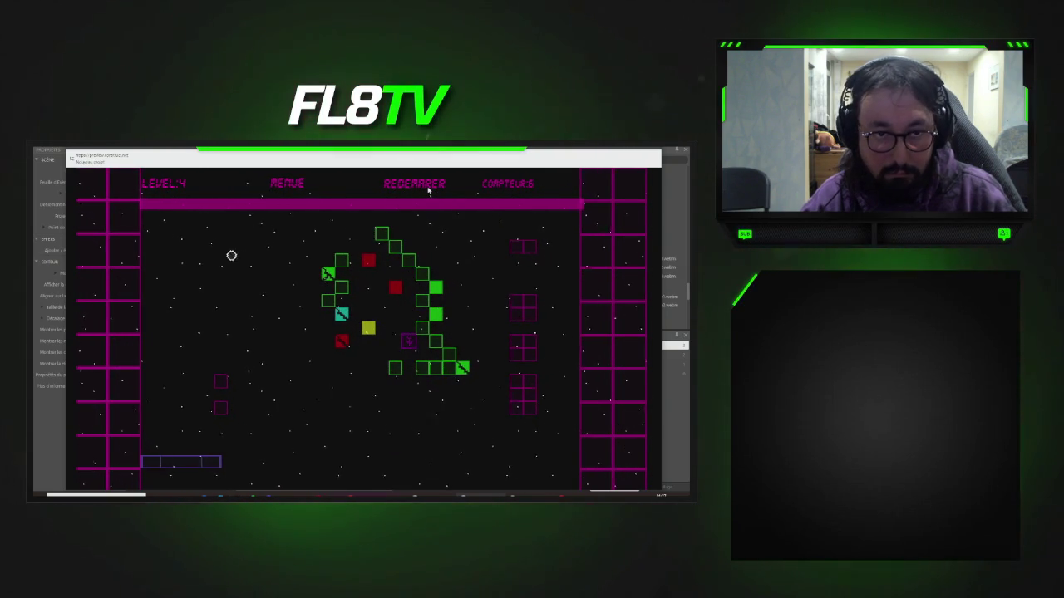
{"action": "key", "text": "Right"}
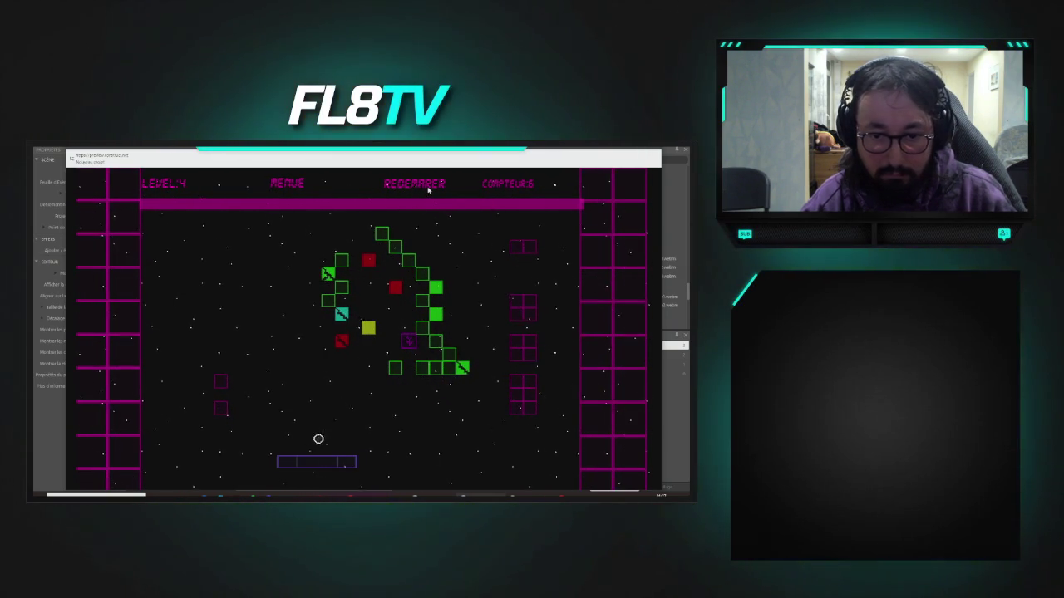
{"action": "key", "text": "Right"}
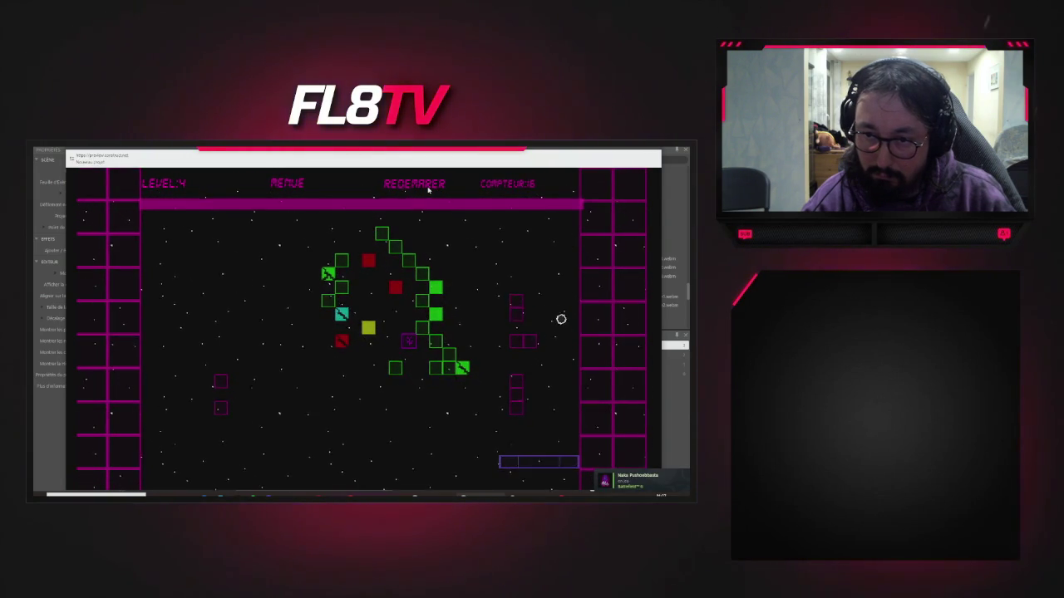
{"action": "key", "text": "Left"}
{"action": "key", "text": "Left"}
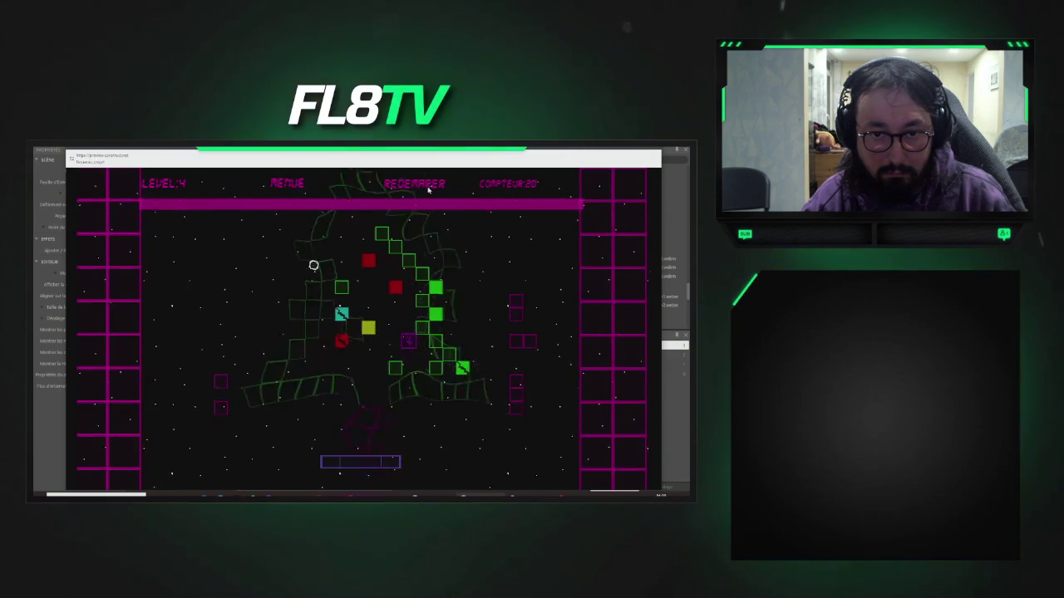
{"action": "key", "text": "Left"}
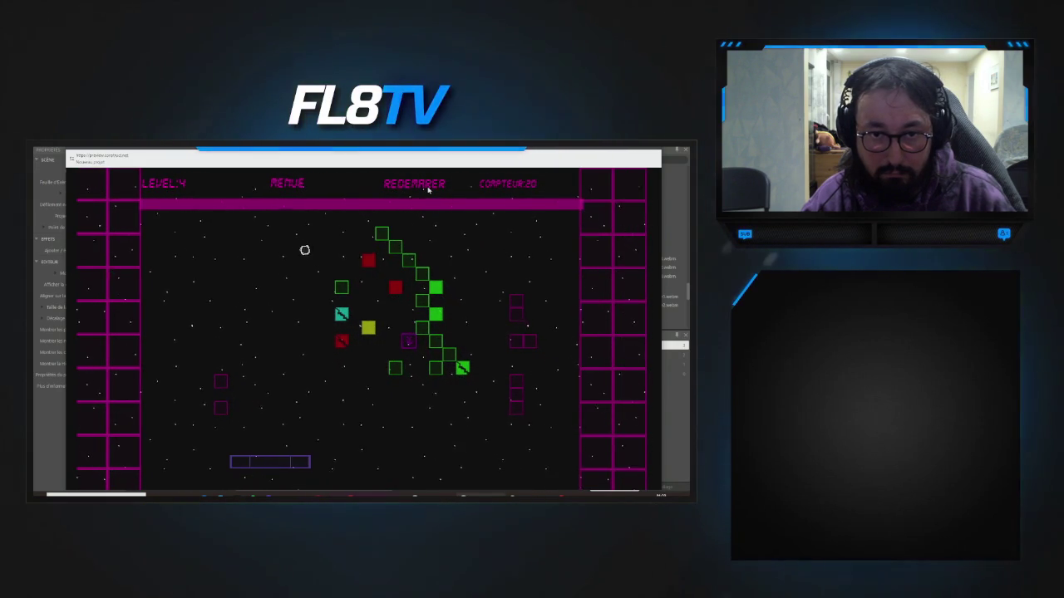
{"action": "key", "text": "Right"}
{"action": "key", "text": "Right"}
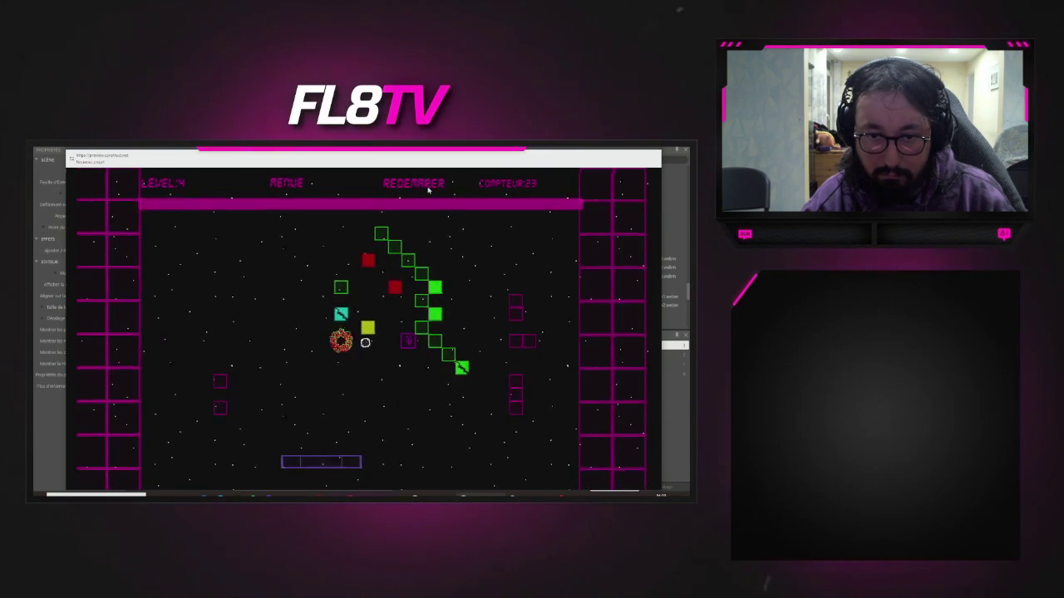
{"action": "key", "text": "Right"}
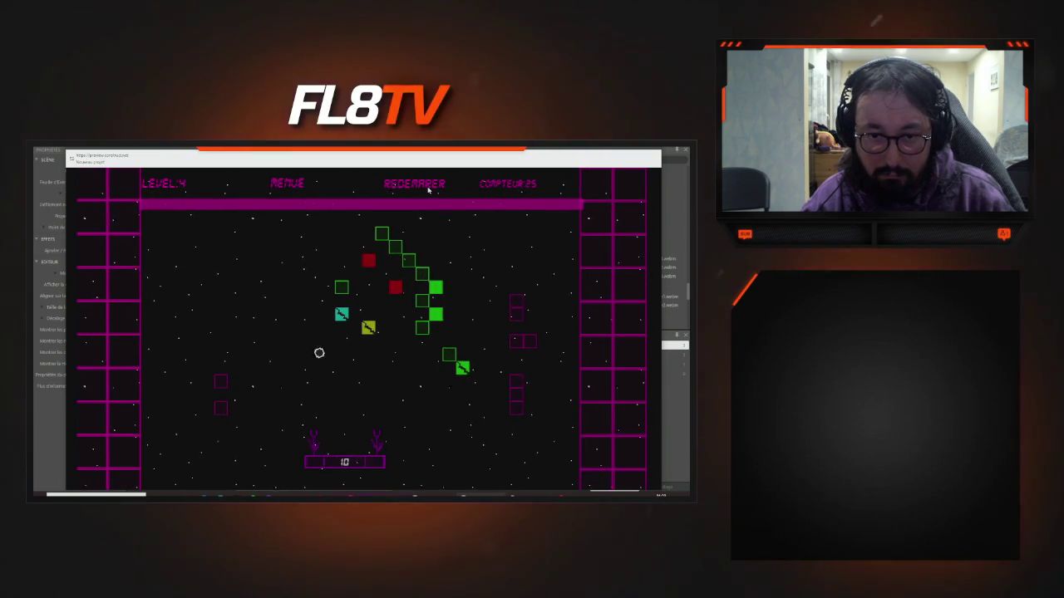
- Move the paddle side to side to return the ball into the remaining level 4 bricks
{"action": "key", "text": "Left"}
{"action": "key", "text": "Right"}
{"action": "key", "text": "Right"}
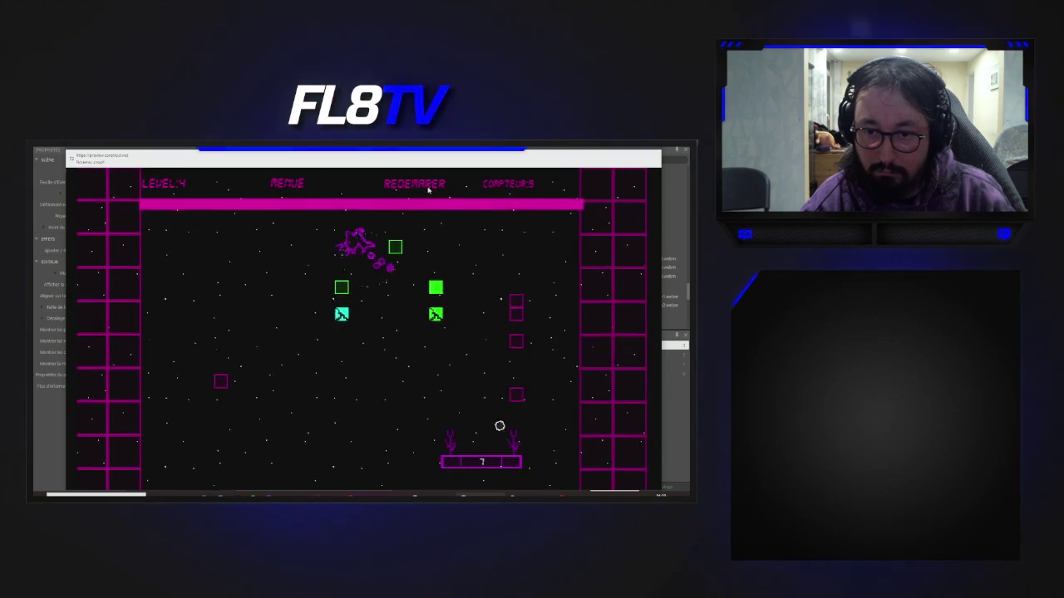
{"action": "key", "text": "Left"}
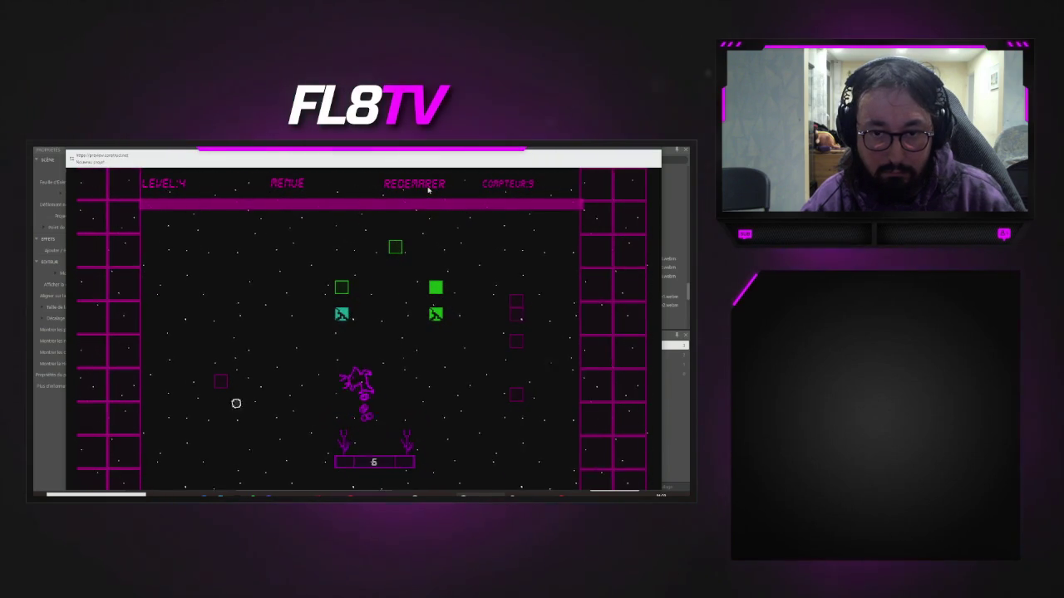
{"action": "key", "text": "Right"}
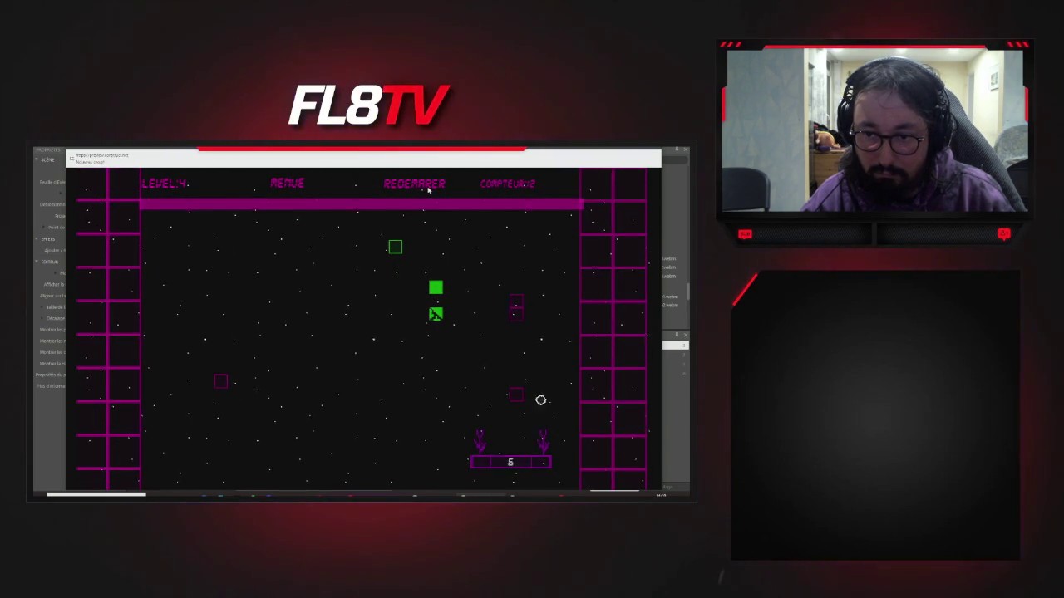
{"action": "key", "text": "Left"}
{"action": "key", "text": "Right"}
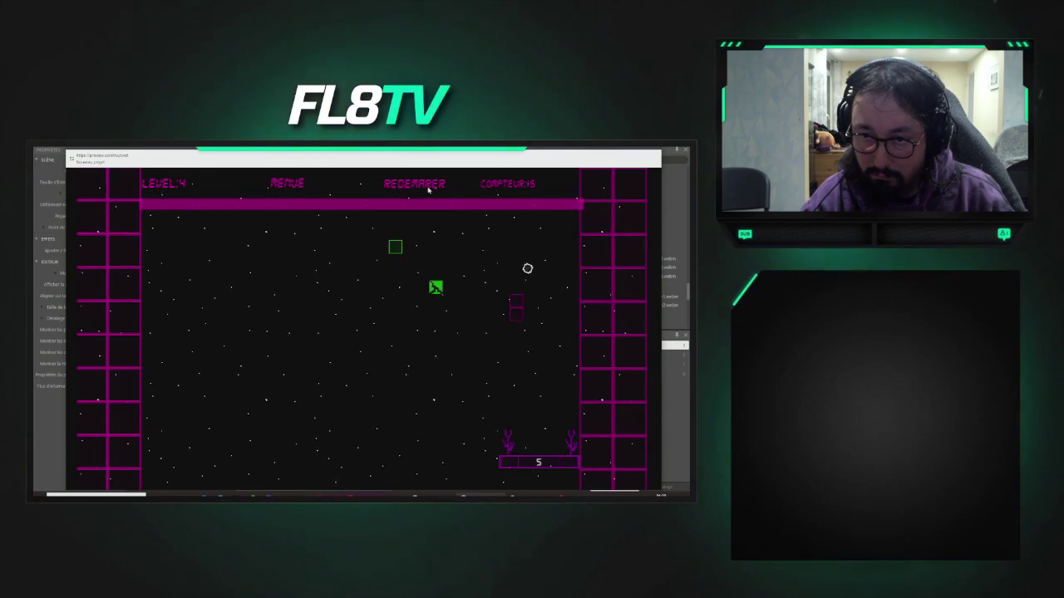
{"action": "key", "text": "Left"}
{"action": "key", "text": "Left"}
{"action": "key", "text": "Right"}
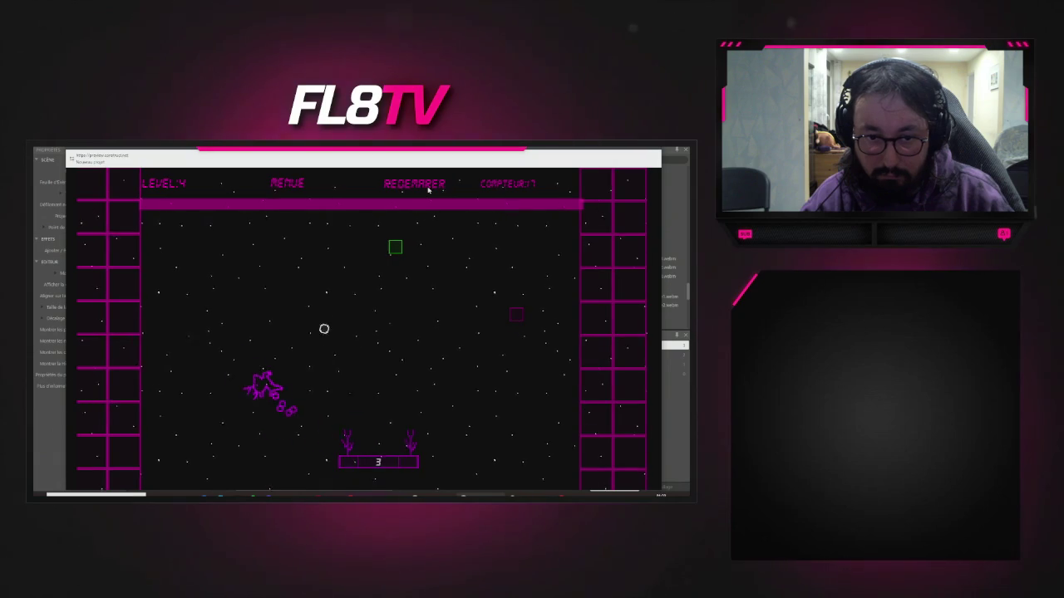
{"action": "key", "text": "Right"}
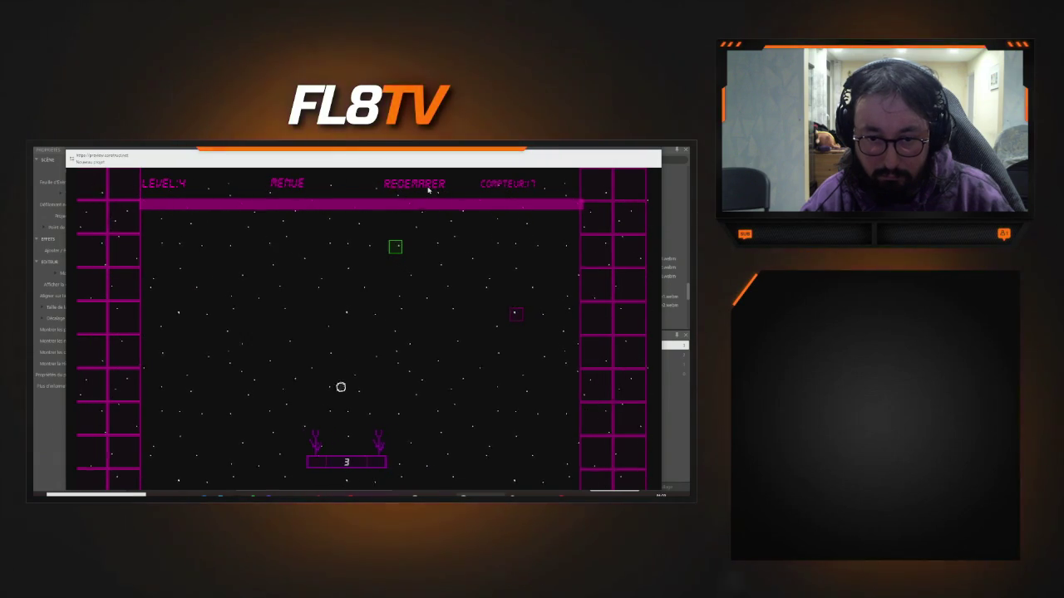
{"action": "key", "text": "Right"}
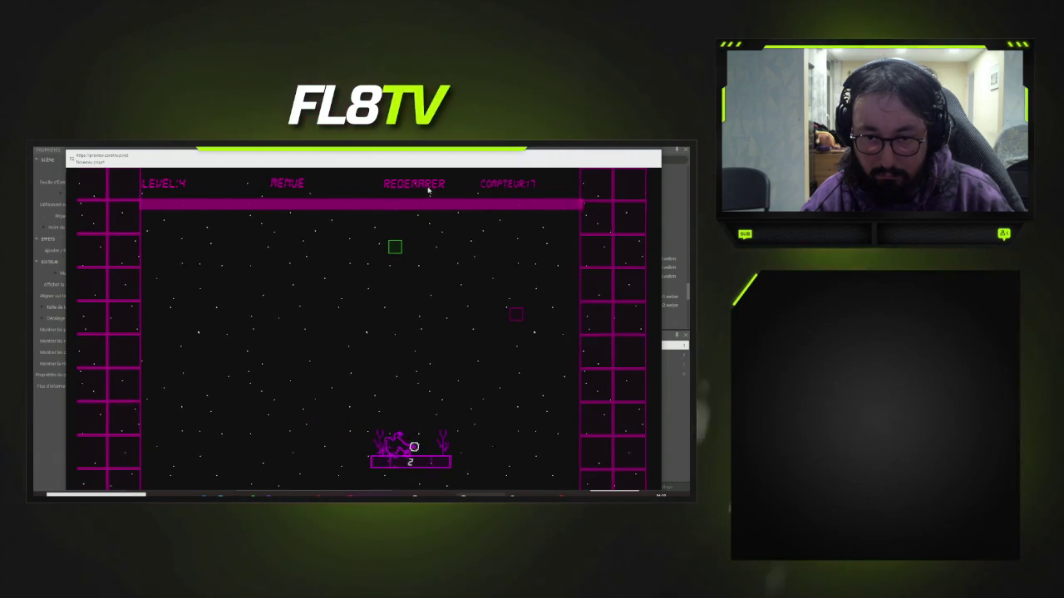
{"action": "key", "text": "Right"}
{"action": "key", "text": "Left"}
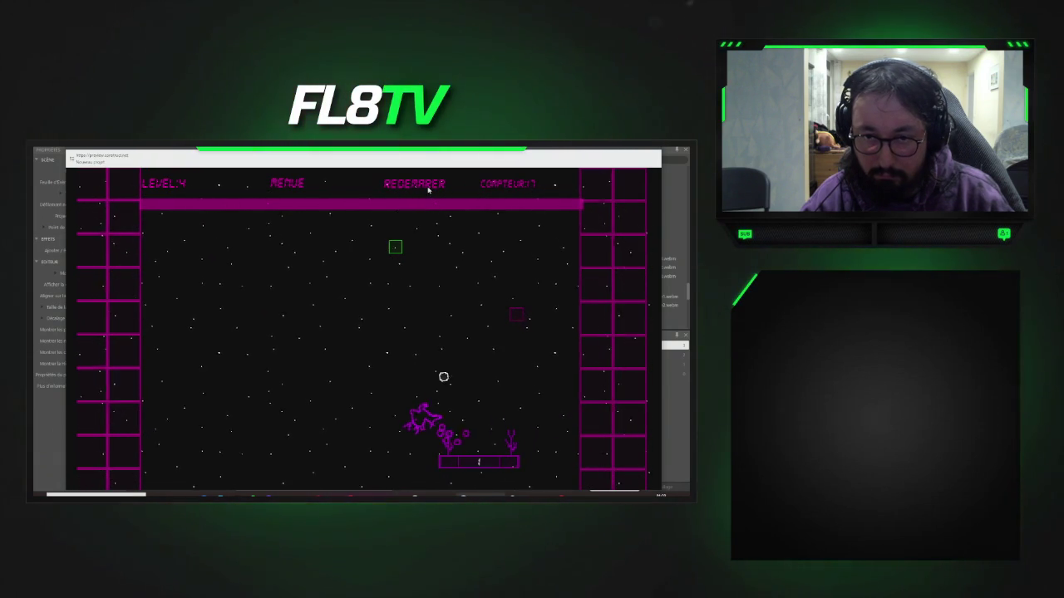
- Line the paddle up under the descending ball until only one level 4 brick remains
{"action": "key", "text": "Left"}
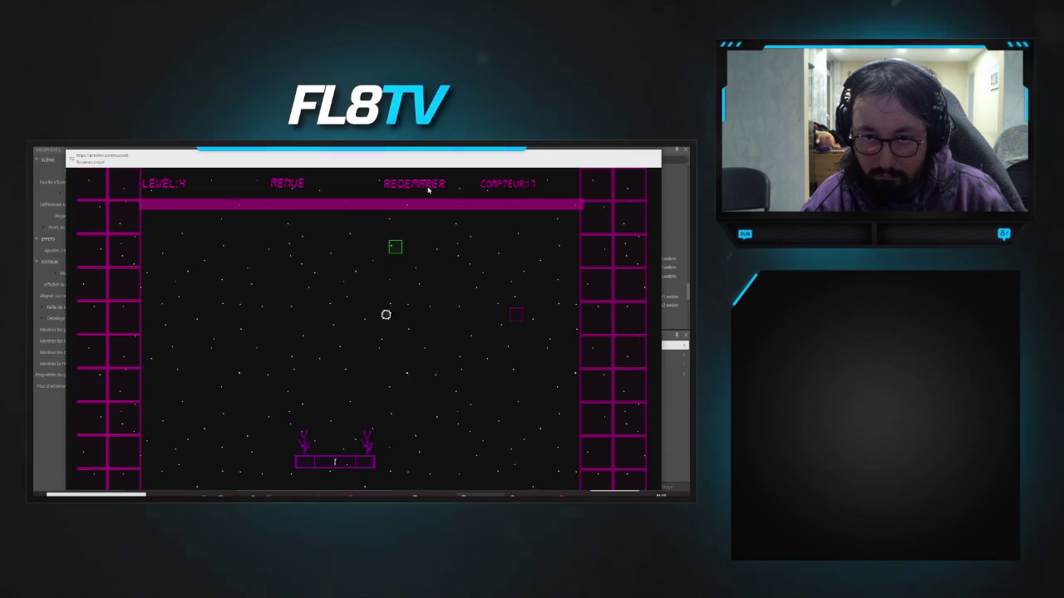
{"action": "key", "text": "Right"}
{"action": "key", "text": "Left"}
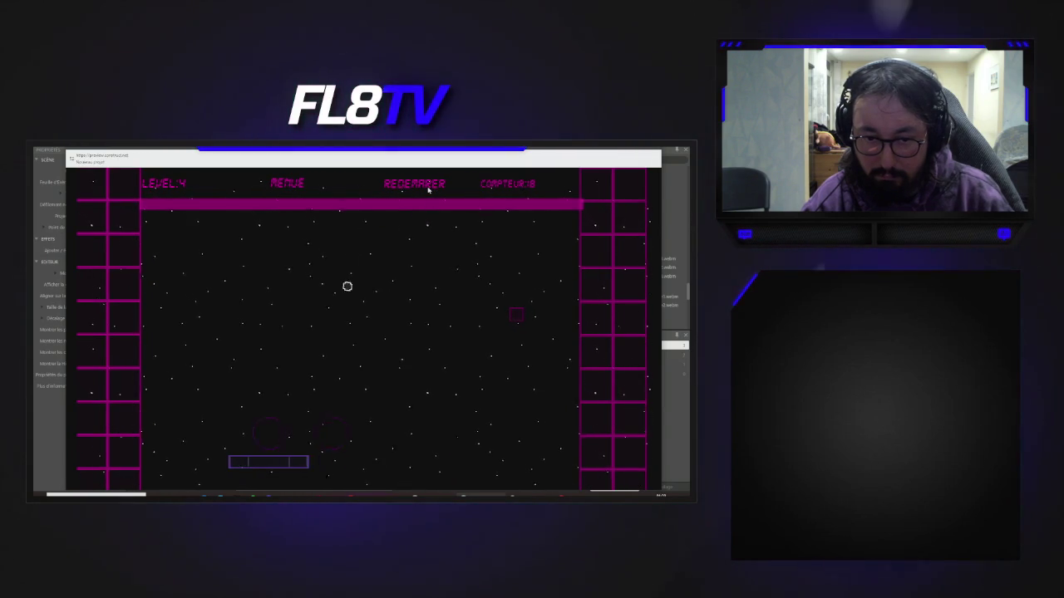
{"action": "key", "text": "Right"}
{"action": "key", "text": "Left"}
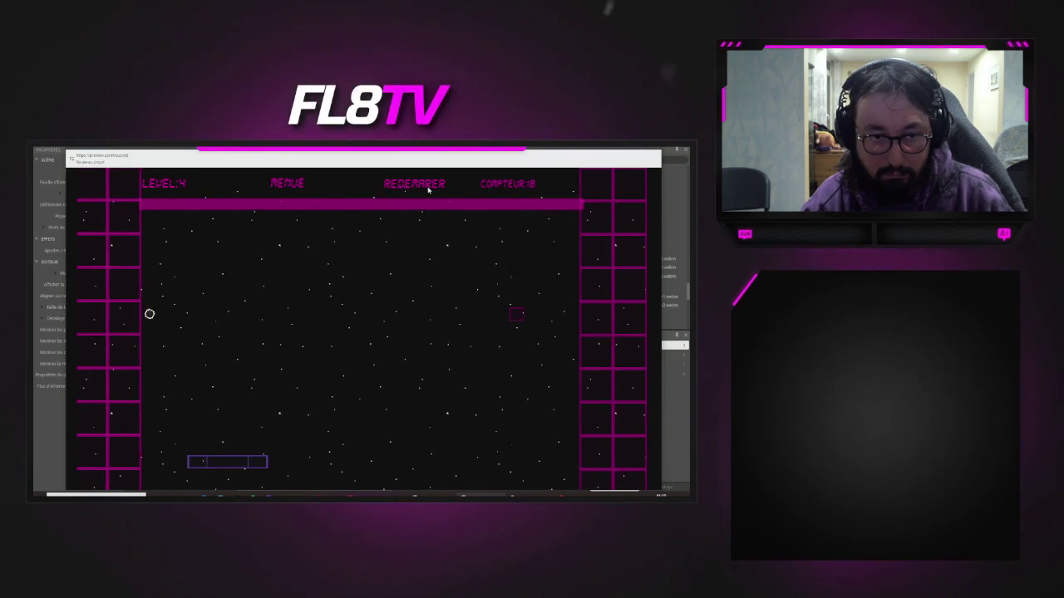
{"action": "key", "text": "Left"}
{"action": "key", "text": "Right"}
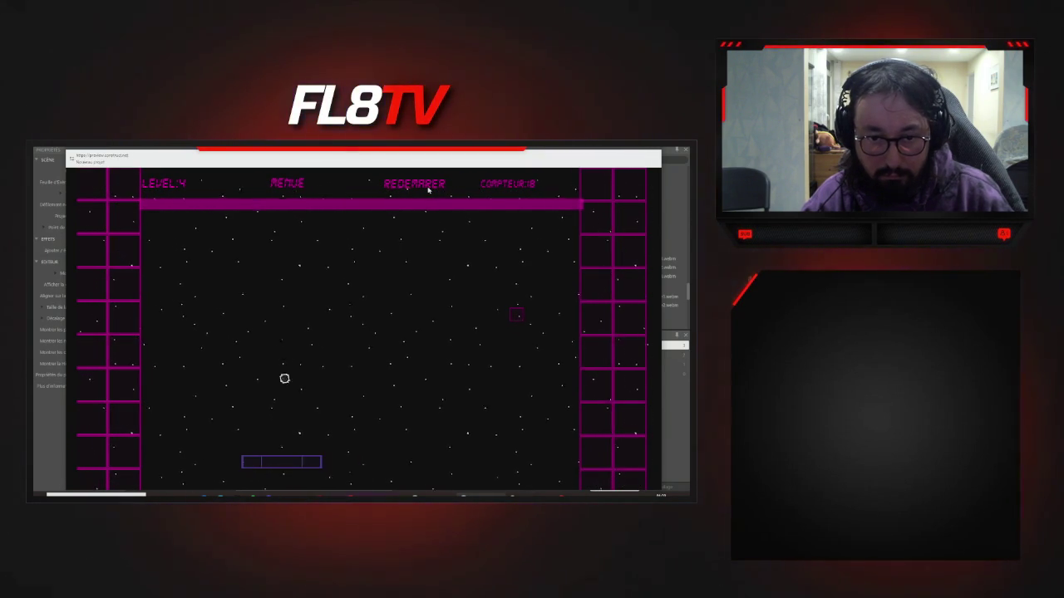
{"action": "key", "text": "Left"}
{"action": "key", "text": "Right"}
{"action": "key", "text": "Left"}
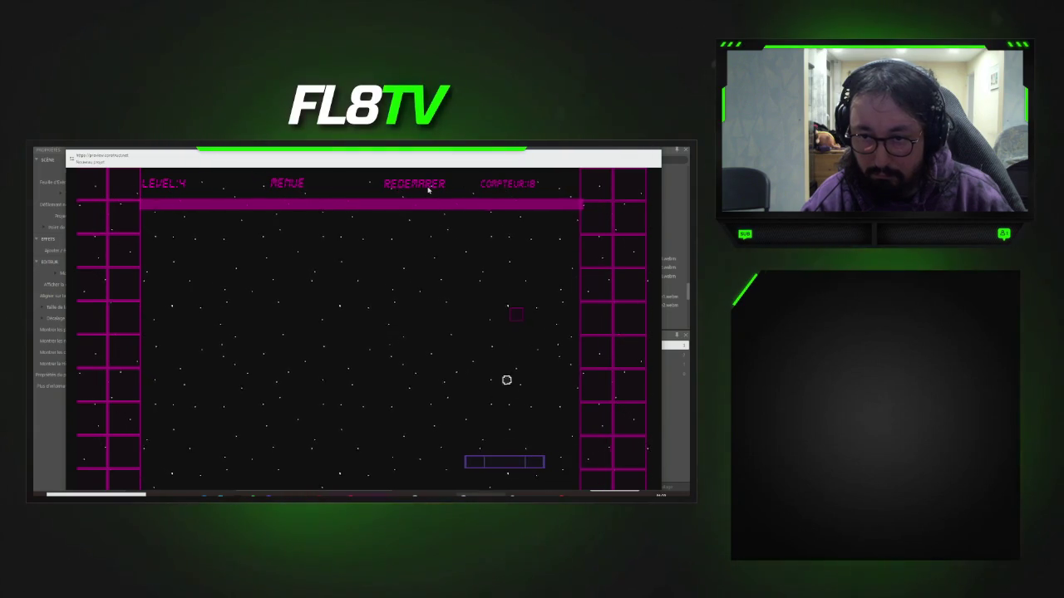
{"action": "key", "text": "Left"}
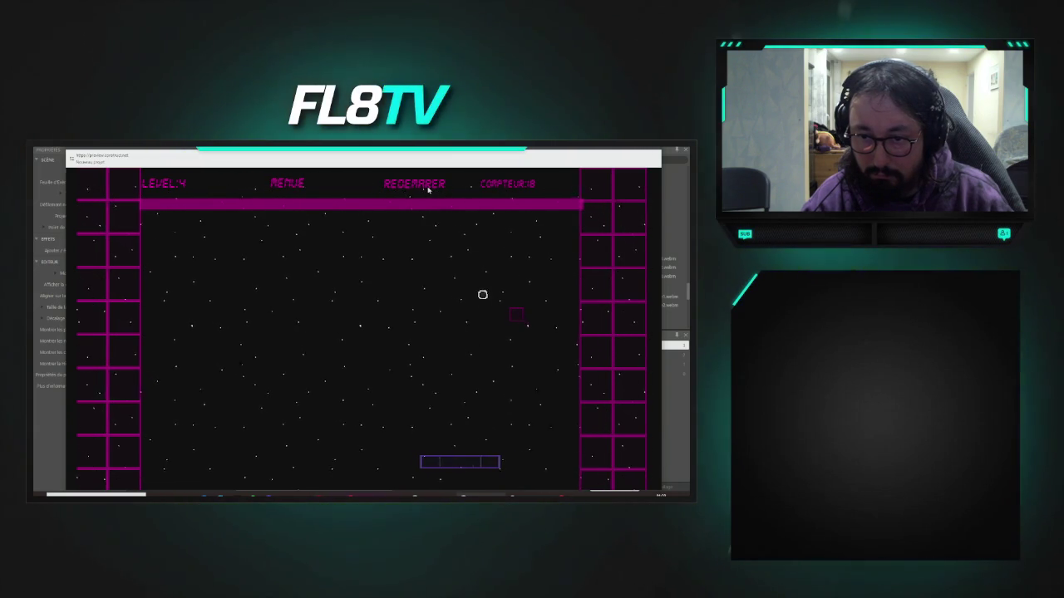
{"action": "key", "text": "Left"}
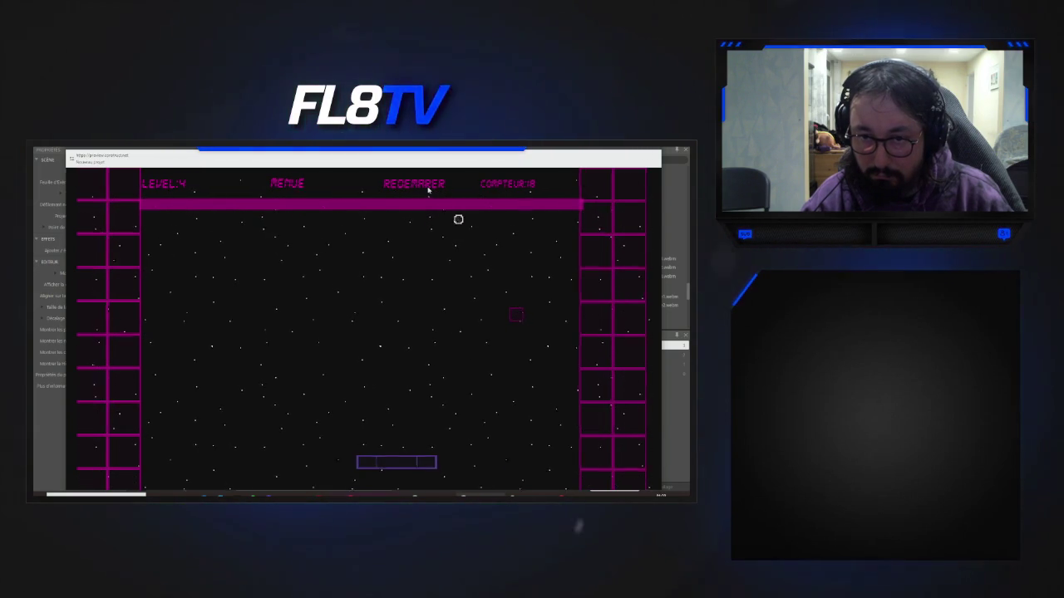
- Clear the last level 4 brick, launch the ball in level 5, and catch the balls on the far left
{"action": "key", "text": "Right"}
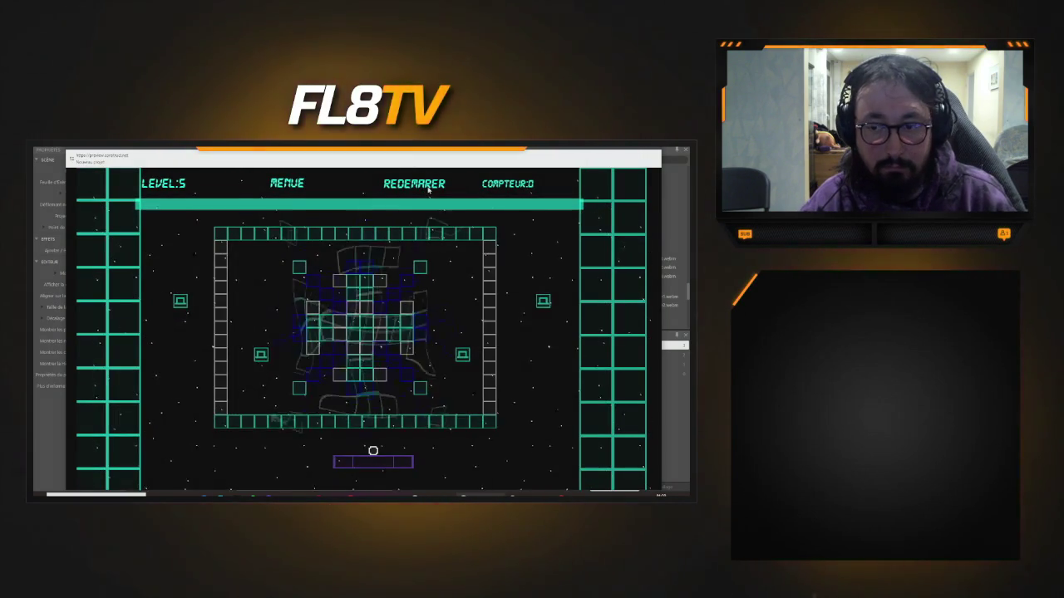
{"action": "key", "text": "Right"}
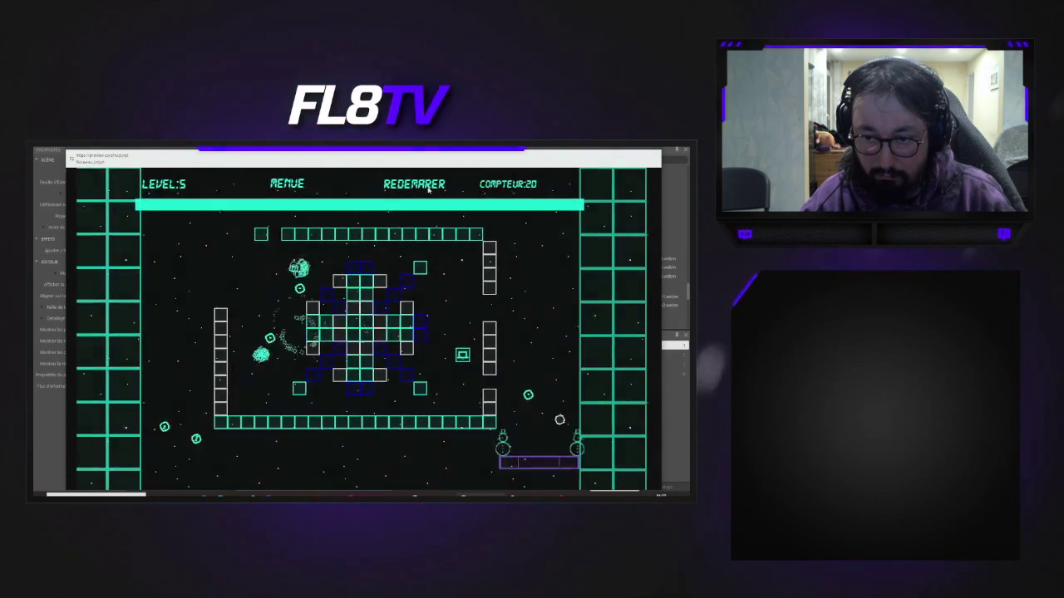
{"action": "key", "text": "Left"}
{"action": "key", "text": "Left"}
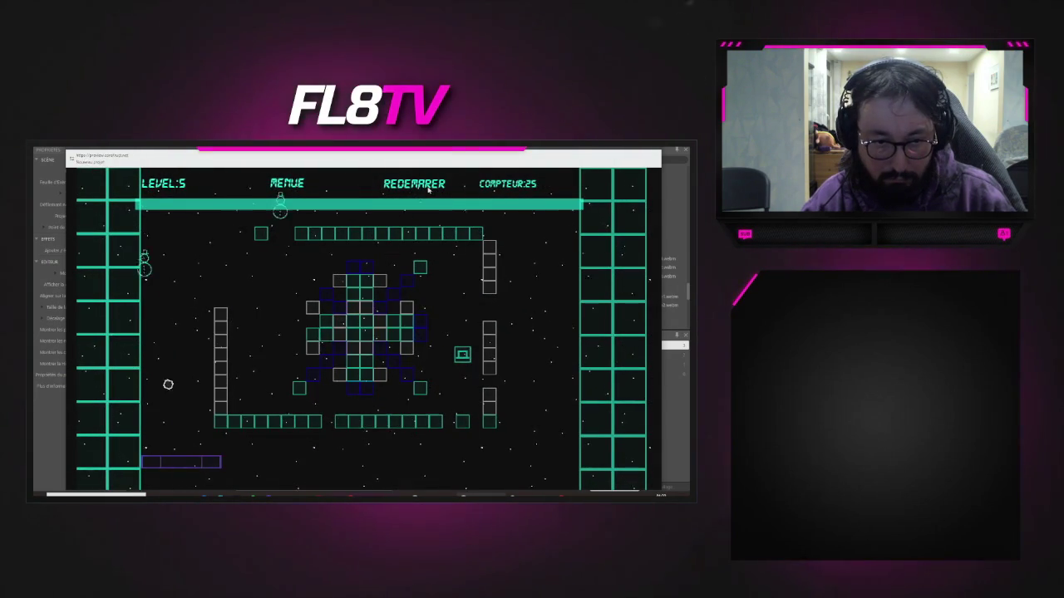
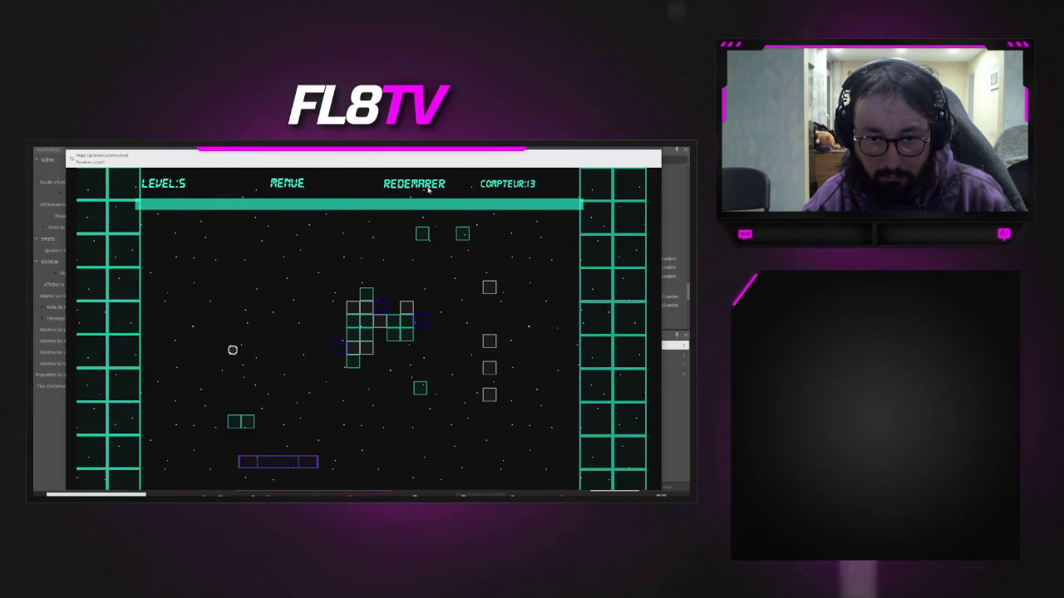
- Steer the paddle left and right to keep the ball breaking level-5 bricks, then close the preview
{"action": "key", "text": "Right"}
{"action": "key", "text": "Left"}
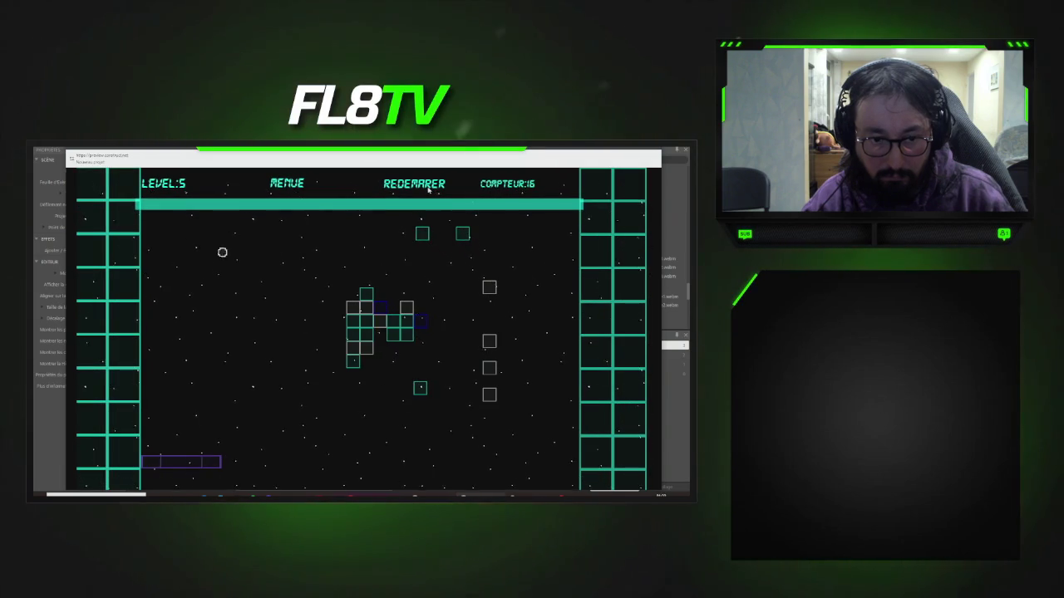
{"action": "key", "text": "Right"}
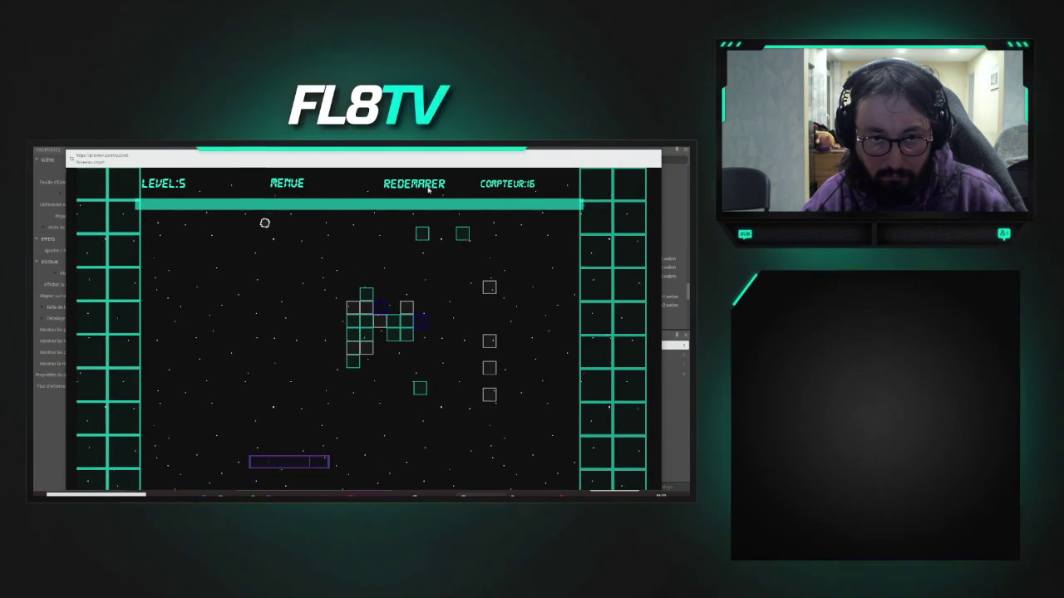
{"action": "key", "text": "Left"}
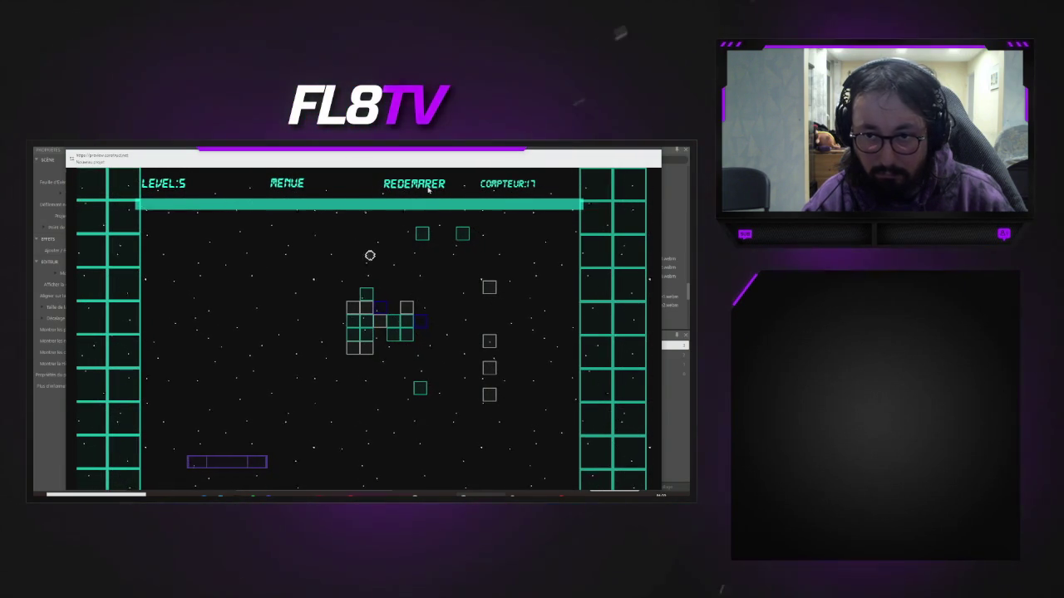
{"action": "key", "text": "Left"}
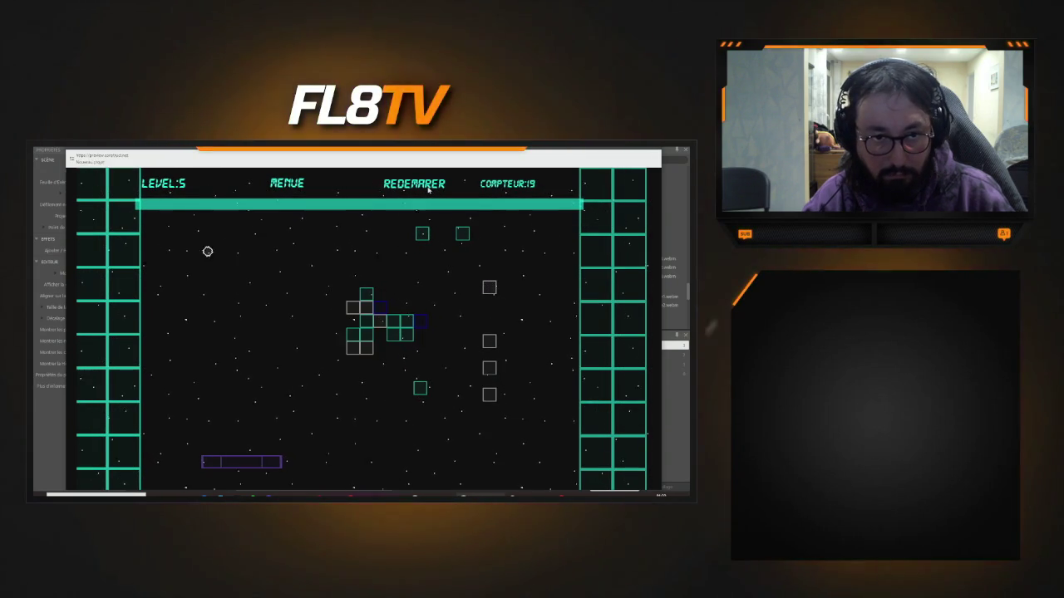
{"action": "key", "text": "Right"}
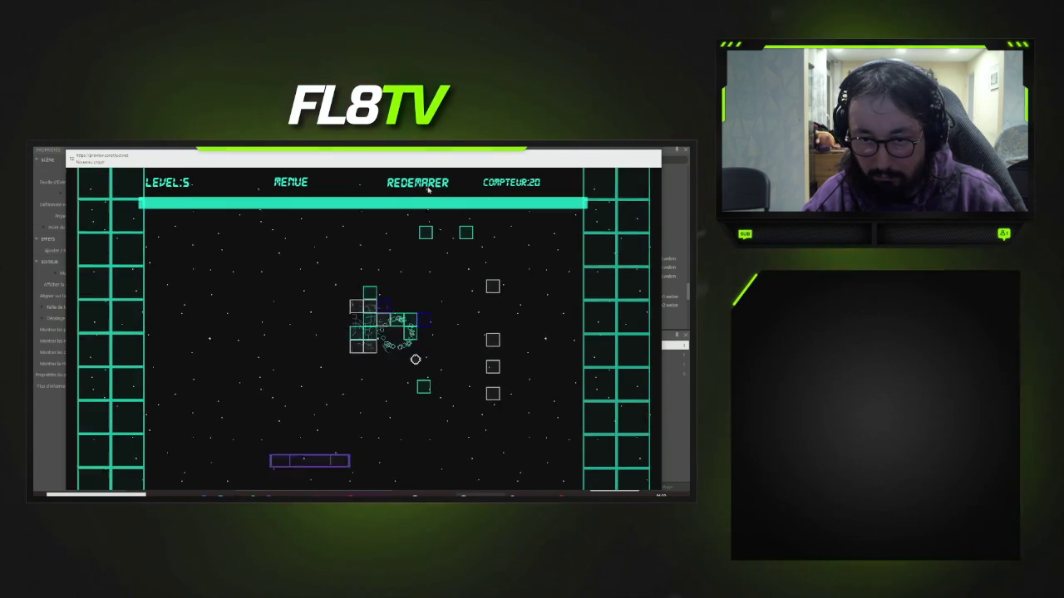
{"action": "key", "text": "Left"}
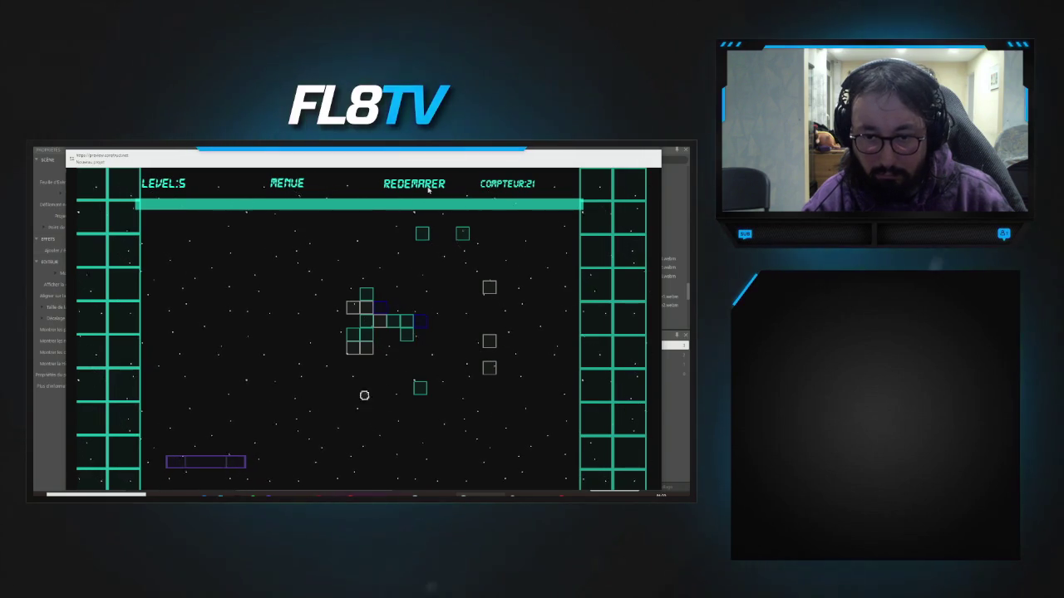
{"action": "key", "text": "Right"}
{"action": "key", "text": "Right"}
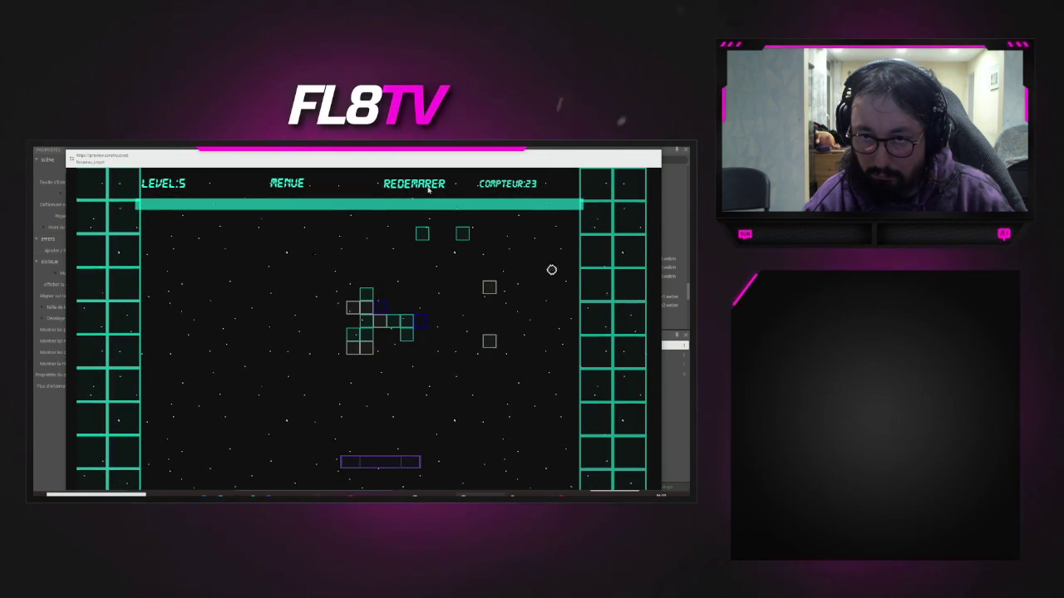
{"action": "key", "text": "Right"}
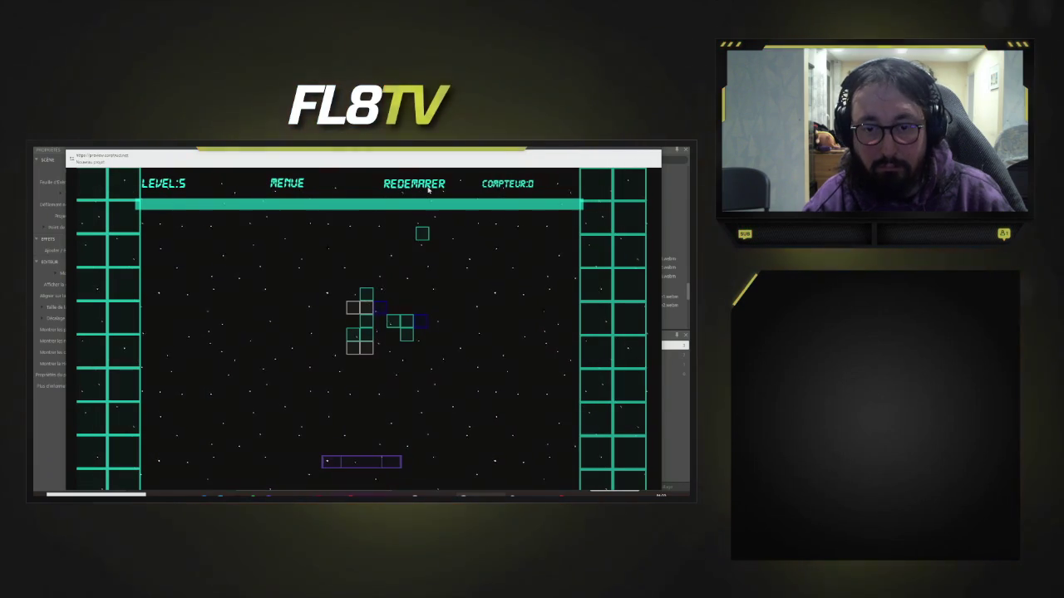
{"action": "key", "text": "Left"}
{"action": "key", "text": "Left"}
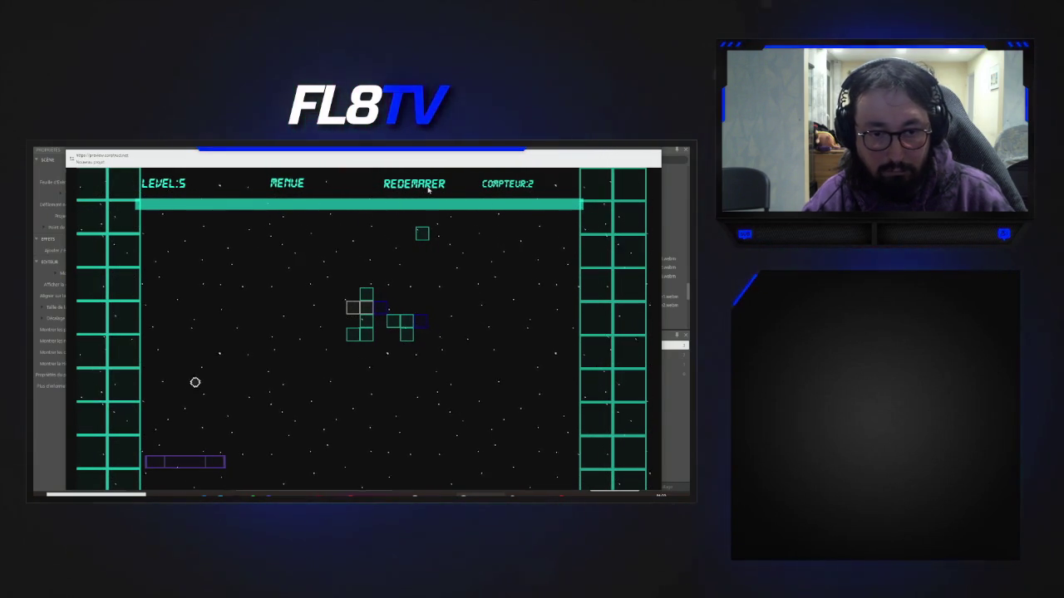
{"action": "key", "text": "Right"}
{"action": "key", "text": "Left"}
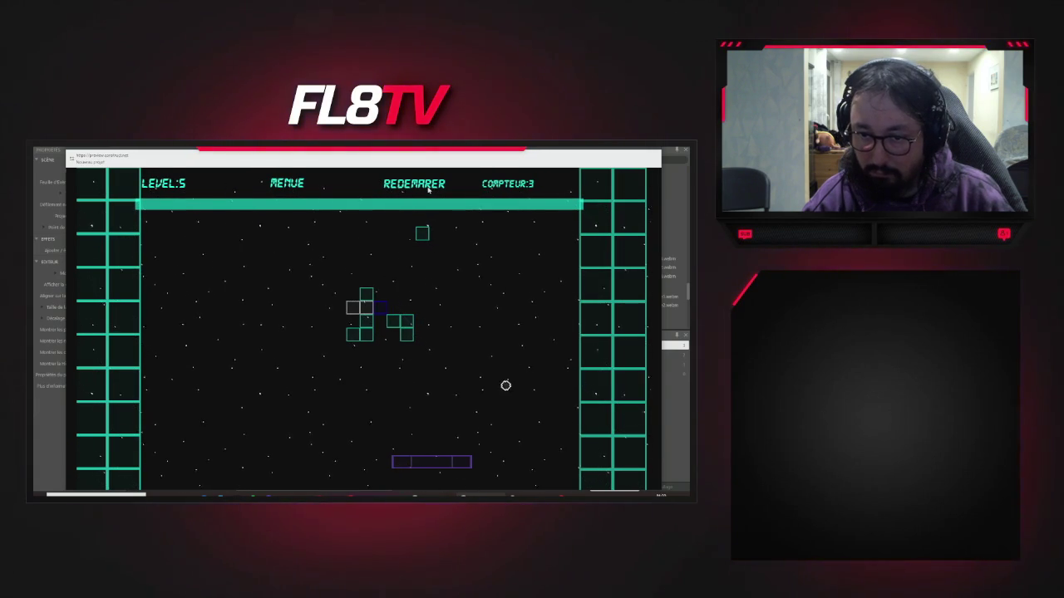
{"action": "key", "text": "Left"}
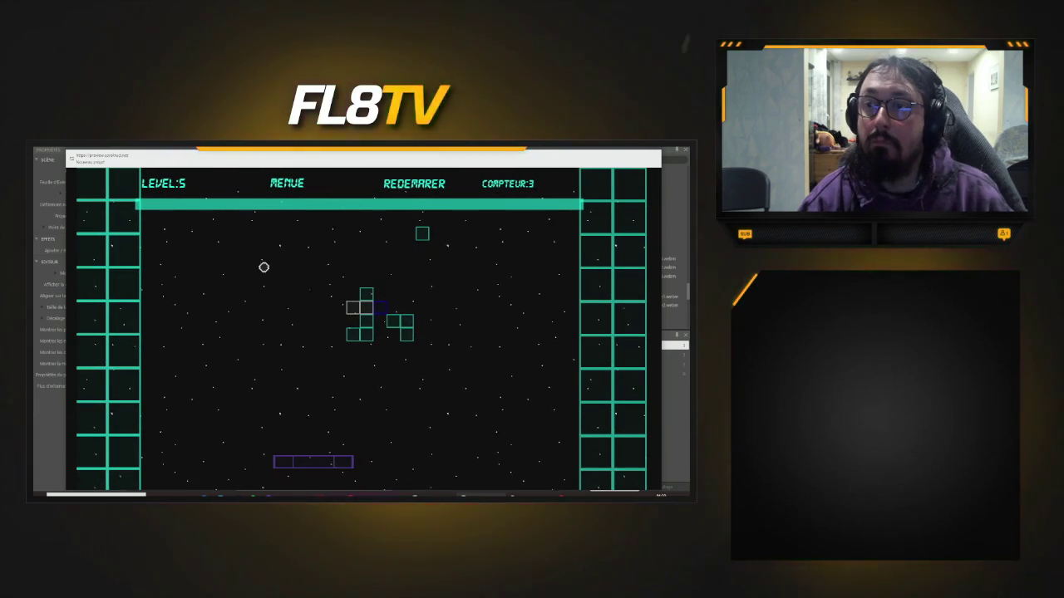
{"action": "key", "text": "alt+F4"}
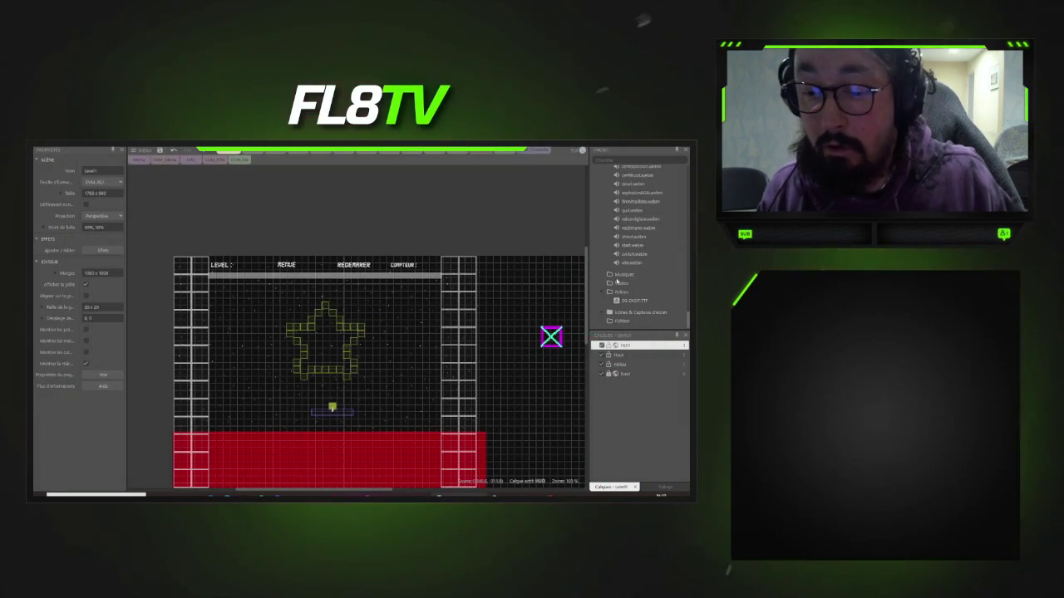
- Save the sequencer song over its existing music file and return to GDevelop's event sheet
{"action": "key", "text": "alt+Tab"}
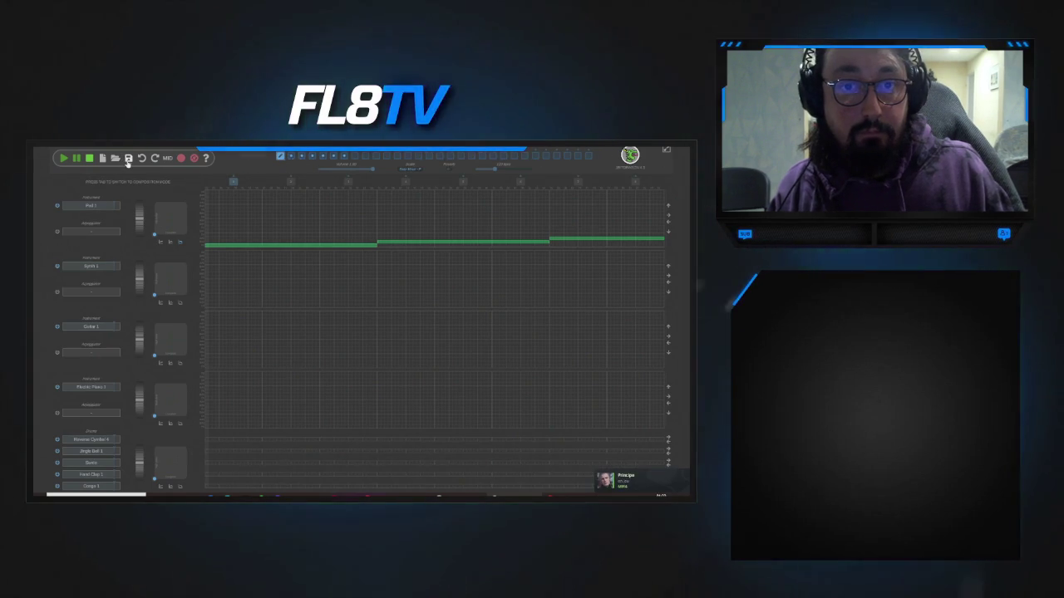
{"action": "left_click", "coordinate": [128, 159]}
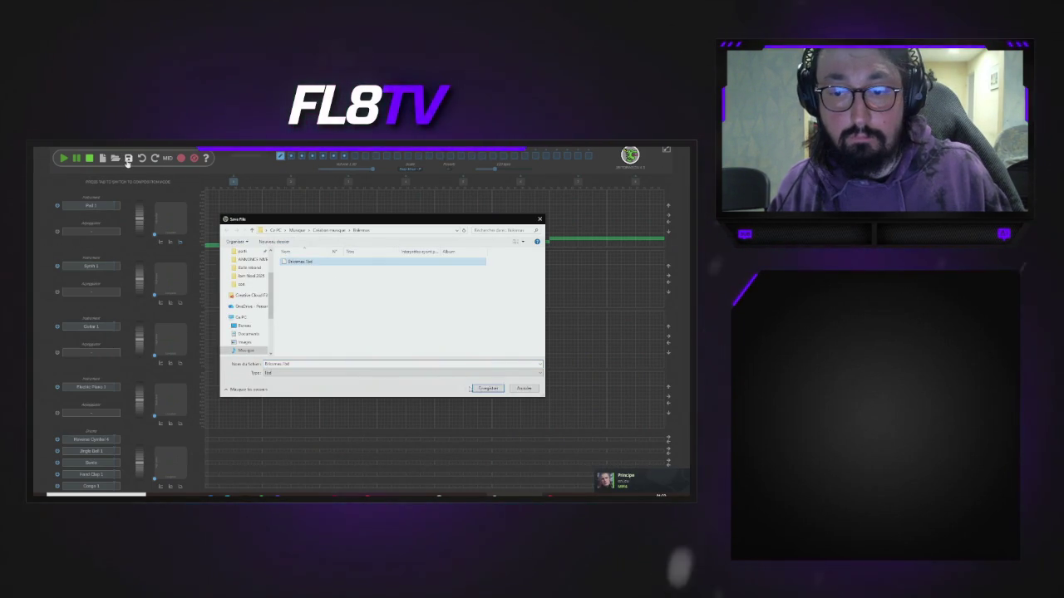
{"action": "key", "text": "Return"}
{"action": "key", "text": "Return"}
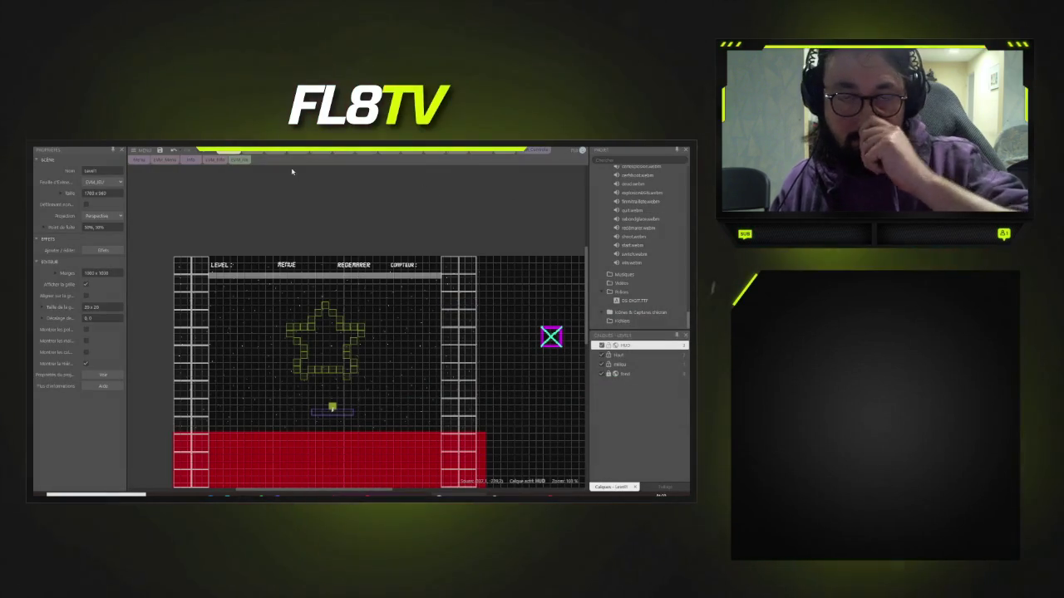
{"action": "left_click", "coordinate": [477, 154]}
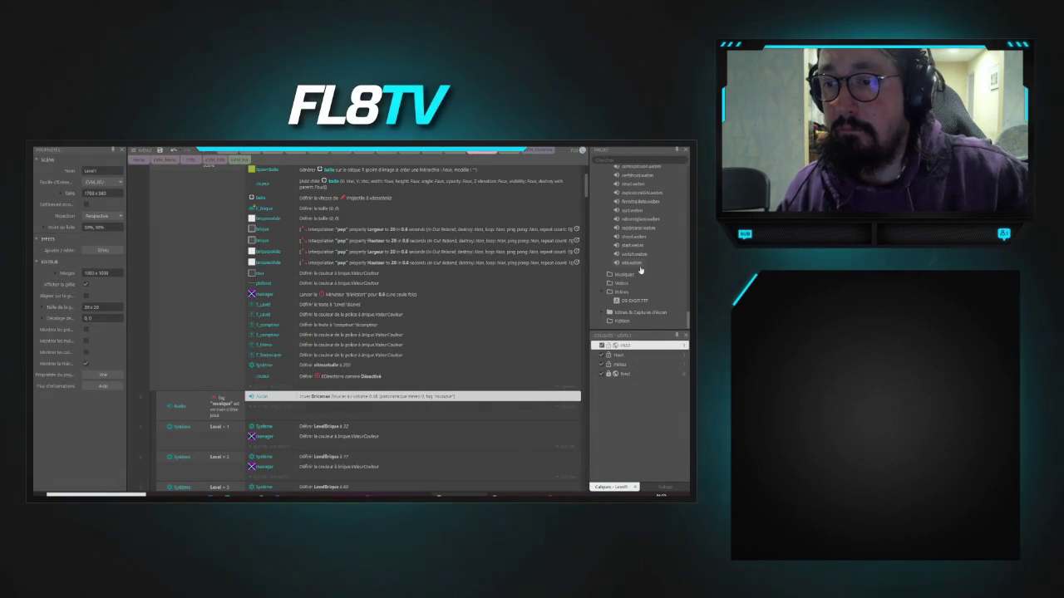
- Add all the ANNONCE NIVEAU .flac files to the Sons folder's sound import list
{"action": "scroll", "coordinate": [640, 265], "scroll_direction": "up", "scroll_amount": 10}
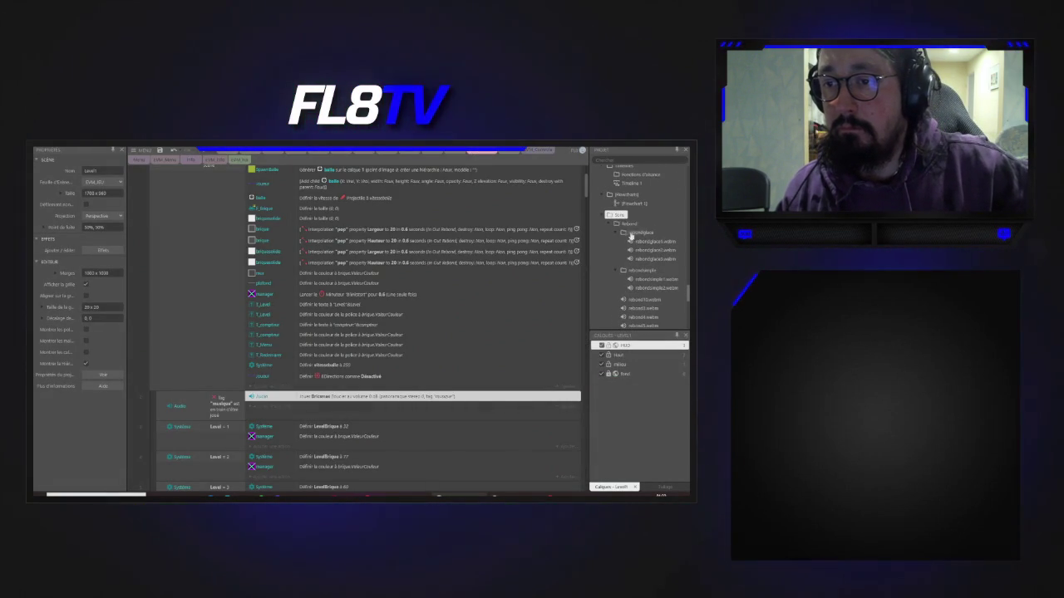
{"action": "right_click", "coordinate": [620, 217]}
{"action": "left_click", "coordinate": [581, 222]}
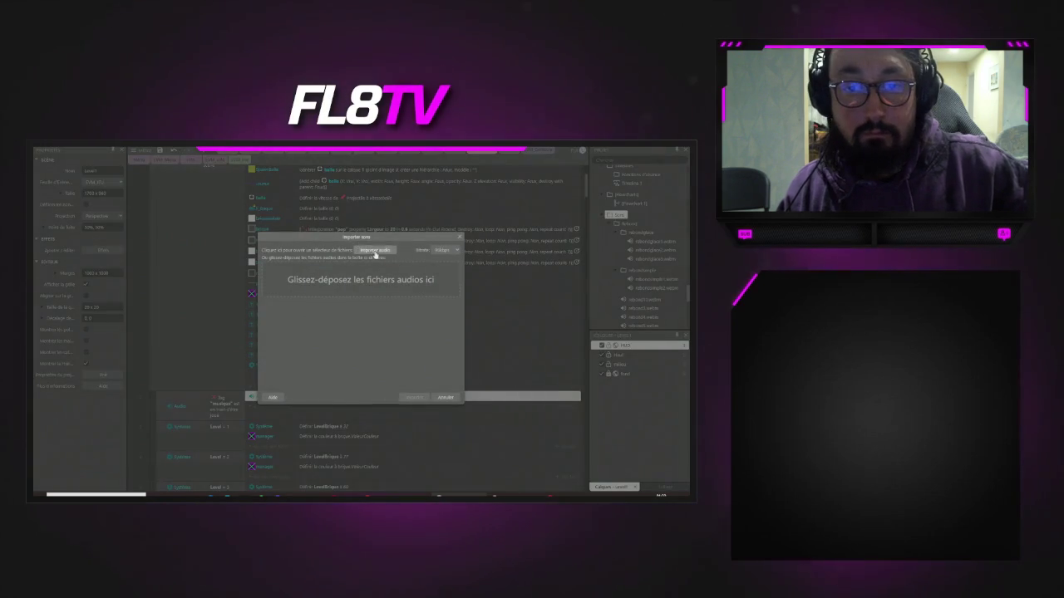
{"action": "left_click", "coordinate": [358, 252]}
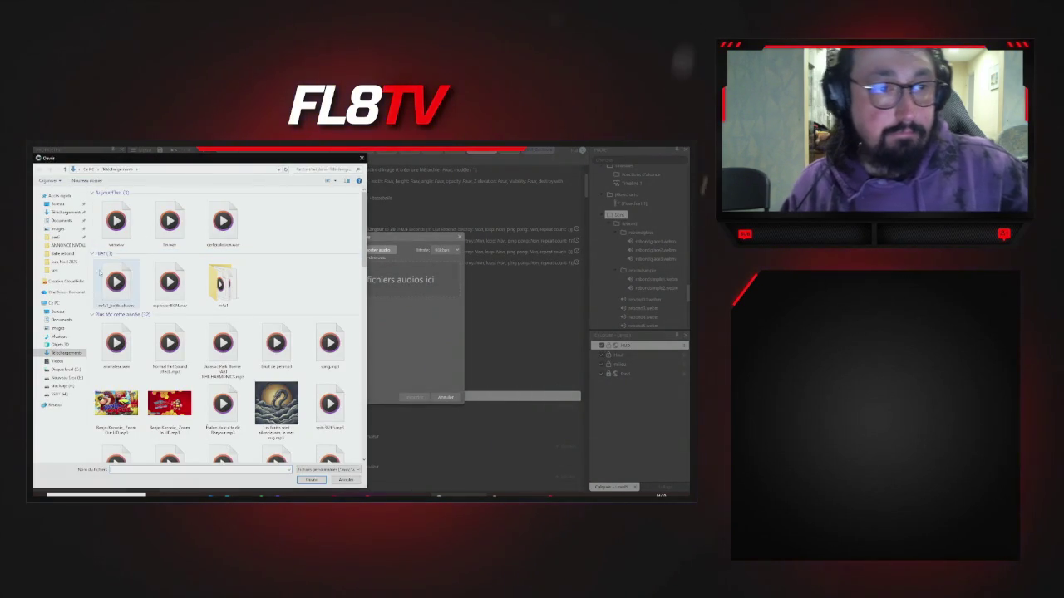
{"action": "left_click", "coordinate": [62, 245]}
{"action": "mouse_move", "coordinate": [116, 369]}
{"action": "left_mouse_down"}
{"action": "mouse_move", "coordinate": [297, 250]}
{"action": "mouse_move", "coordinate": [102, 200]}
{"action": "left_mouse_up"}
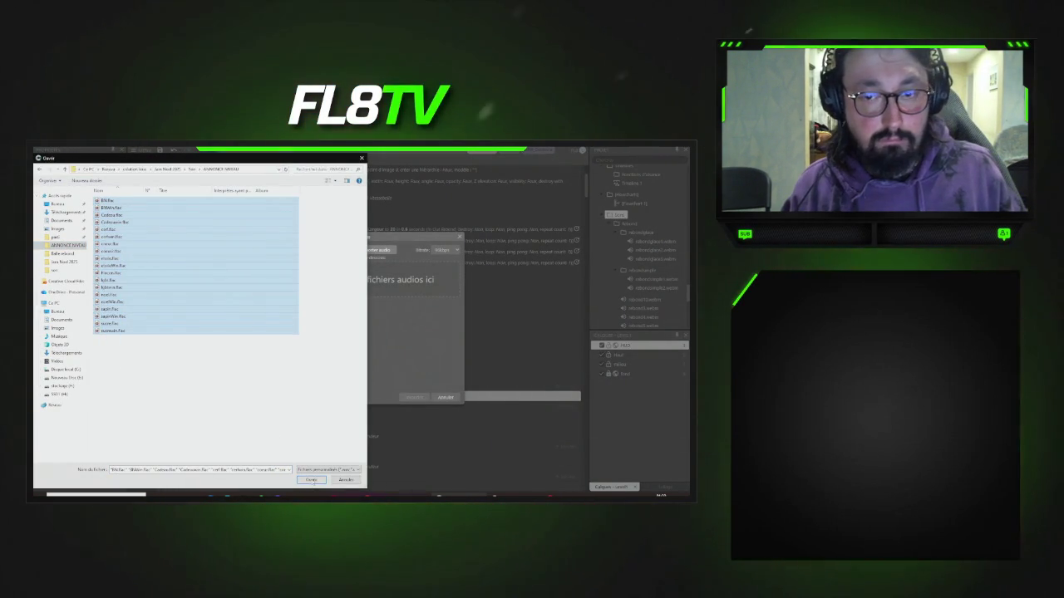
{"action": "left_click", "coordinate": [310, 481]}
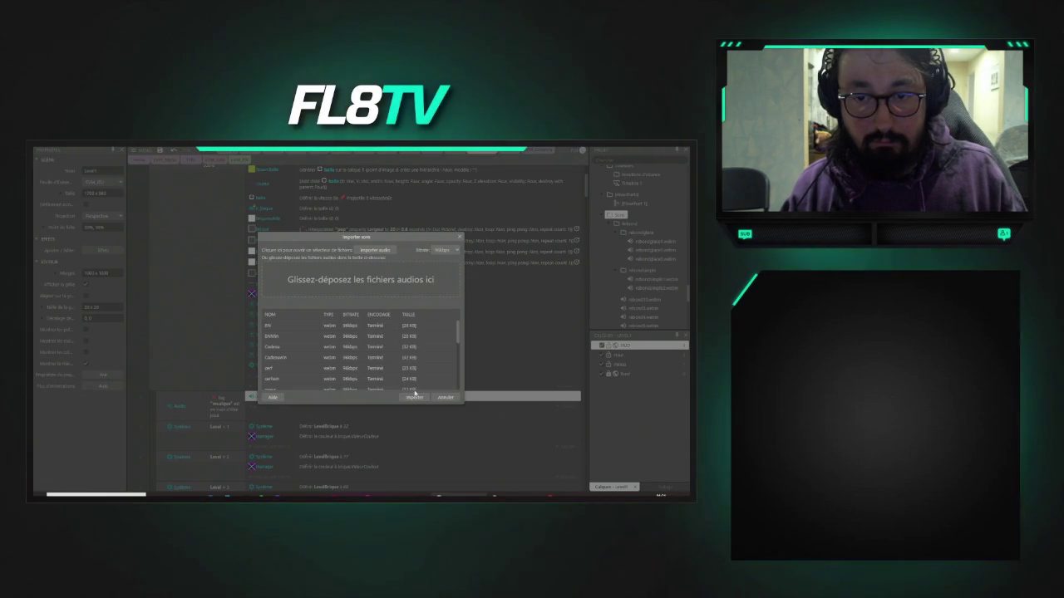
- Attempt the import twice, decline replacing existing sounds each time, and close the import window
{"action": "scroll", "coordinate": [411, 383], "scroll_direction": "down", "scroll_amount": 5}
{"action": "left_click", "coordinate": [414, 399]}
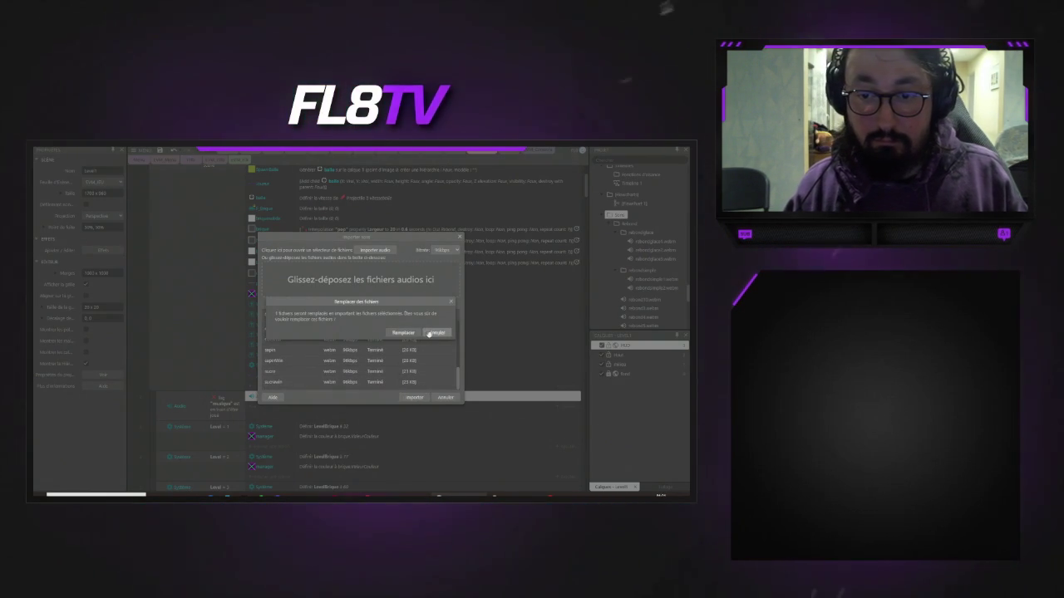
{"action": "left_click", "coordinate": [407, 333]}
{"action": "scroll", "coordinate": [324, 349], "scroll_direction": "up", "scroll_amount": 5}
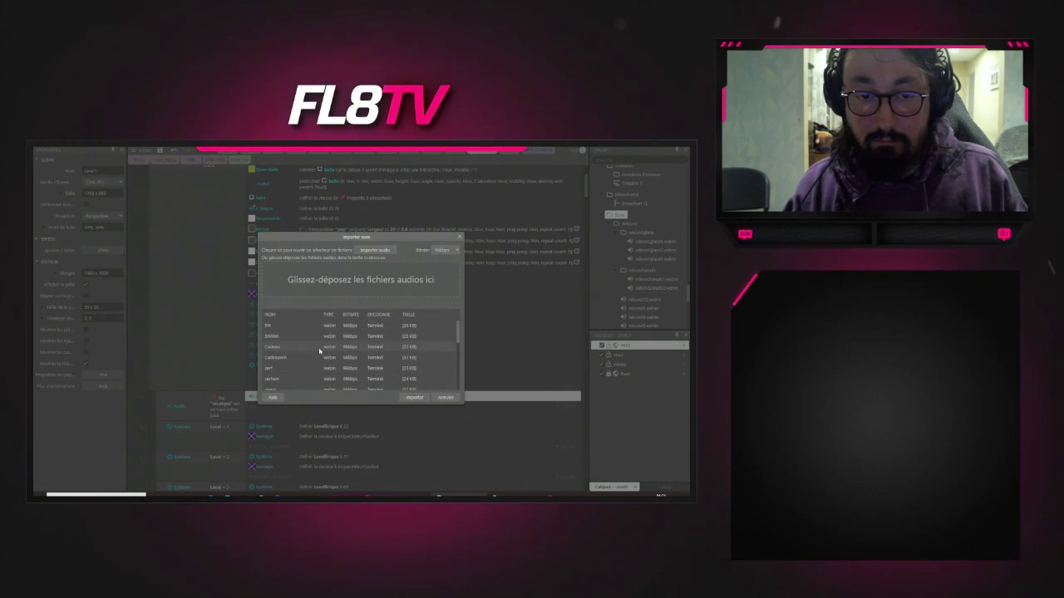
{"action": "scroll", "coordinate": [319, 351], "scroll_direction": "down", "scroll_amount": 5}
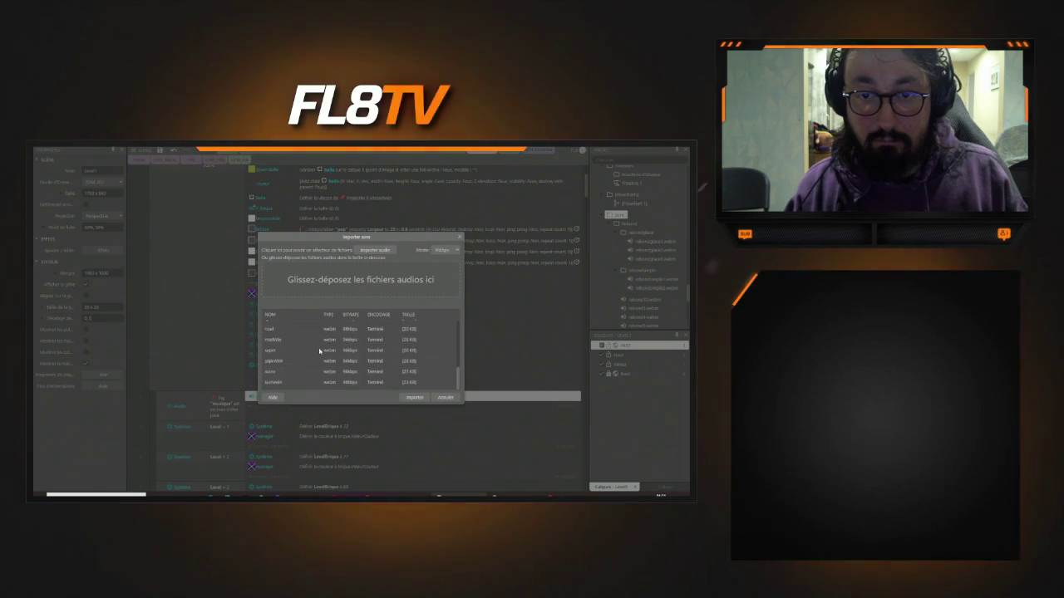
{"action": "scroll", "coordinate": [319, 351], "scroll_direction": "up", "scroll_amount": 5}
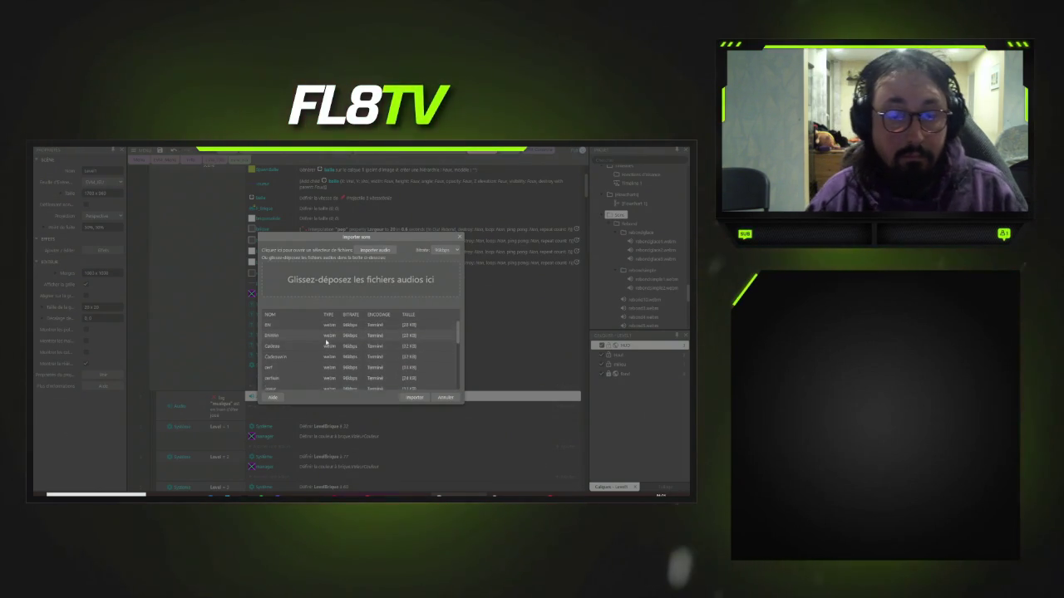
{"action": "left_click", "coordinate": [413, 397]}
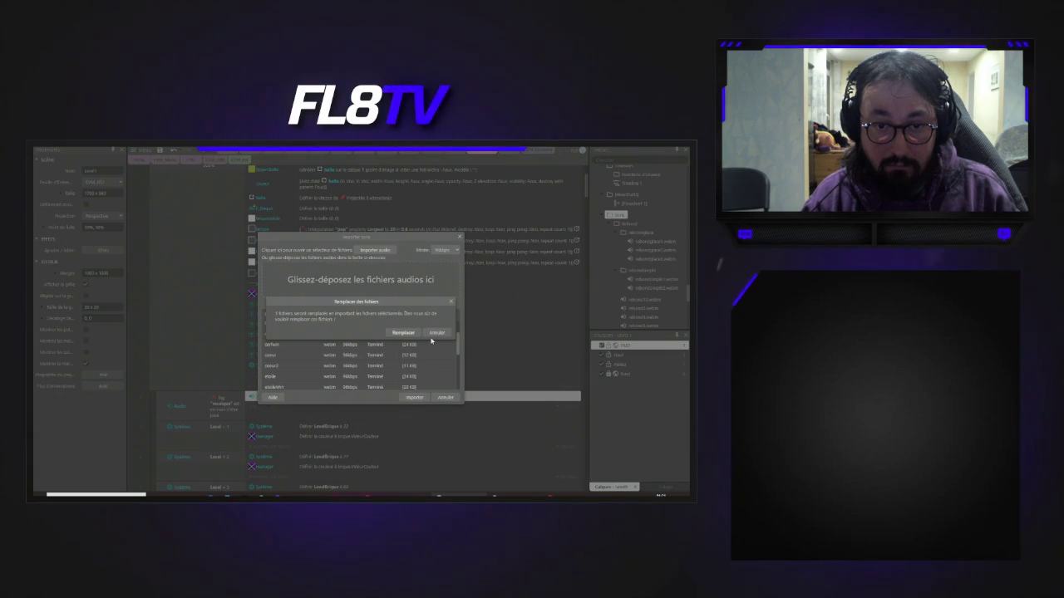
{"action": "left_click", "coordinate": [435, 332]}
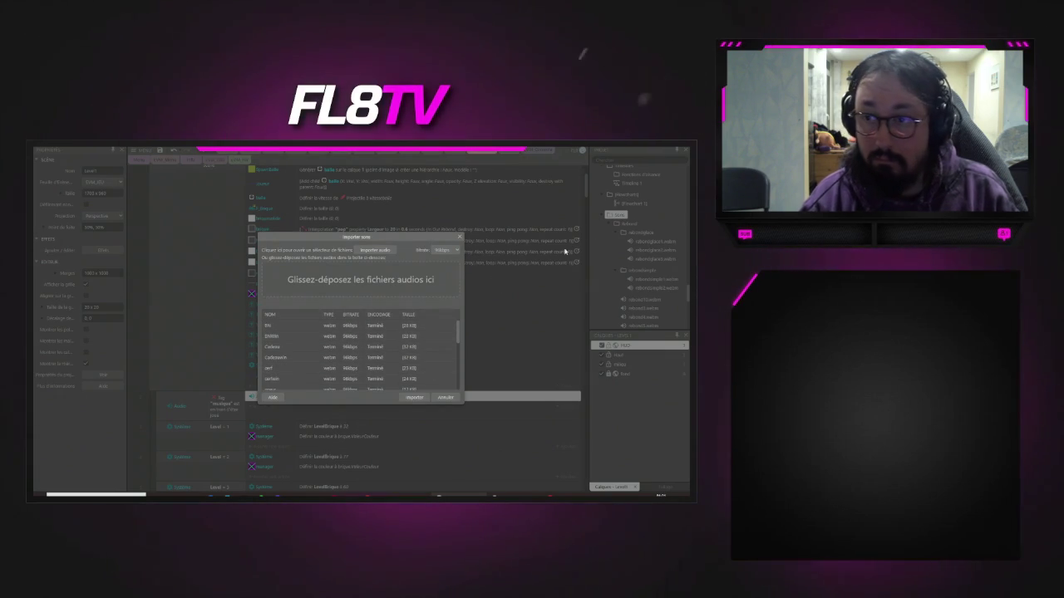
{"action": "left_click", "coordinate": [460, 239]}
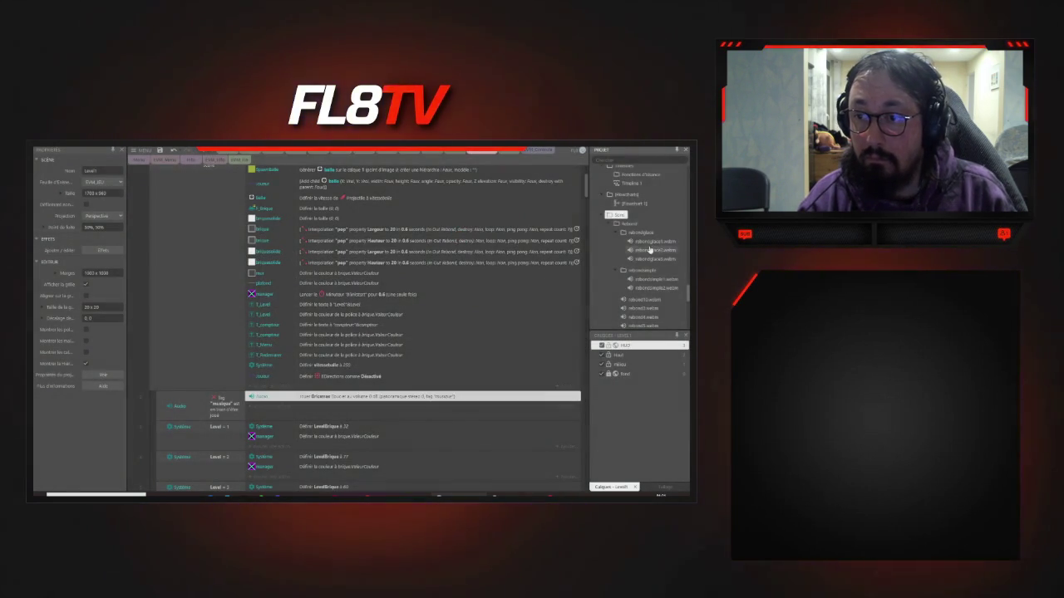
- Rename the BIN sound to Bitpop
{"action": "scroll", "coordinate": [647, 241], "scroll_direction": "down", "scroll_amount": 5}
{"action": "double_click", "coordinate": [631, 200]}
{"action": "left_click", "coordinate": [443, 295]}
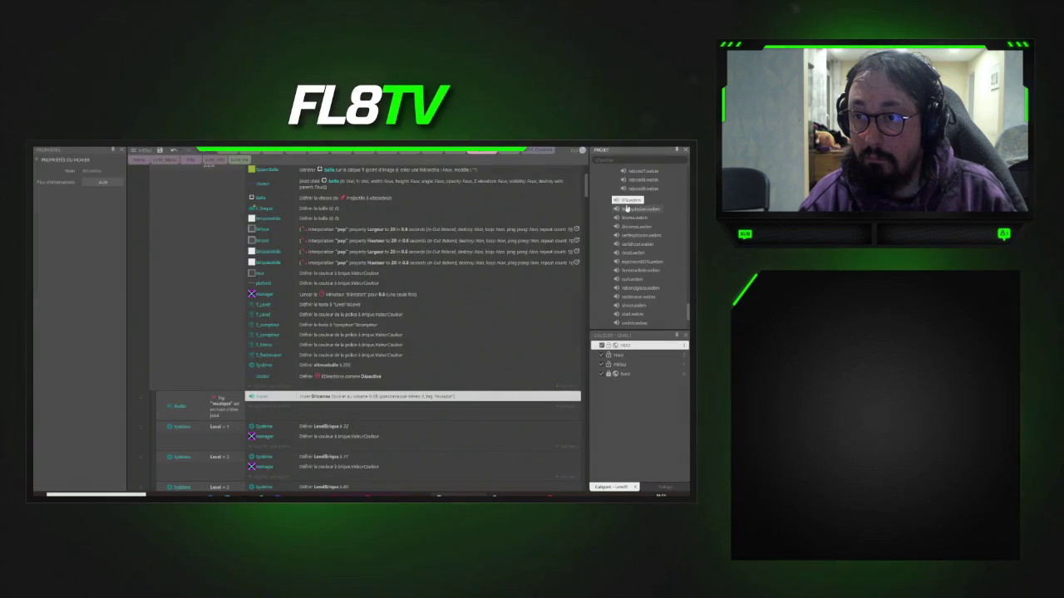
{"action": "right_click", "coordinate": [625, 200]}
{"action": "left_click", "coordinate": [553, 252]}
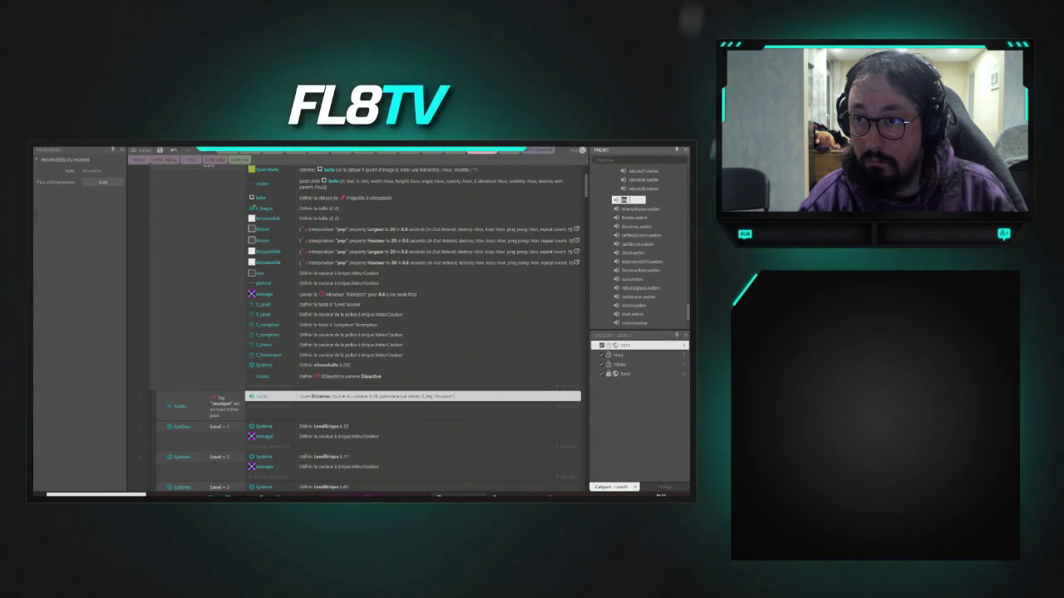
{"action": "type", "text": "Bitpop"}
{"action": "key", "text": "Return"}
- Import all the .flac files into the Sons folder
{"action": "scroll", "coordinate": [623, 233], "scroll_direction": "up", "scroll_amount": 5}
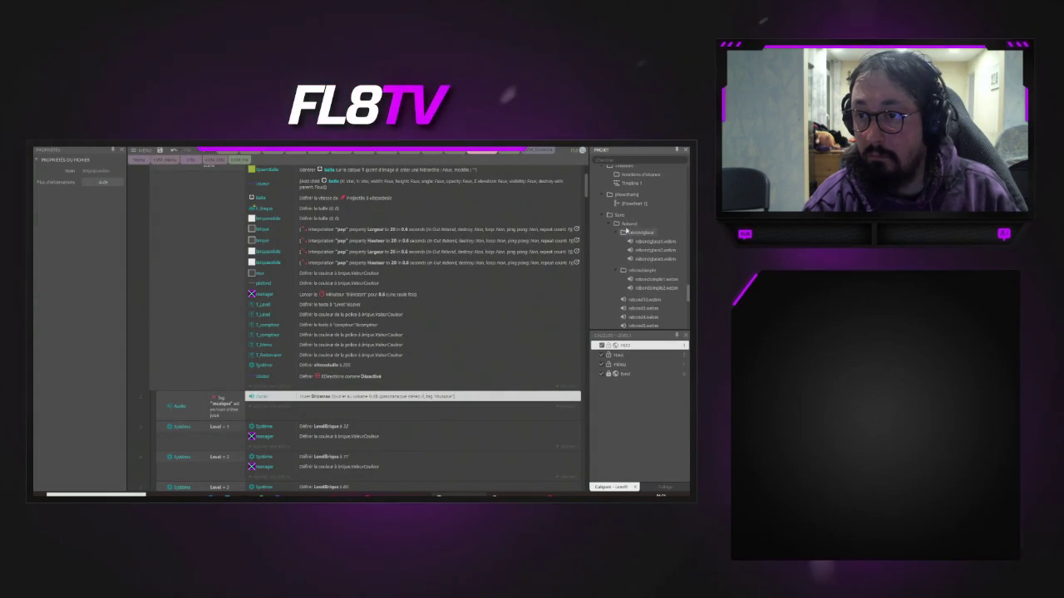
{"action": "right_click", "coordinate": [619, 217]}
{"action": "left_click", "coordinate": [573, 235]}
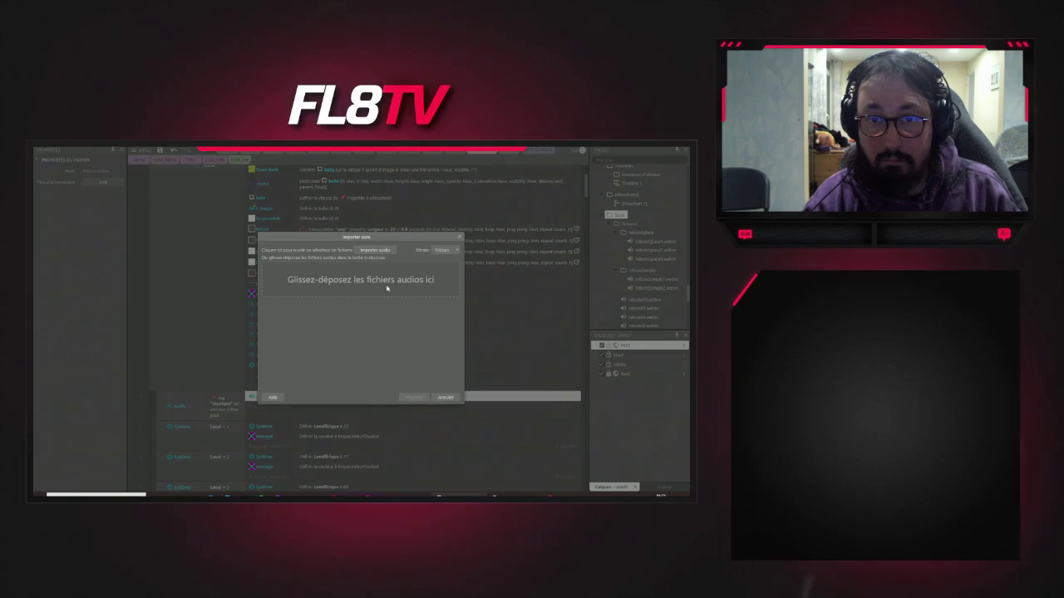
{"action": "left_click", "coordinate": [378, 250]}
{"action": "key", "text": "ctrl+a"}
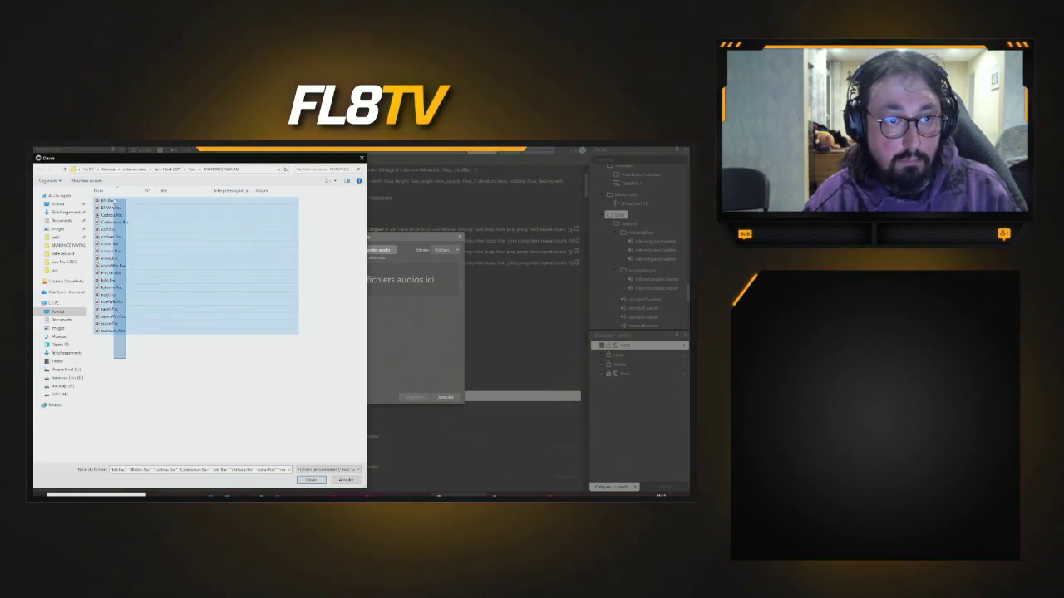
{"action": "key", "text": "Return"}
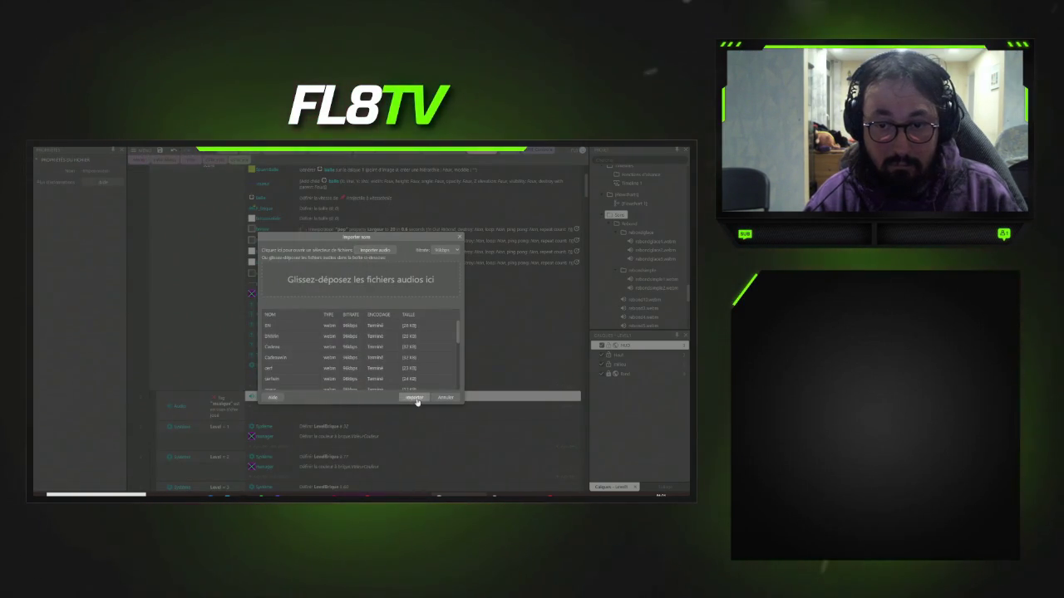
{"action": "left_click", "coordinate": [415, 397]}
{"action": "scroll", "coordinate": [349, 366], "scroll_direction": "up", "scroll_amount": 3}
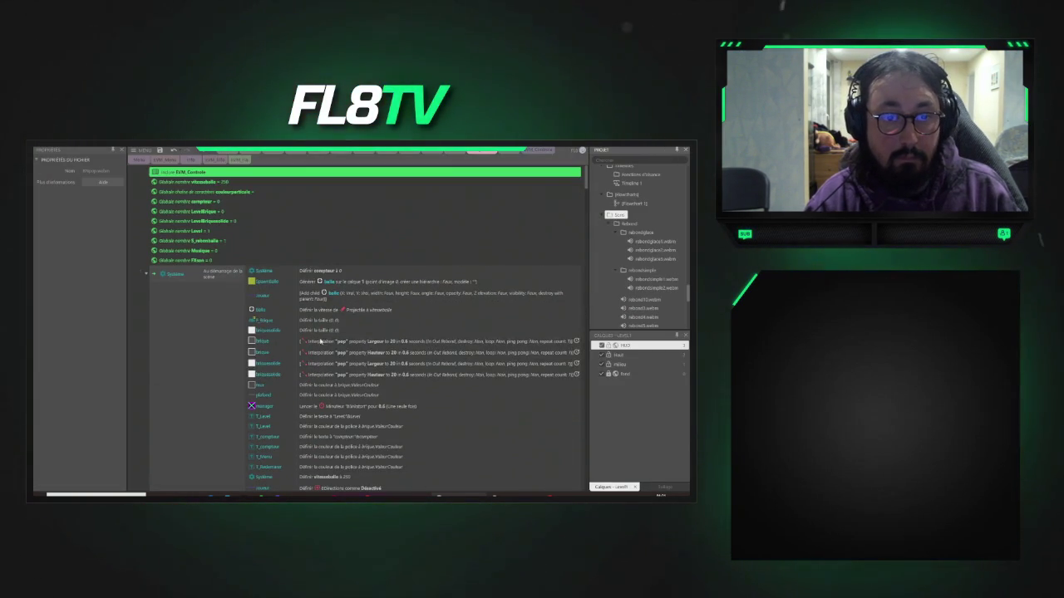
- Start a new condition from the timer event and show the Système conditions
{"action": "scroll", "coordinate": [288, 335], "scroll_direction": "down", "scroll_amount": 10}
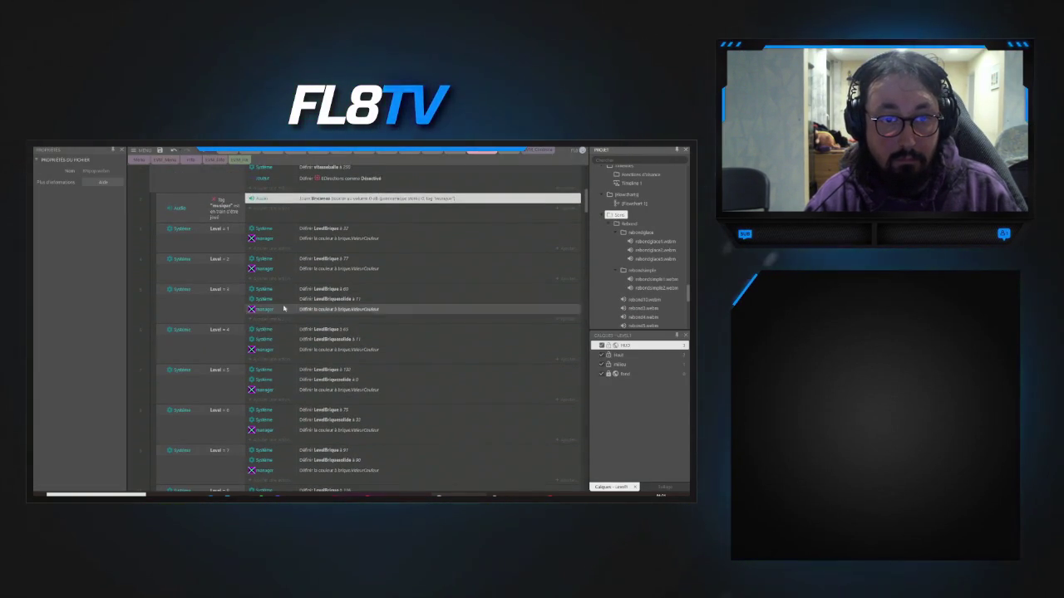
{"action": "scroll", "coordinate": [304, 298], "scroll_direction": "up", "scroll_amount": 12}
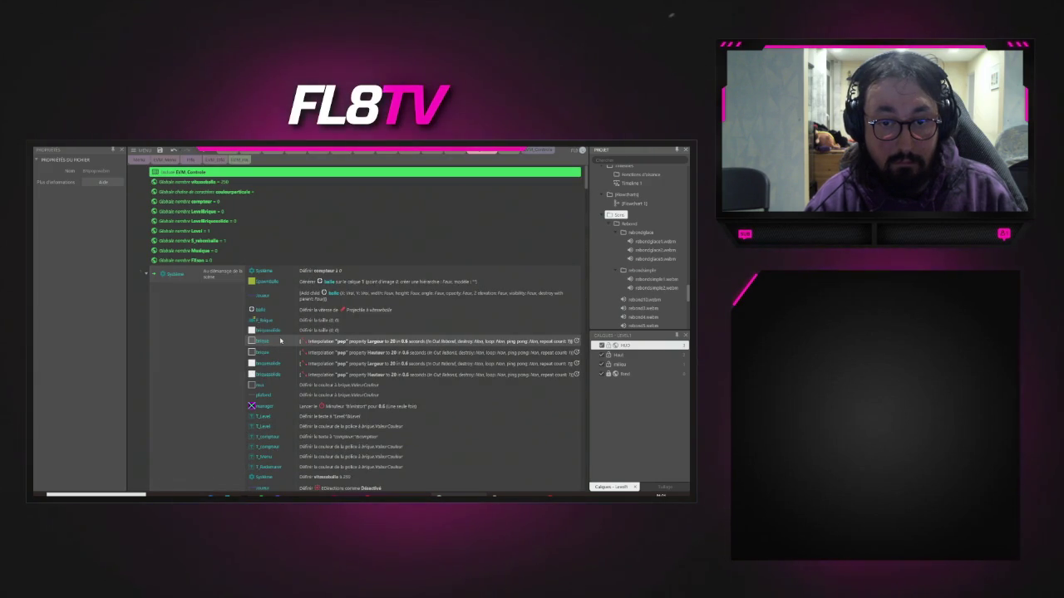
{"action": "scroll", "coordinate": [281, 340], "scroll_direction": "down", "scroll_amount": 6}
{"action": "scroll", "coordinate": [283, 335], "scroll_direction": "down", "scroll_amount": 15}
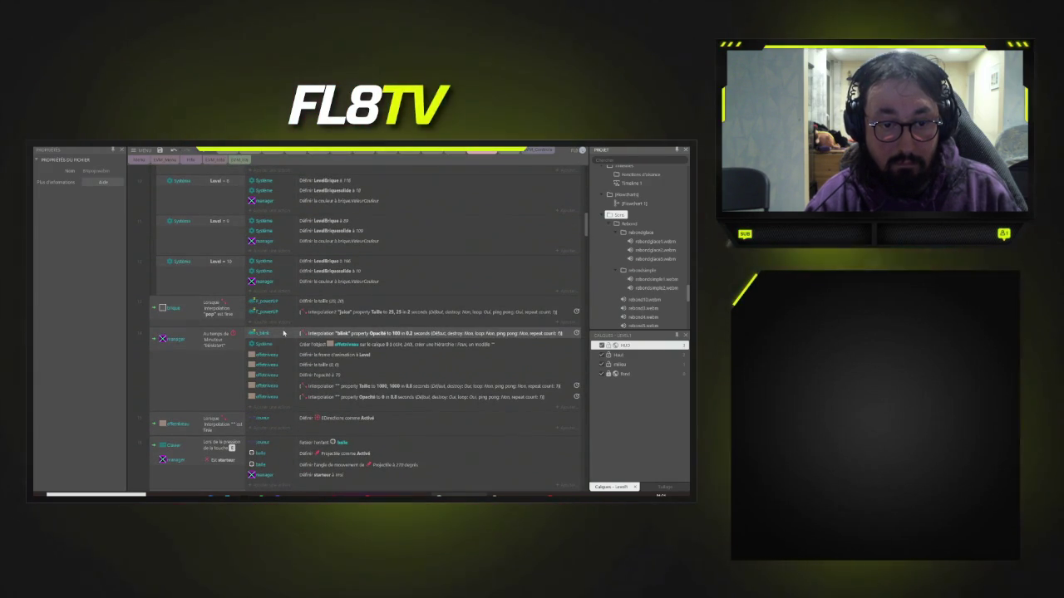
{"action": "scroll", "coordinate": [283, 334], "scroll_direction": "down", "scroll_amount": 3}
{"action": "left_click", "coordinate": [161, 270]}
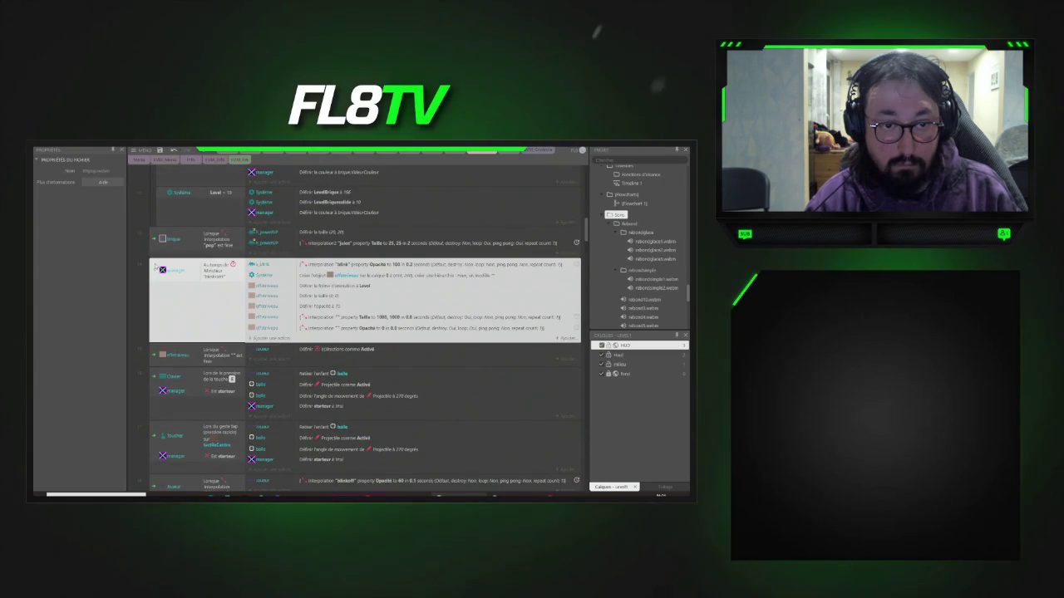
{"action": "right_click", "coordinate": [161, 270]}
{"action": "mouse_move", "coordinate": [200, 271]}
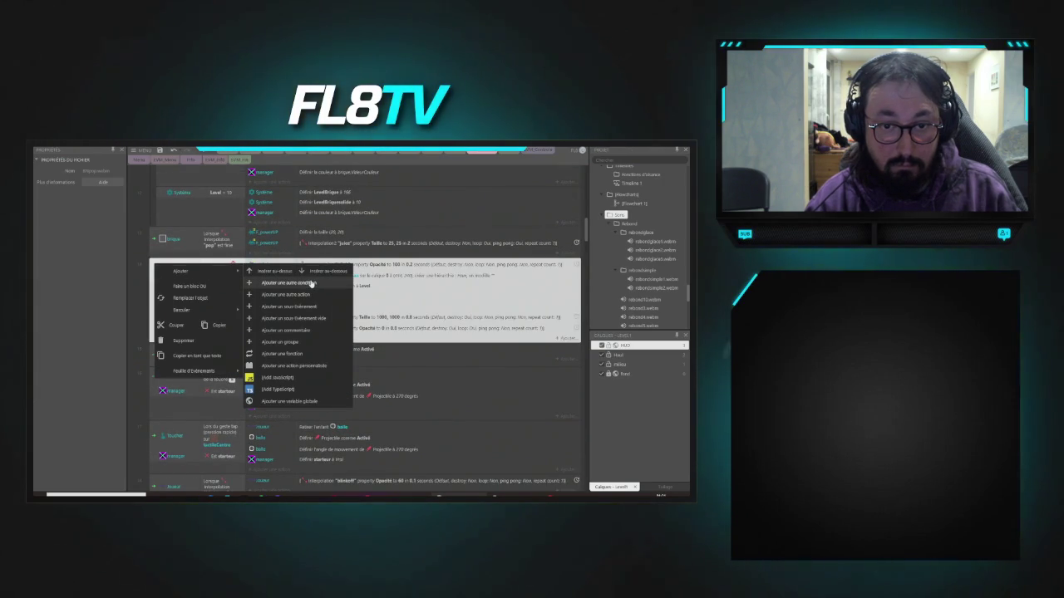
{"action": "left_click", "coordinate": [299, 284]}
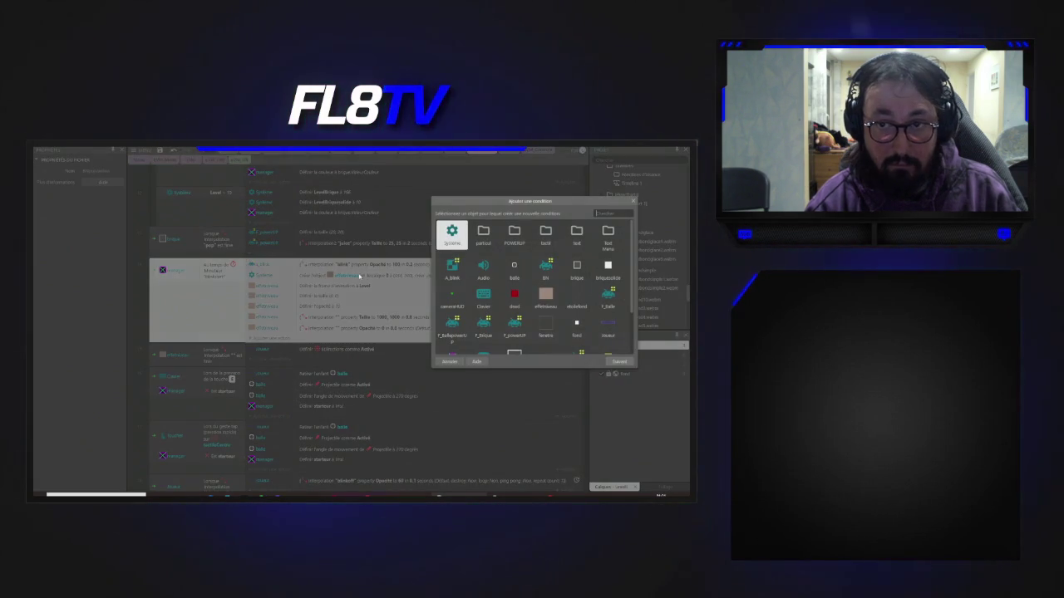
{"action": "left_click", "coordinate": [449, 236]}
- Use Comparer la variable to require the Level variable to equal 1
{"action": "scroll", "coordinate": [480, 283], "scroll_direction": "down", "scroll_amount": 5}
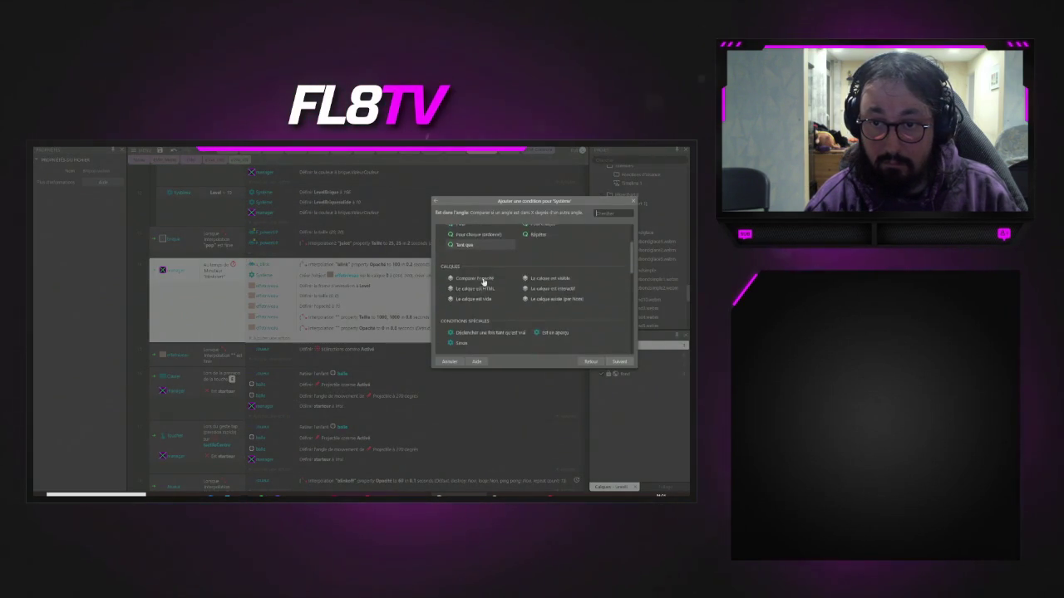
{"action": "scroll", "coordinate": [481, 284], "scroll_direction": "down", "scroll_amount": 5}
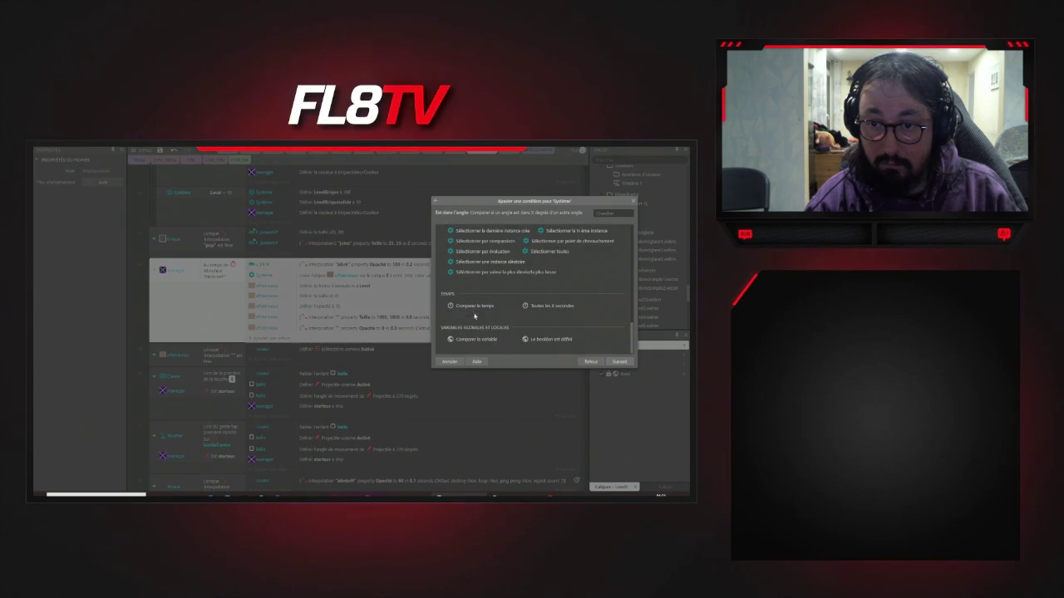
{"action": "double_click", "coordinate": [487, 339]}
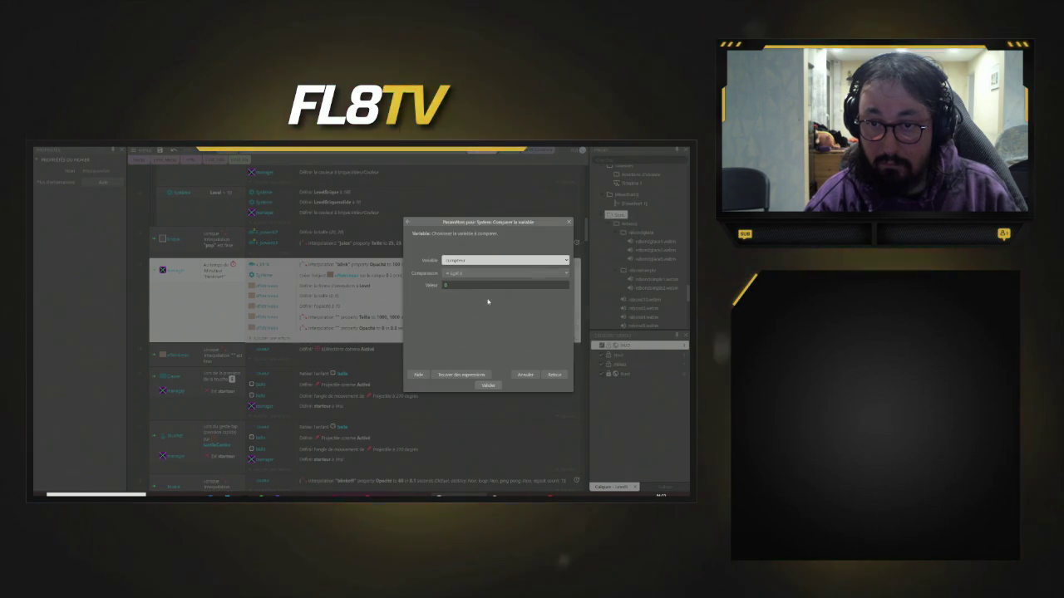
{"action": "left_click", "coordinate": [481, 261]}
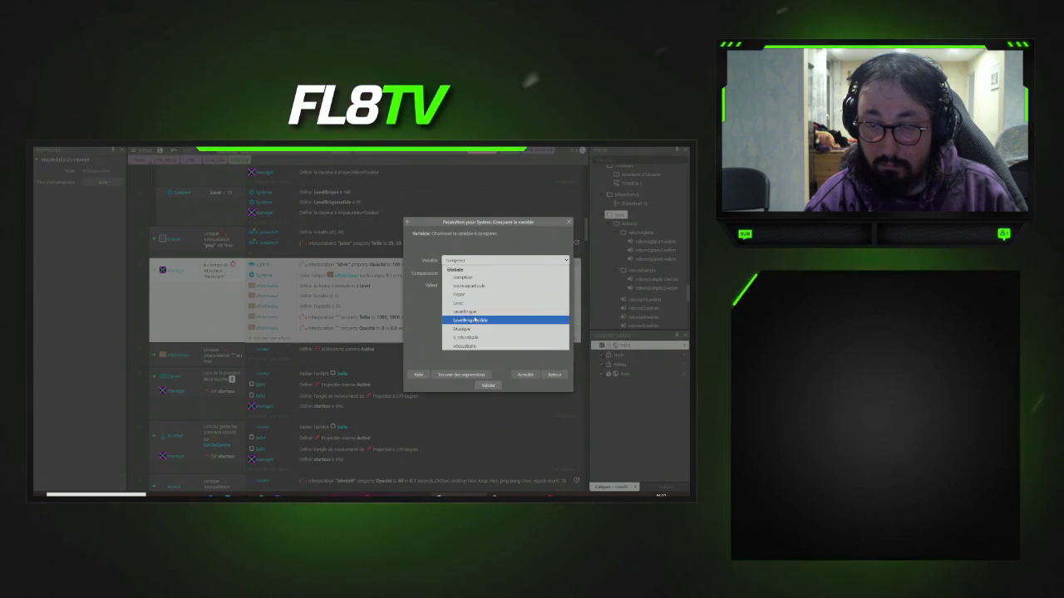
{"action": "left_click", "coordinate": [472, 304]}
{"action": "type", "text": "1"}
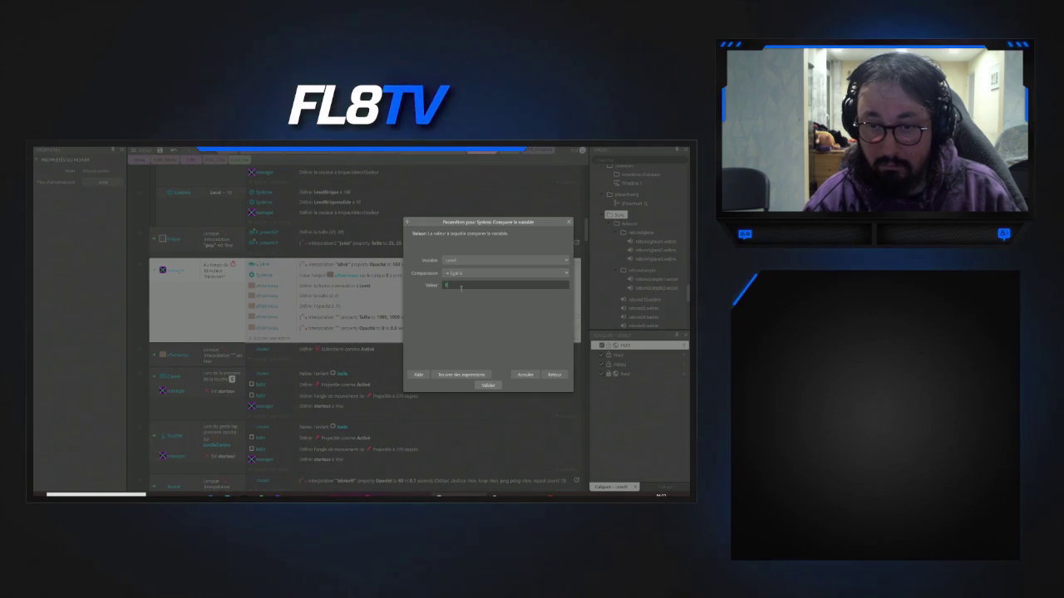
{"action": "left_click", "coordinate": [494, 387]}
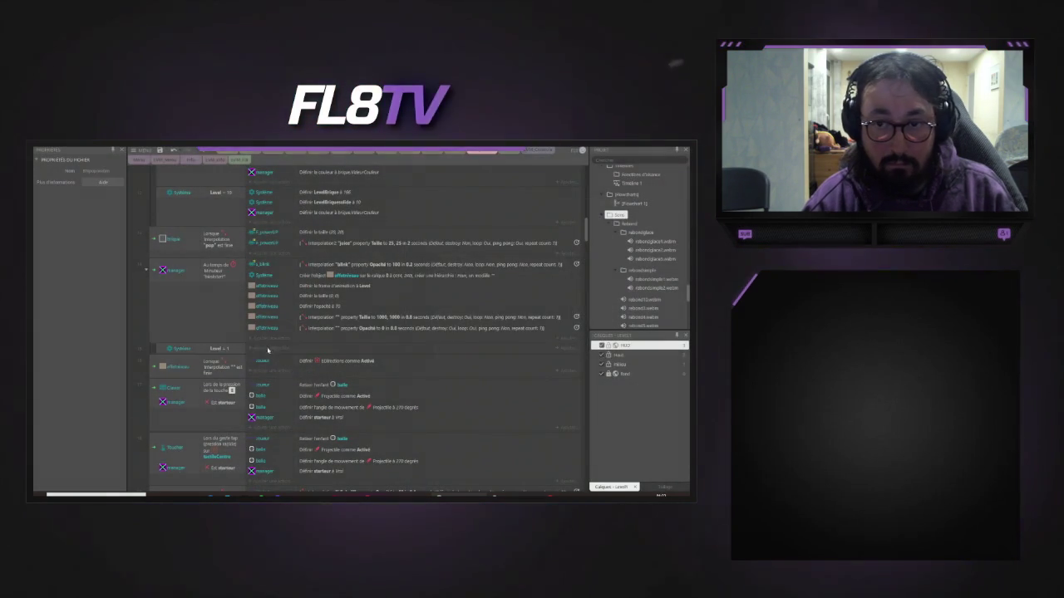
- Add an Audio play action to the Level = 1 event using the étoile music file
{"action": "left_click", "coordinate": [266, 351]}
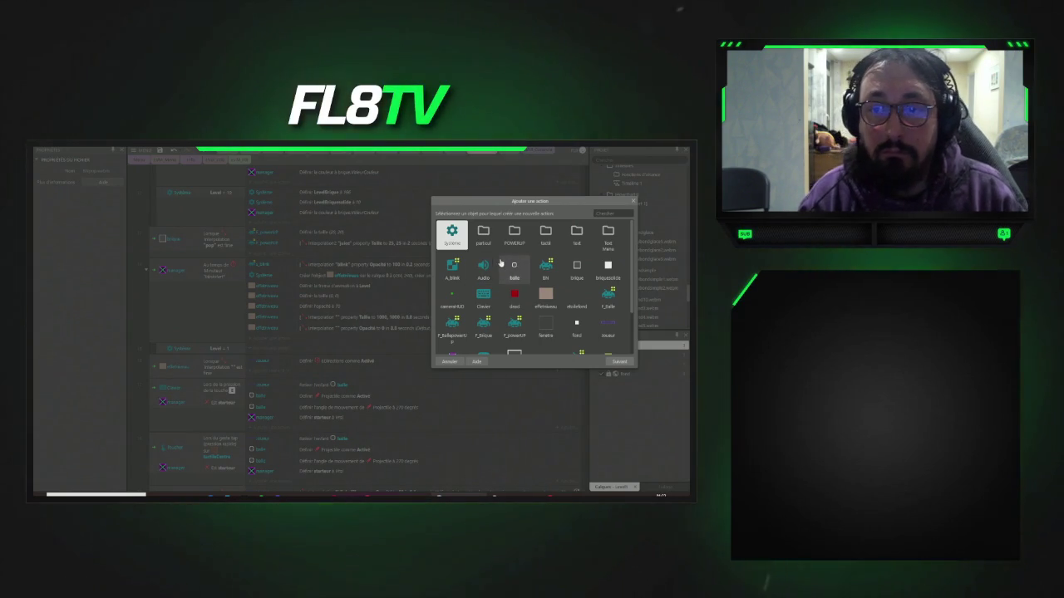
{"action": "left_click", "coordinate": [485, 268]}
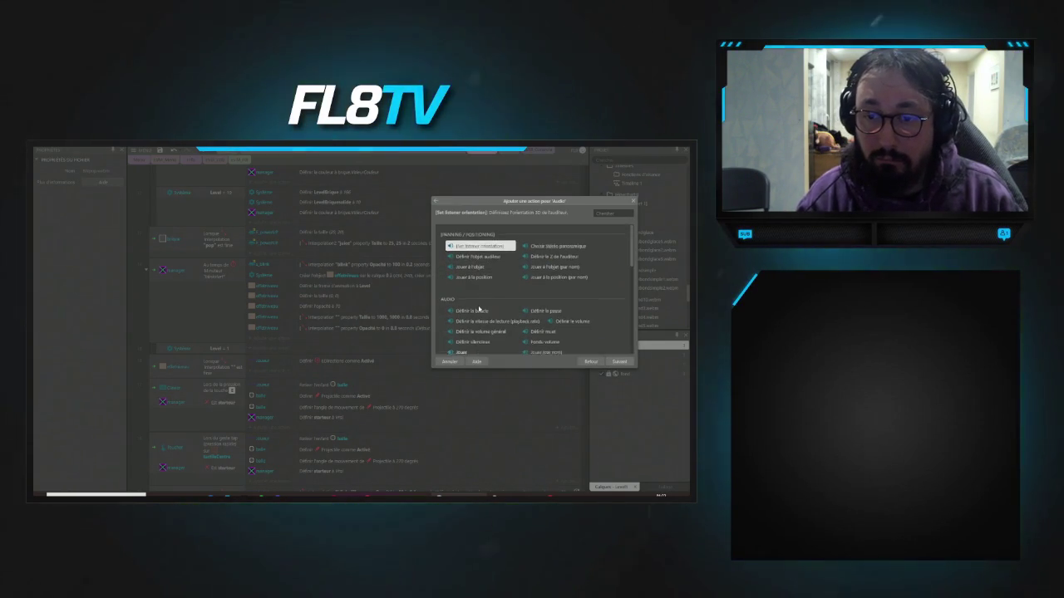
{"action": "scroll", "coordinate": [465, 291], "scroll_direction": "down", "scroll_amount": 3}
{"action": "left_click", "coordinate": [461, 287]}
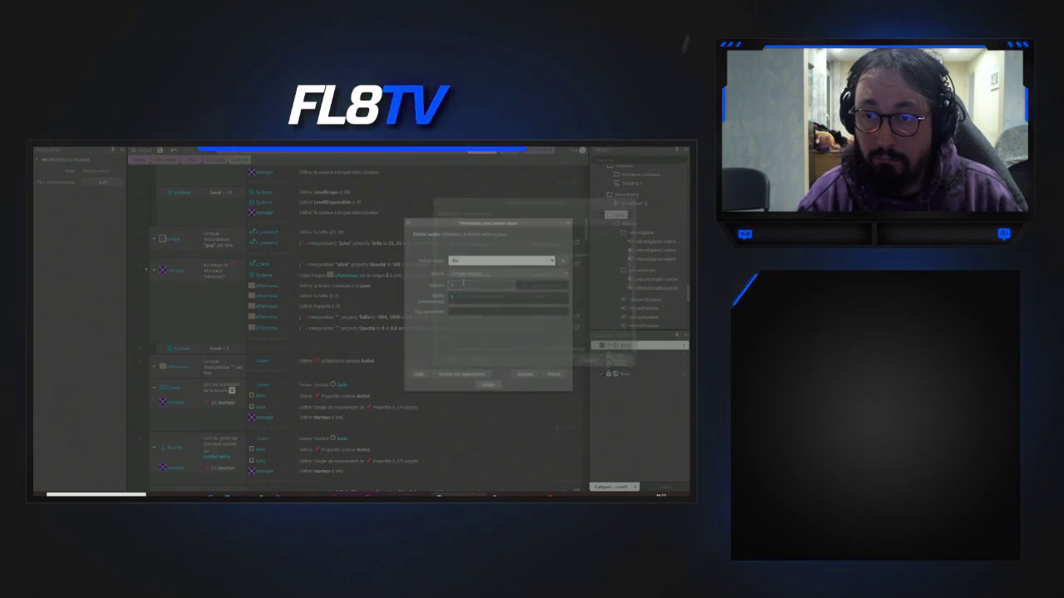
{"action": "left_click", "coordinate": [525, 261]}
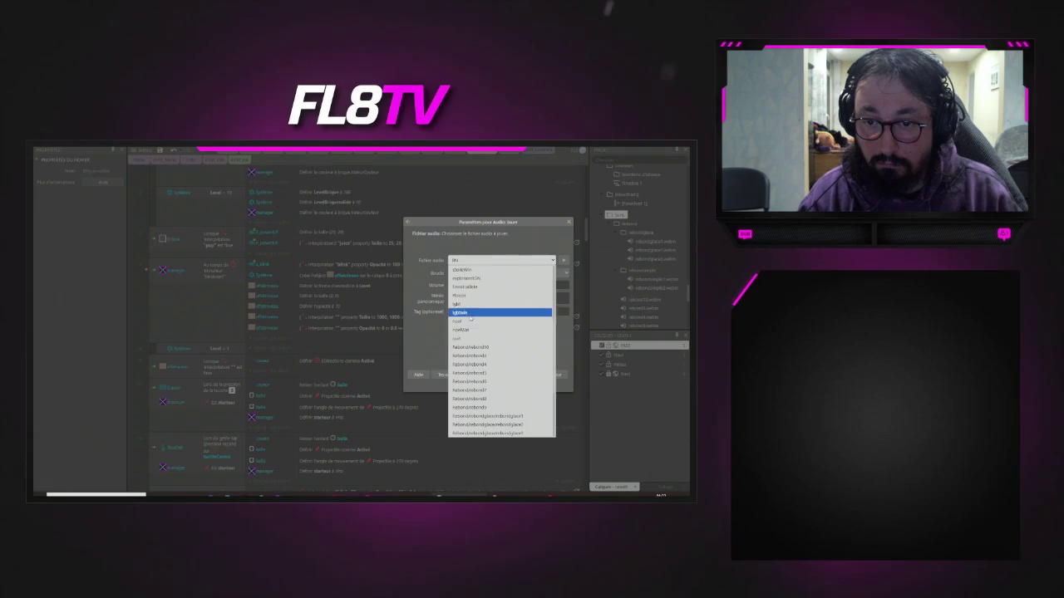
{"action": "scroll", "coordinate": [470, 319], "scroll_direction": "up", "scroll_amount": 5}
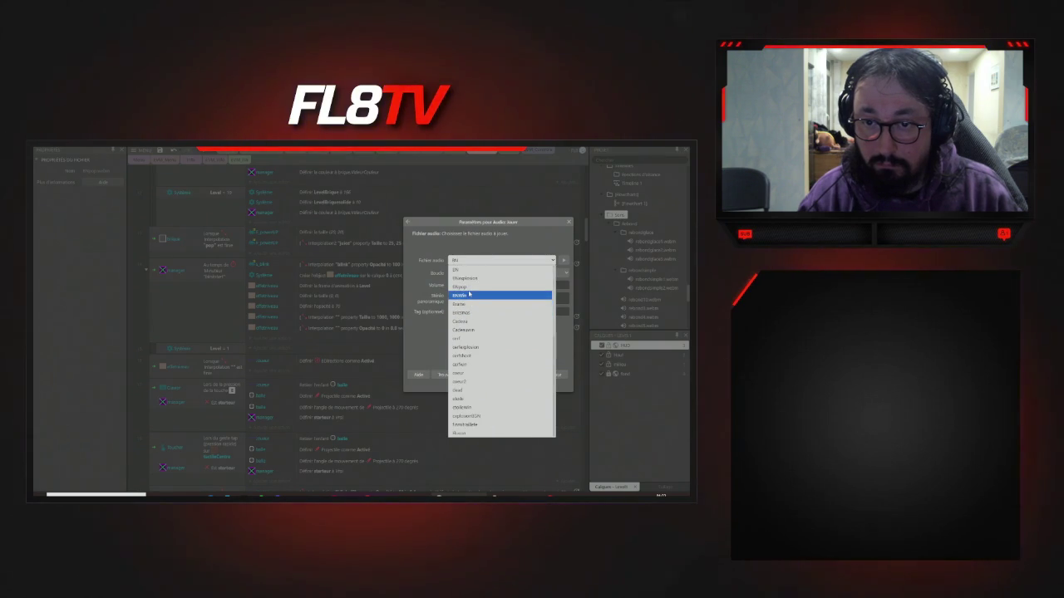
{"action": "scroll", "coordinate": [467, 342], "scroll_direction": "down", "scroll_amount": 3}
{"action": "scroll", "coordinate": [467, 342], "scroll_direction": "down", "scroll_amount": 5}
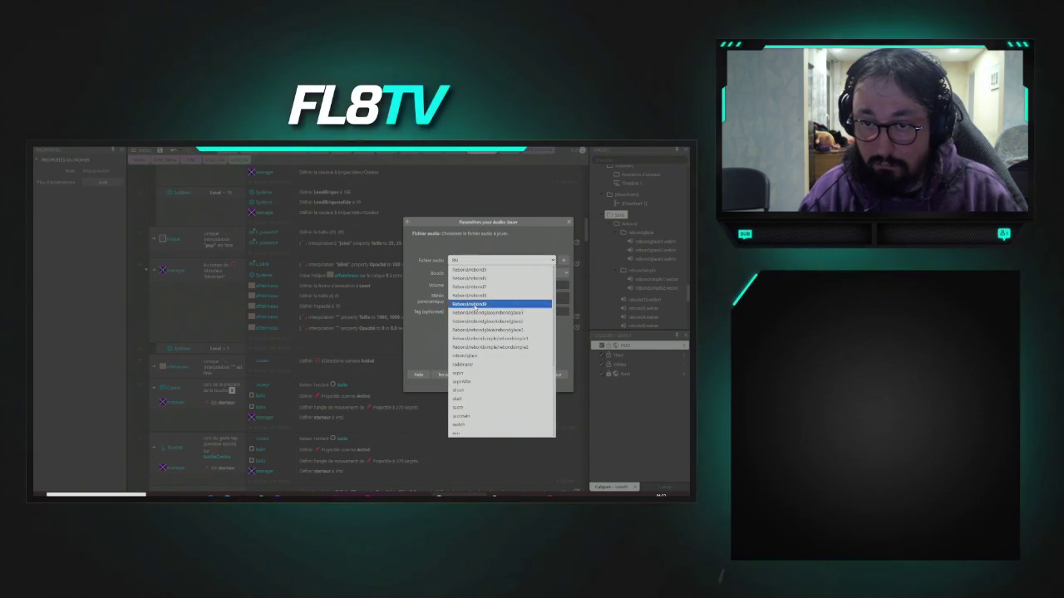
{"action": "scroll", "coordinate": [468, 280], "scroll_direction": "up", "scroll_amount": 4}
{"action": "left_click", "coordinate": [458, 270]}
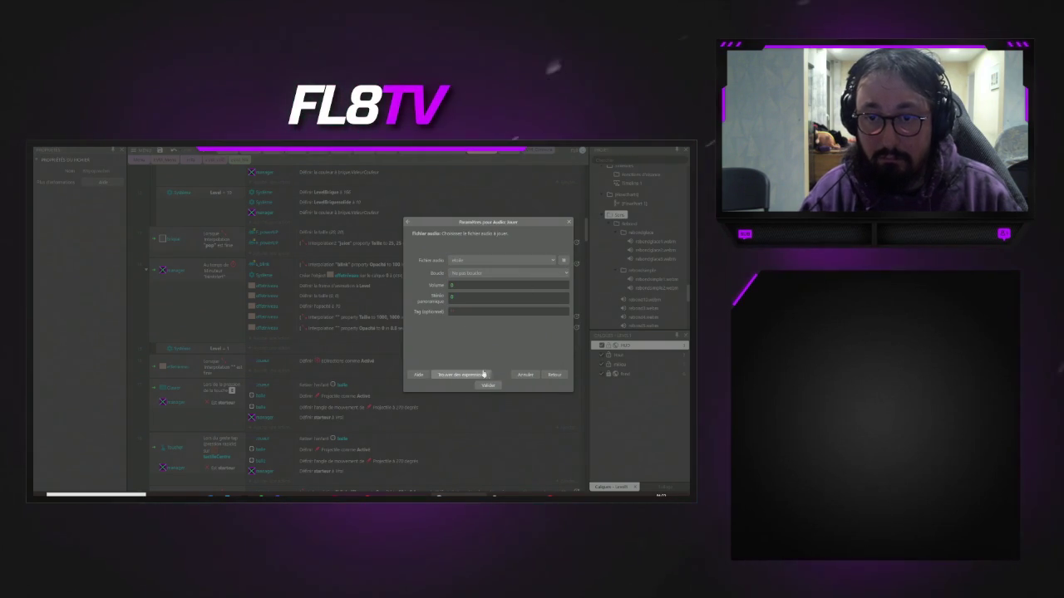
- Fill the volume with the Volum suggestion, validate the action, and copy the Level = 1 event
{"action": "left_click", "coordinate": [460, 284]}
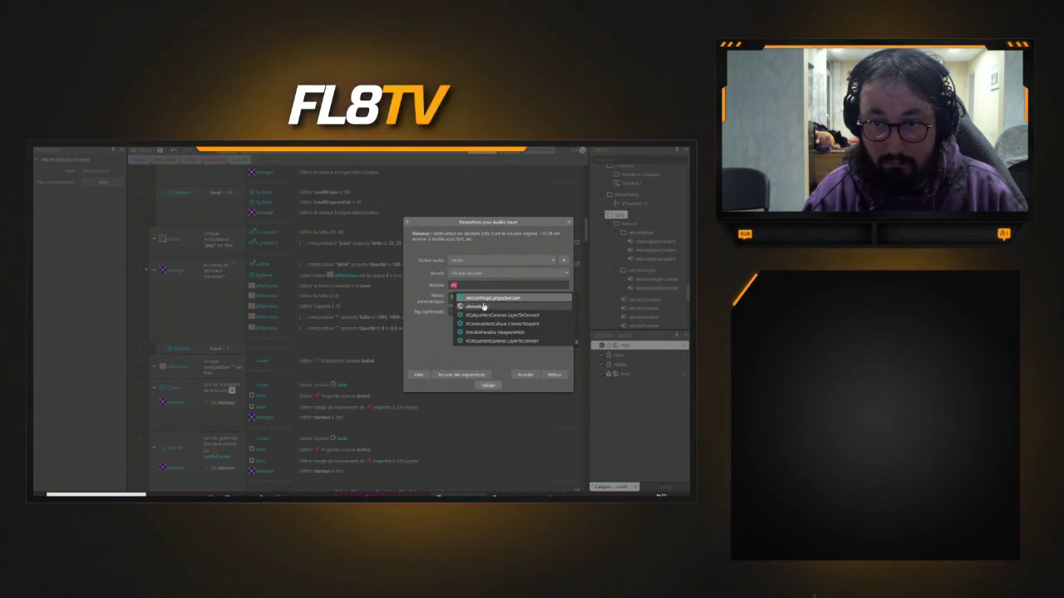
{"action": "left_click", "coordinate": [465, 284]}
{"action": "key", "text": "BackSpace"}
{"action": "key", "text": "BackSpace"}
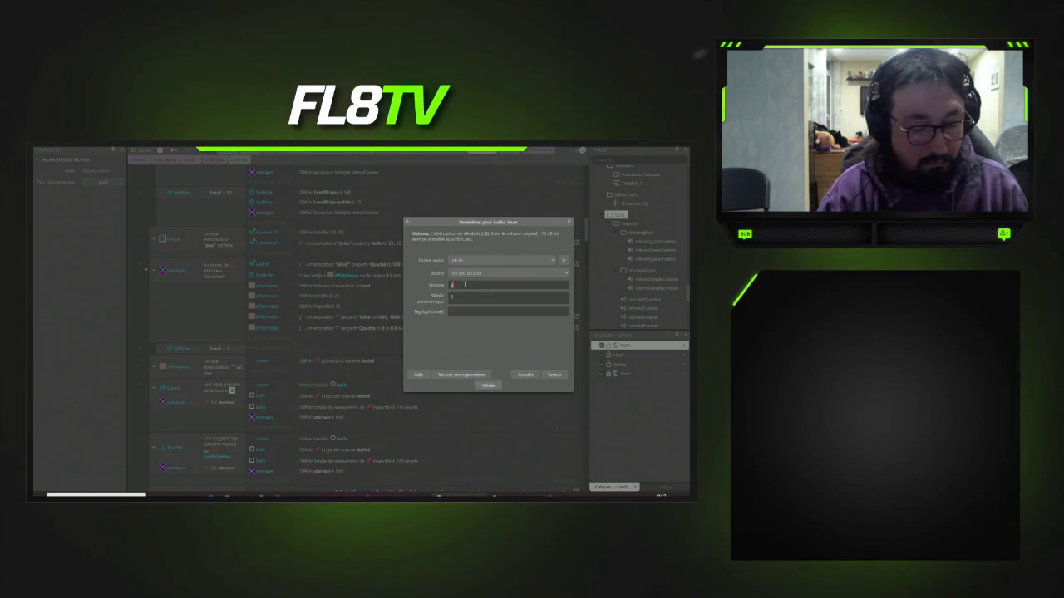
{"action": "left_click", "coordinate": [465, 284]}
{"action": "key", "text": "BackSpace"}
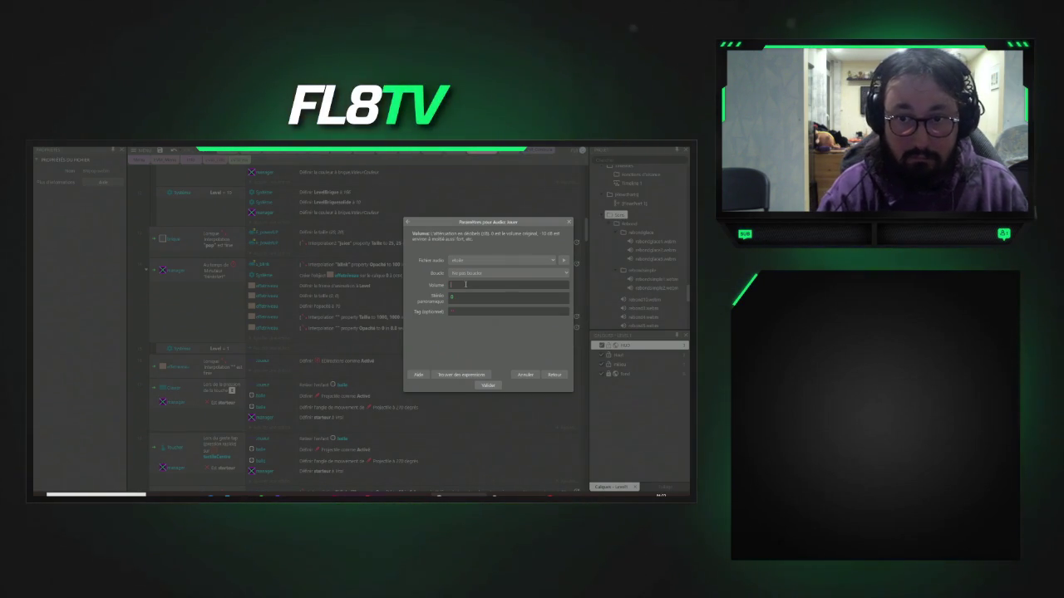
{"action": "type", "text": "Volum"}
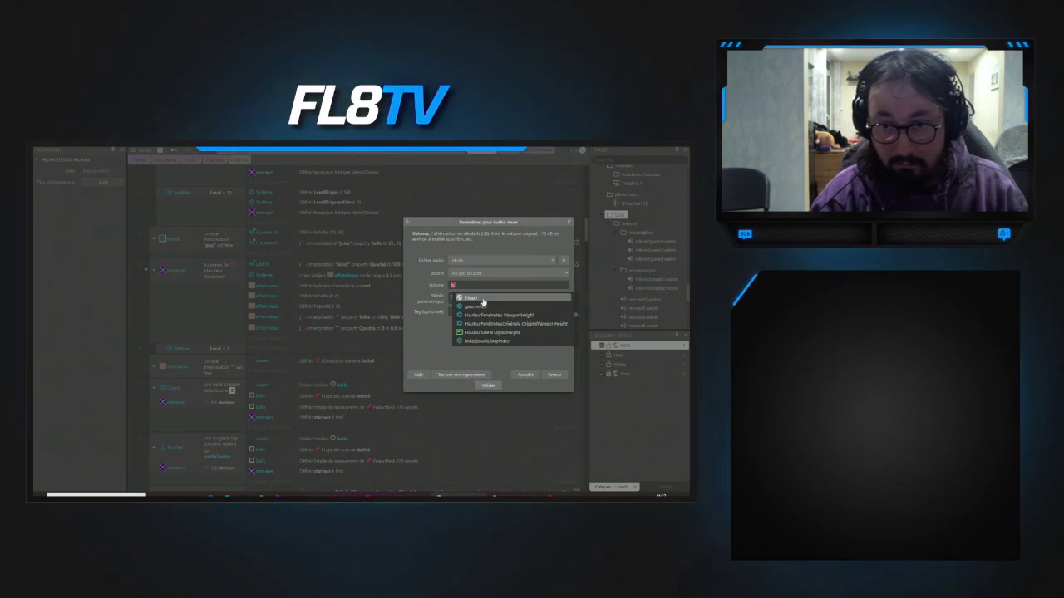
{"action": "left_click", "coordinate": [481, 298]}
{"action": "left_click", "coordinate": [486, 387]}
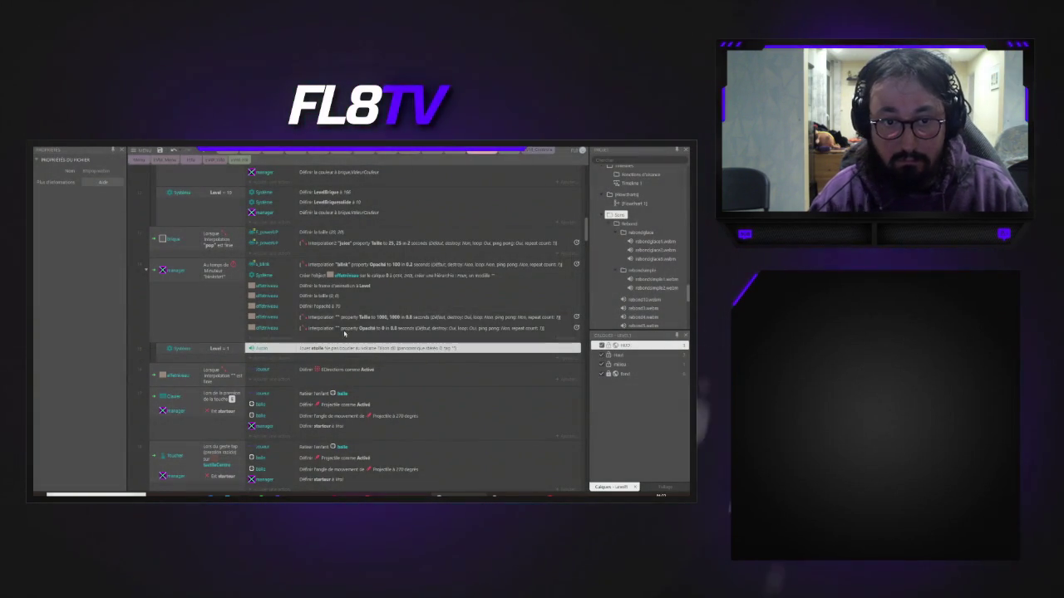
{"action": "left_click", "coordinate": [162, 349]}
{"action": "key", "text": "ctrl+c"}
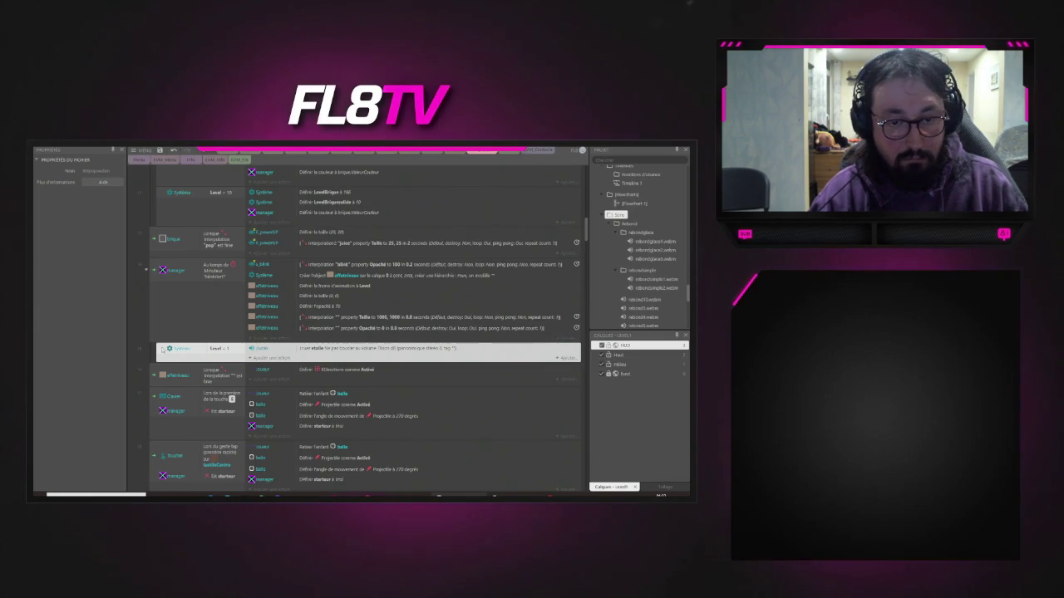
- Paste copies of the music event and set their conditions to Level = 2, 3 and 4
{"action": "key", "text": "ctrl+v"}
{"action": "key", "text": "ctrl+v"}
{"action": "key", "text": "ctrl+v"}
{"action": "double_click", "coordinate": [225, 366]}
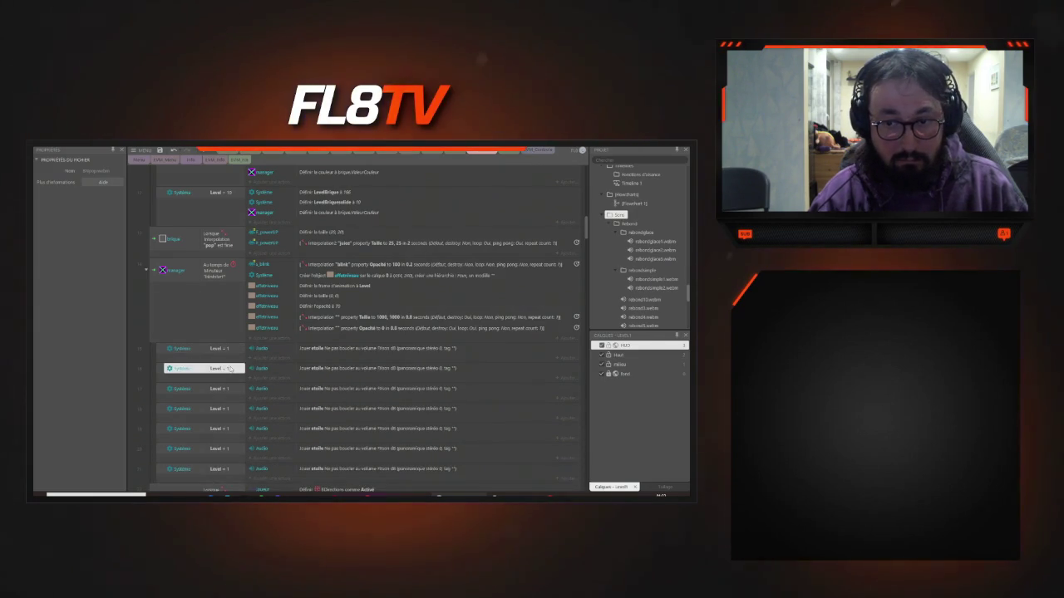
{"action": "type", "text": "2"}
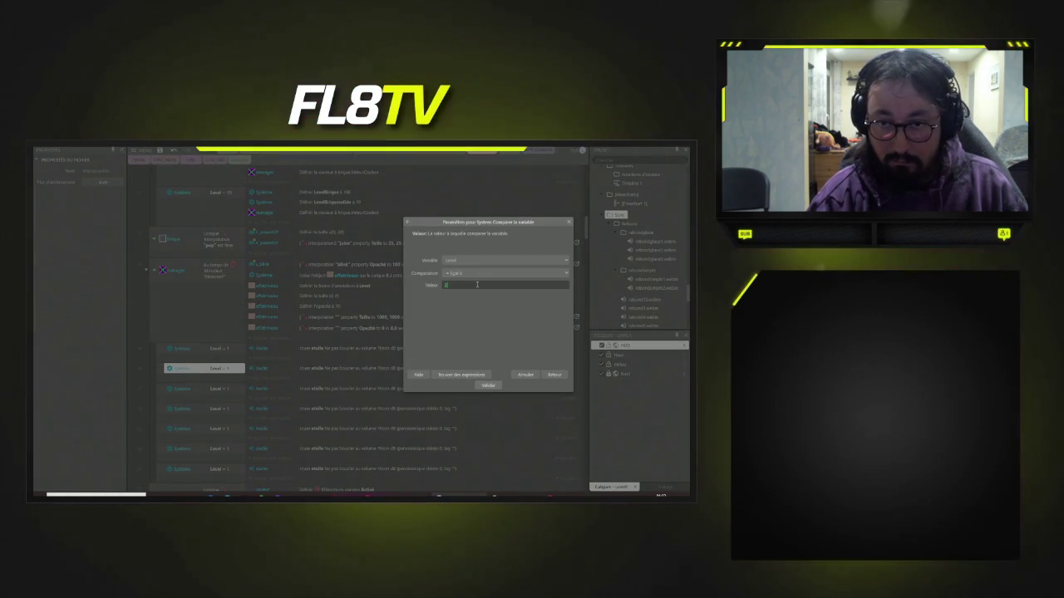
{"action": "left_click", "coordinate": [488, 385]}
{"action": "scroll", "coordinate": [231, 355], "scroll_direction": "down", "scroll_amount": 1}
{"action": "double_click", "coordinate": [231, 355]}
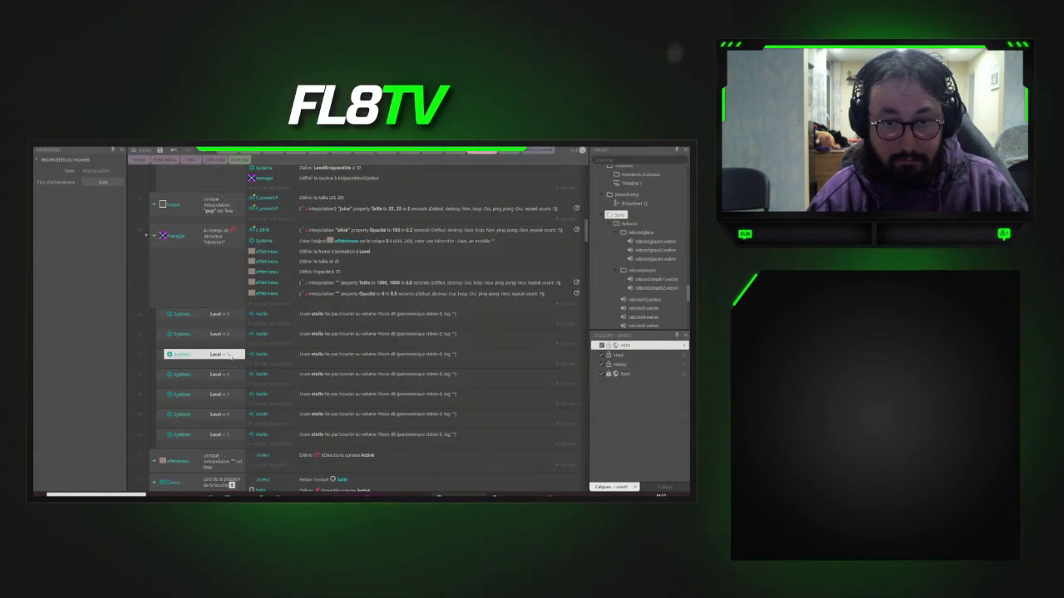
{"action": "left_click", "coordinate": [457, 286]}
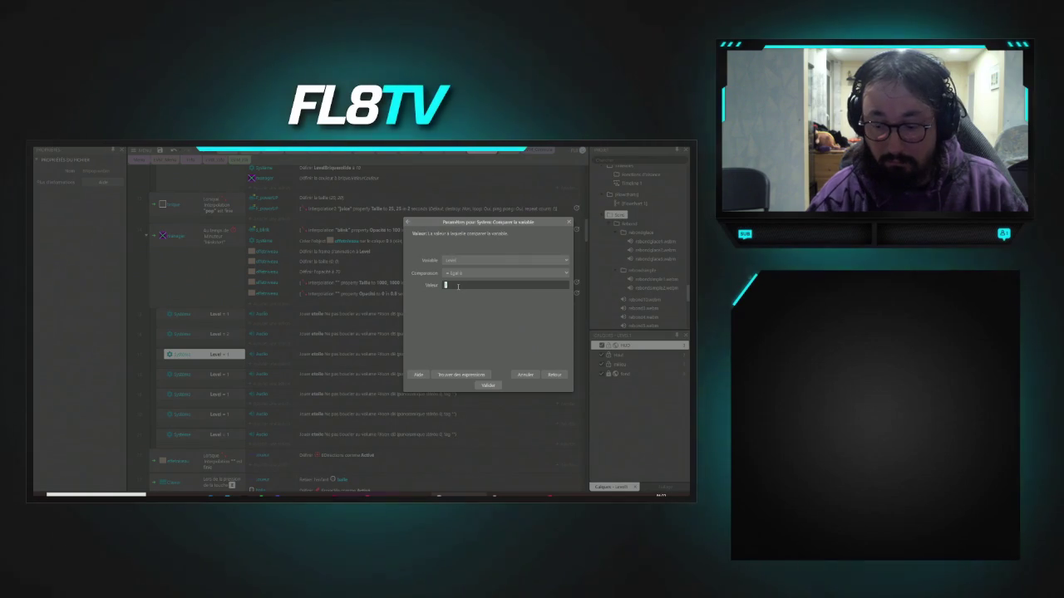
{"action": "left_click", "coordinate": [488, 385]}
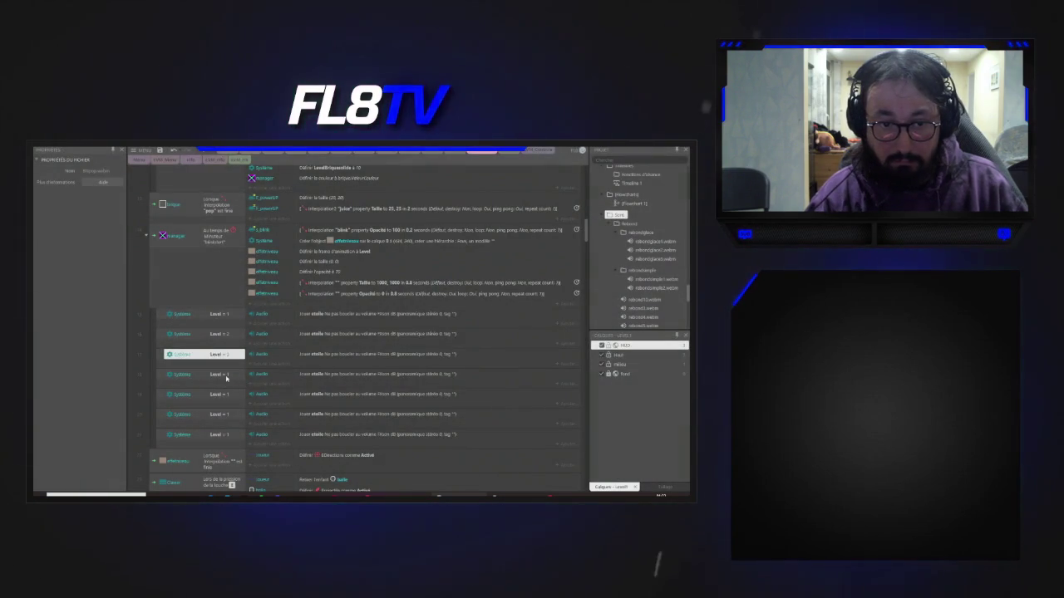
{"action": "double_click", "coordinate": [231, 375]}
{"action": "left_click", "coordinate": [455, 285]}
{"action": "type", "text": "4"}
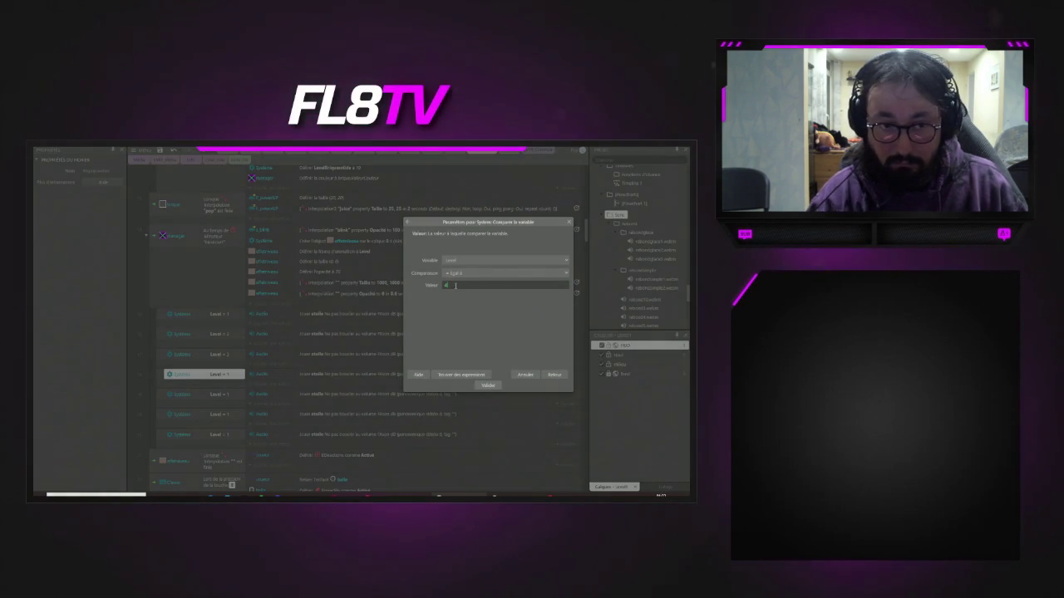
{"action": "left_click", "coordinate": [488, 385]}
- Change the next copies' conditions to Level = 5, 6 and 7
{"action": "scroll", "coordinate": [214, 340], "scroll_direction": "down", "scroll_amount": 1}
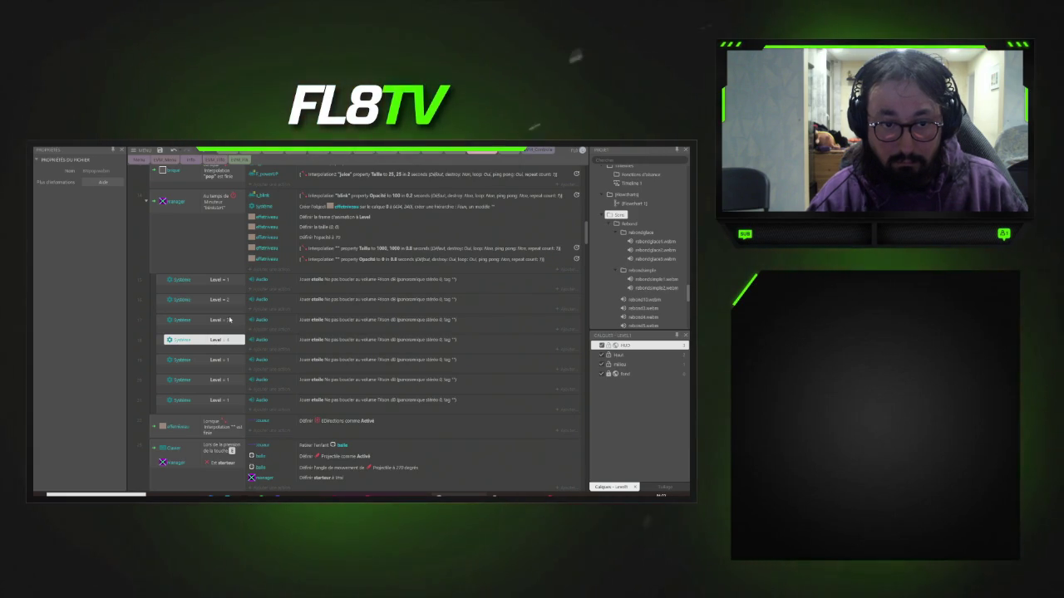
{"action": "double_click", "coordinate": [234, 356]}
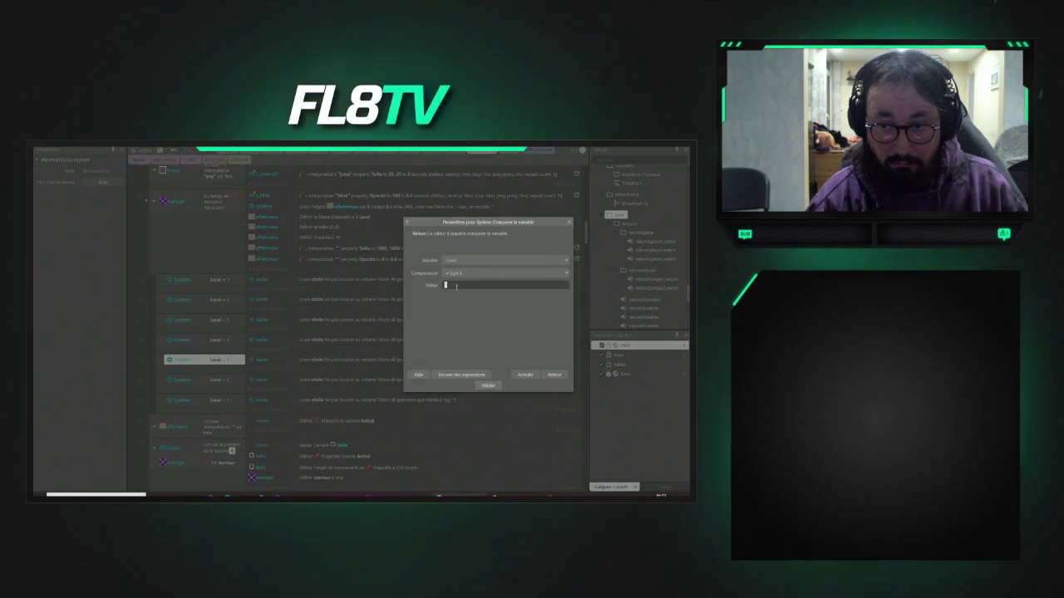
{"action": "left_click", "coordinate": [492, 387]}
{"action": "double_click", "coordinate": [225, 380]}
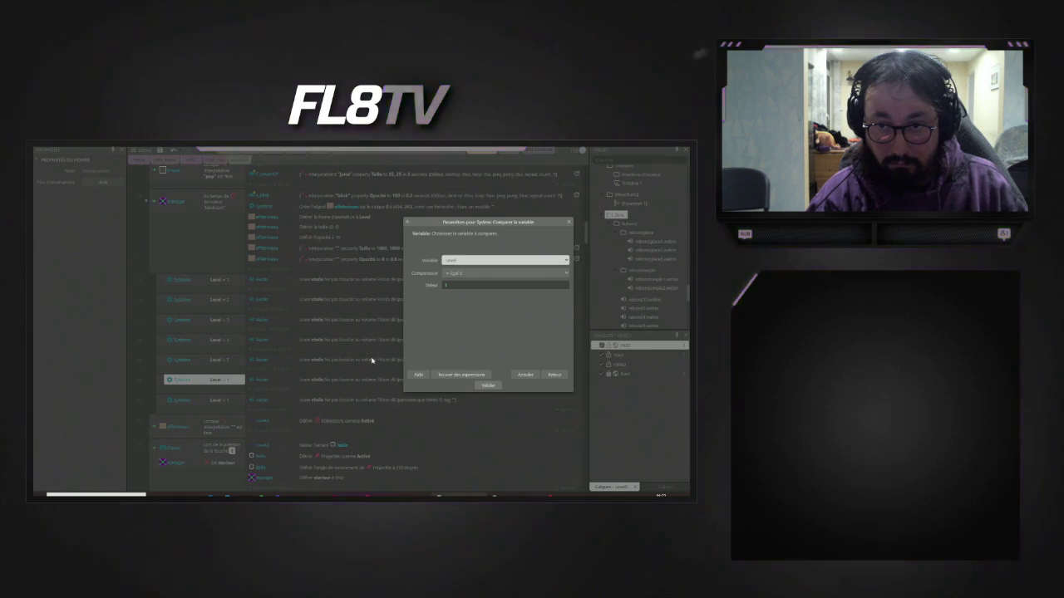
{"action": "left_click", "coordinate": [456, 285]}
{"action": "type", "text": "6"}
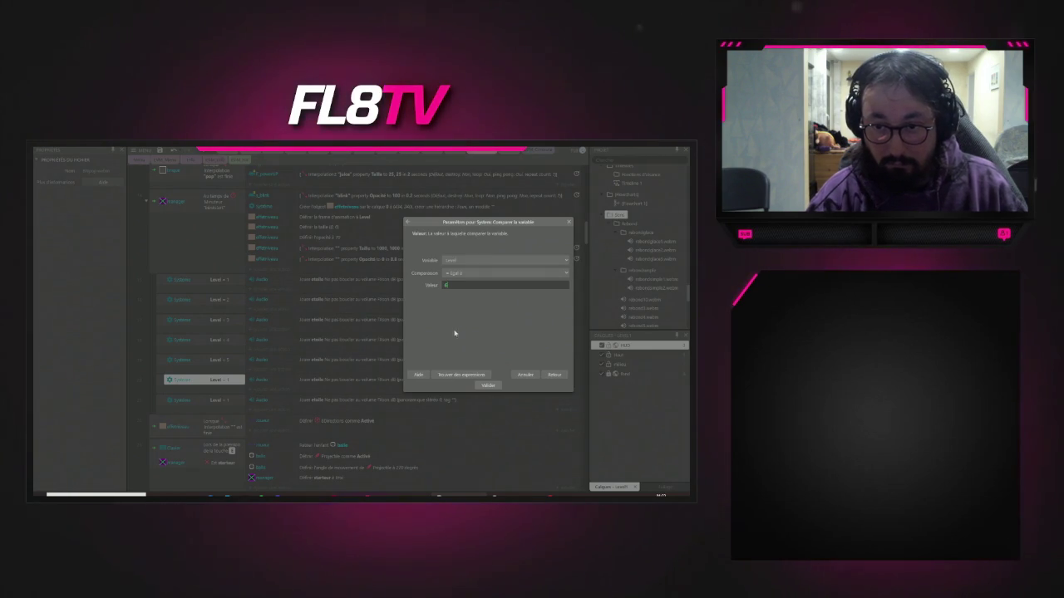
{"action": "left_click", "coordinate": [492, 387]}
{"action": "double_click", "coordinate": [225, 400]}
{"action": "left_click", "coordinate": [452, 285]}
{"action": "type", "text": "7"}
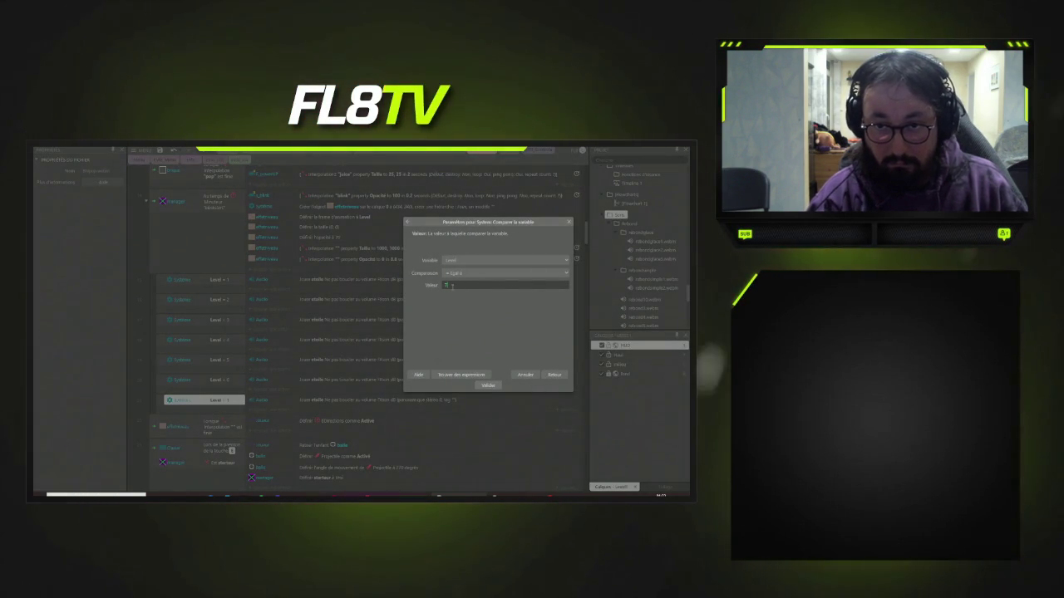
{"action": "left_click", "coordinate": [488, 387]}
- Paste two more copies after Level 7 and set the last conditions to Level = 8, 9 and 10
{"action": "left_click", "coordinate": [167, 402]}
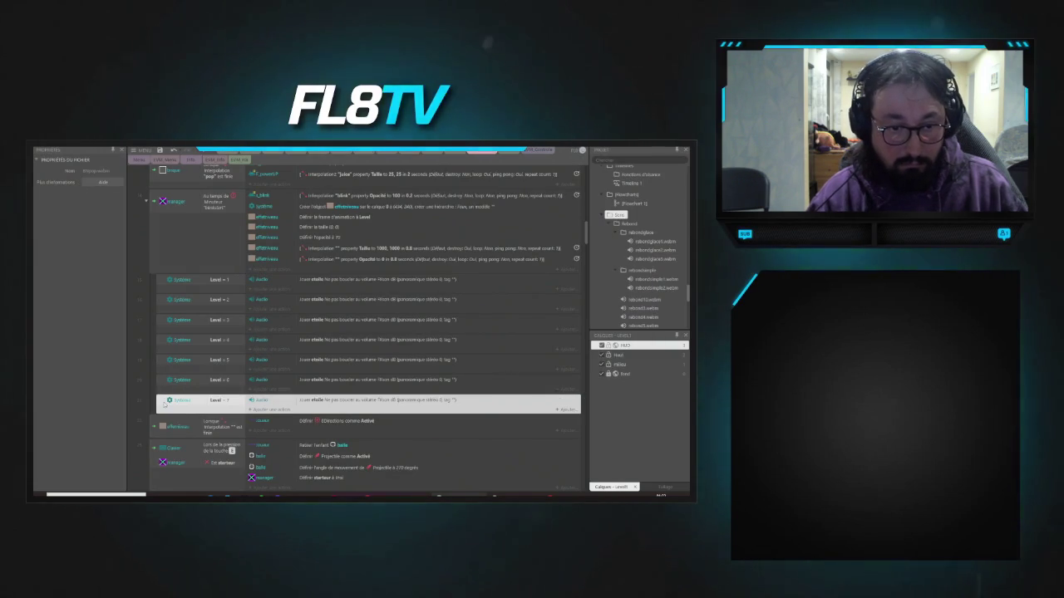
{"action": "key", "text": "ctrl+v"}
{"action": "key", "text": "ctrl+v"}
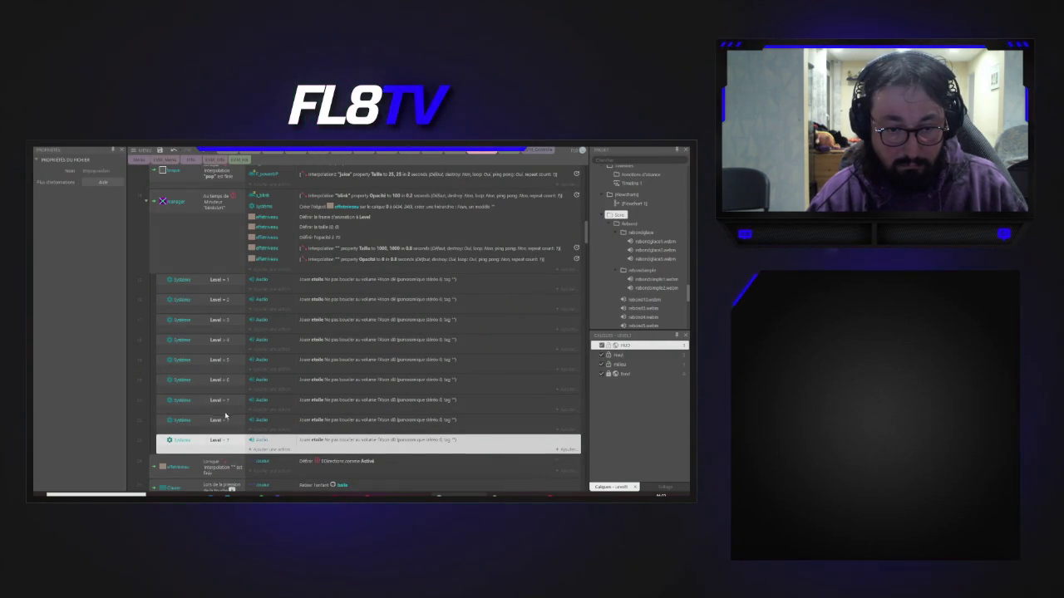
{"action": "key", "text": "ctrl+v"}
{"action": "double_click", "coordinate": [191, 419]}
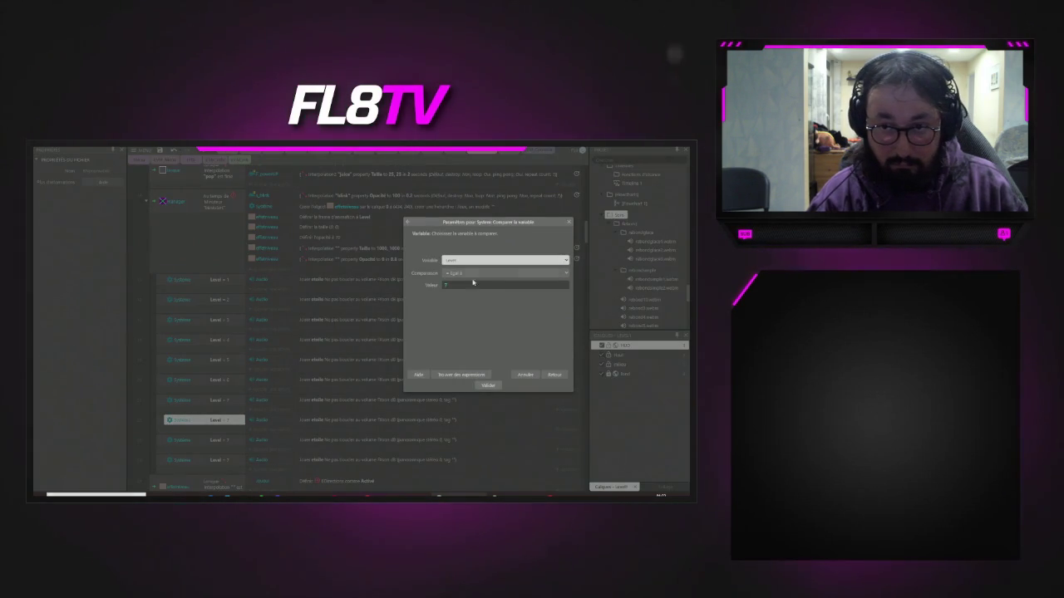
{"action": "left_click", "coordinate": [455, 285]}
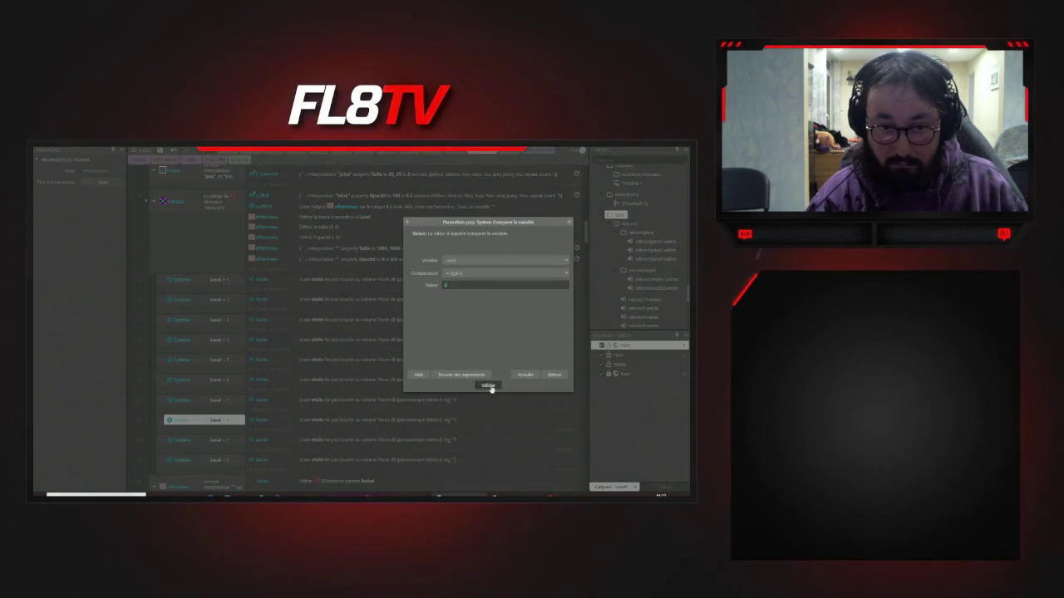
{"action": "left_click", "coordinate": [490, 386]}
{"action": "scroll", "coordinate": [332, 333], "scroll_direction": "down", "scroll_amount": 2}
{"action": "double_click", "coordinate": [203, 370]}
{"action": "type", "text": "9"}
{"action": "left_click", "coordinate": [488, 386]}
{"action": "double_click", "coordinate": [219, 392]}
{"action": "left_click", "coordinate": [461, 284]}
{"action": "type", "text": "10"}
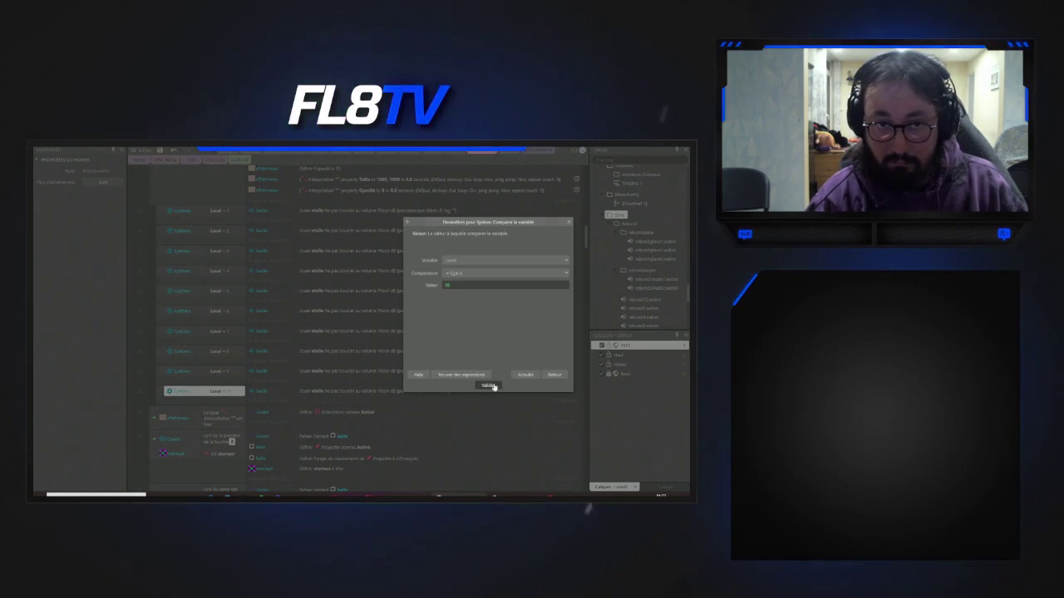
{"action": "left_click", "coordinate": [490, 386]}
{"action": "scroll", "coordinate": [352, 263], "scroll_direction": "up", "scroll_amount": 1}
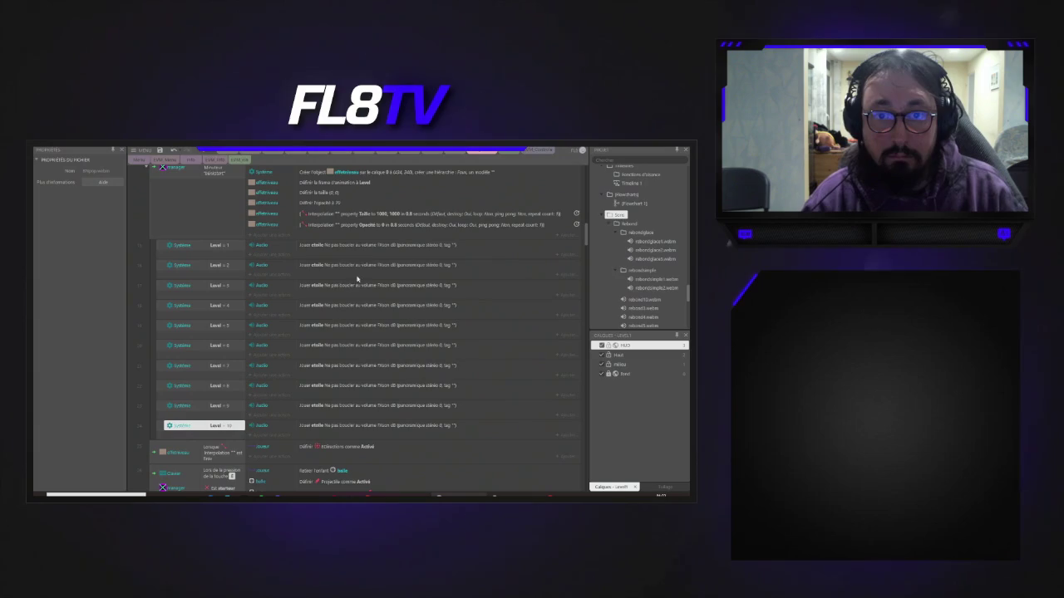
- Change the music for levels 2–4: Cadeau for level 2, another track for level 3, sapin for level 4
{"action": "double_click", "coordinate": [358, 266]}
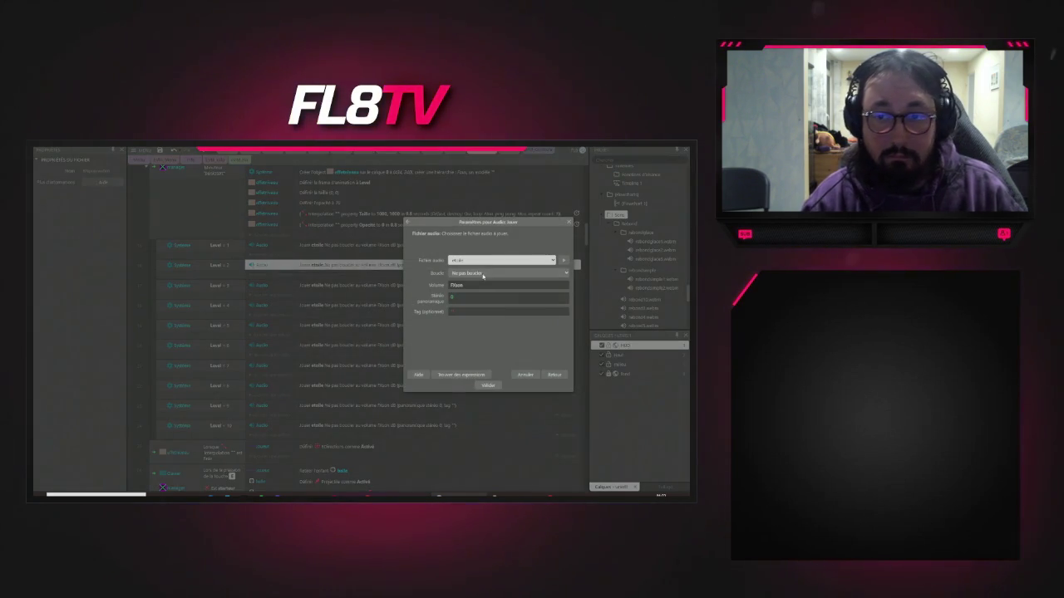
{"action": "left_click", "coordinate": [510, 265]}
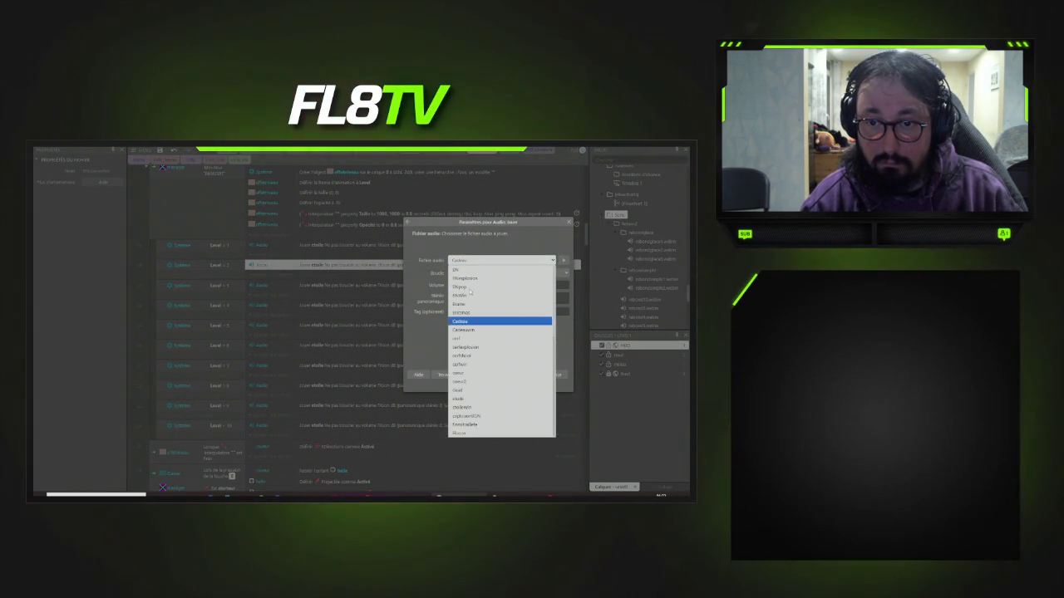
{"action": "left_click", "coordinate": [459, 322]}
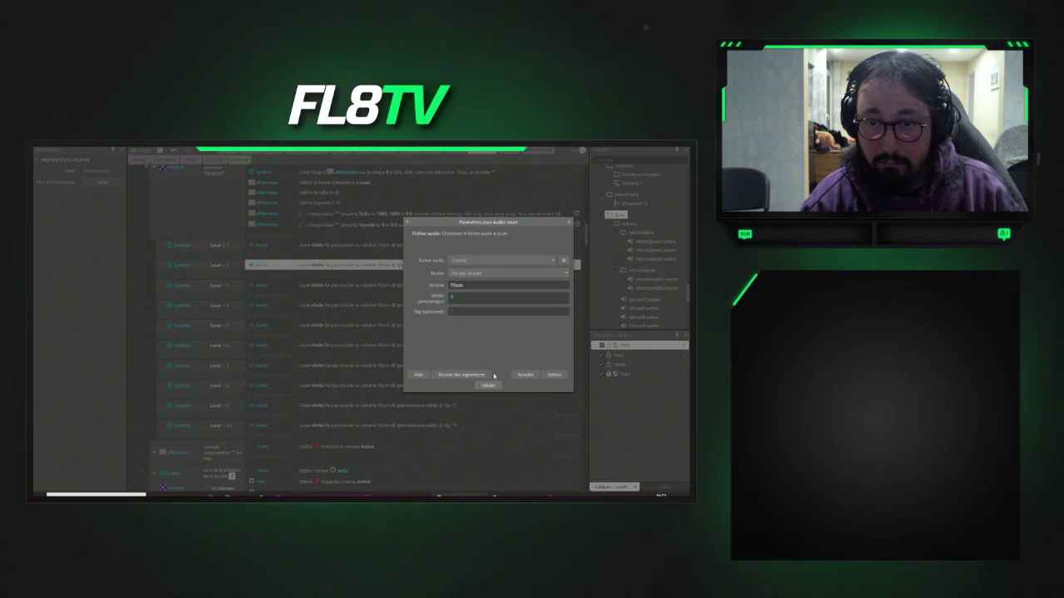
{"action": "left_click", "coordinate": [488, 385]}
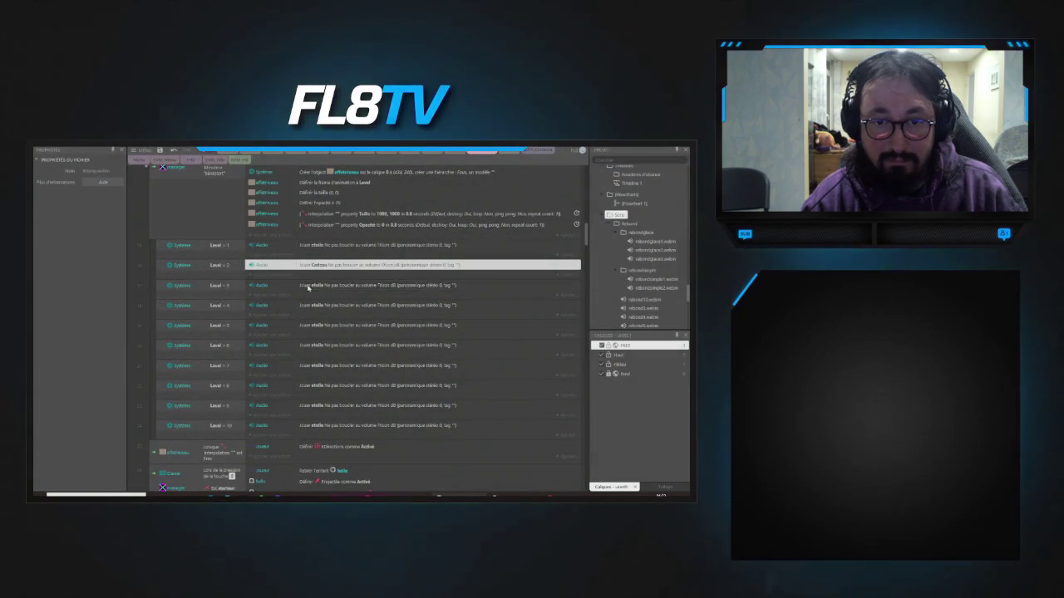
{"action": "double_click", "coordinate": [302, 287]}
{"action": "left_click", "coordinate": [498, 260]}
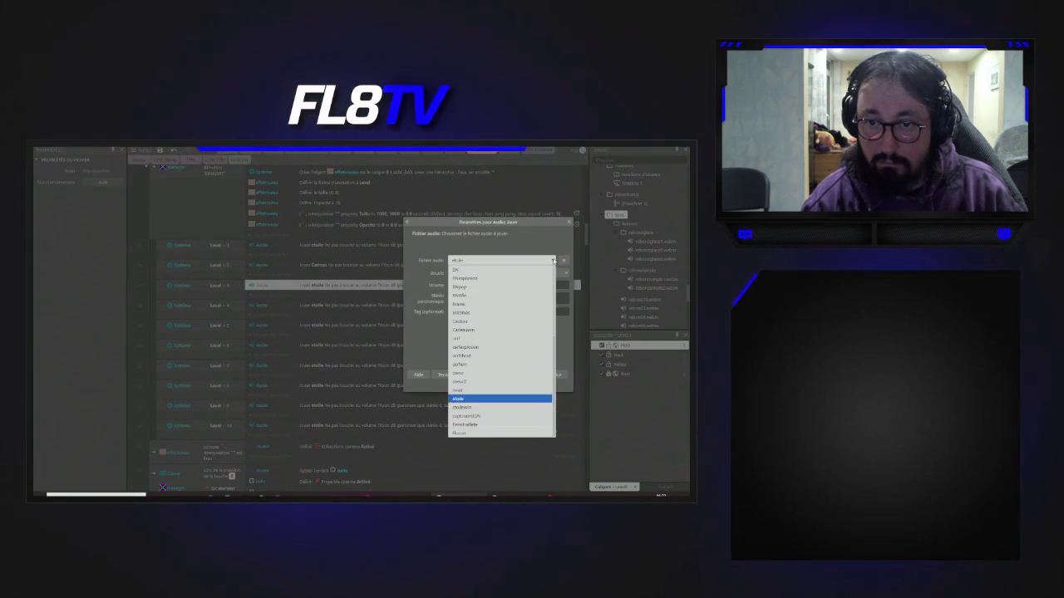
{"action": "left_click", "coordinate": [488, 301]}
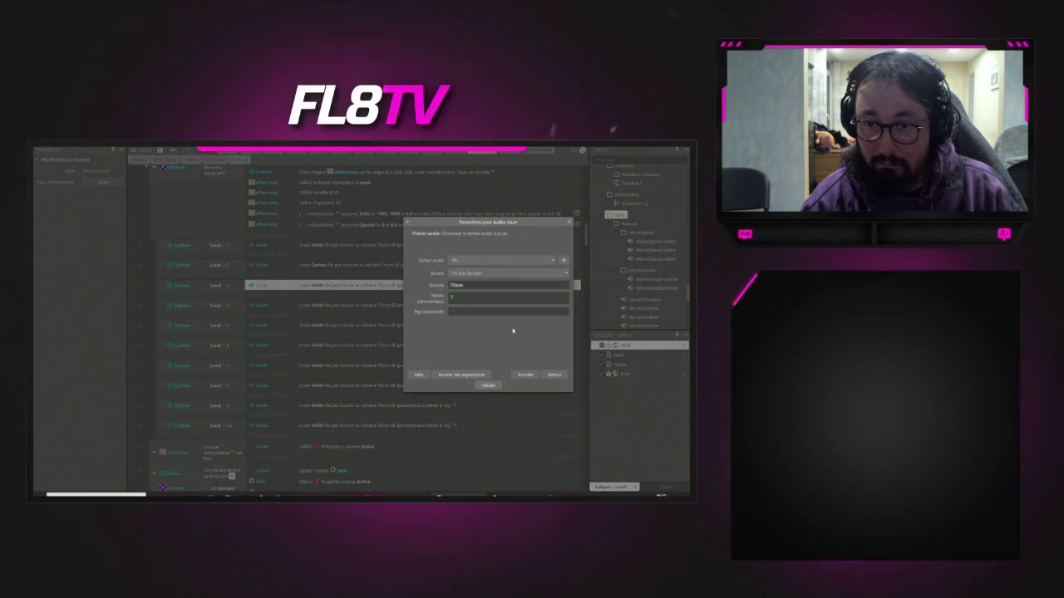
{"action": "left_click", "coordinate": [489, 386]}
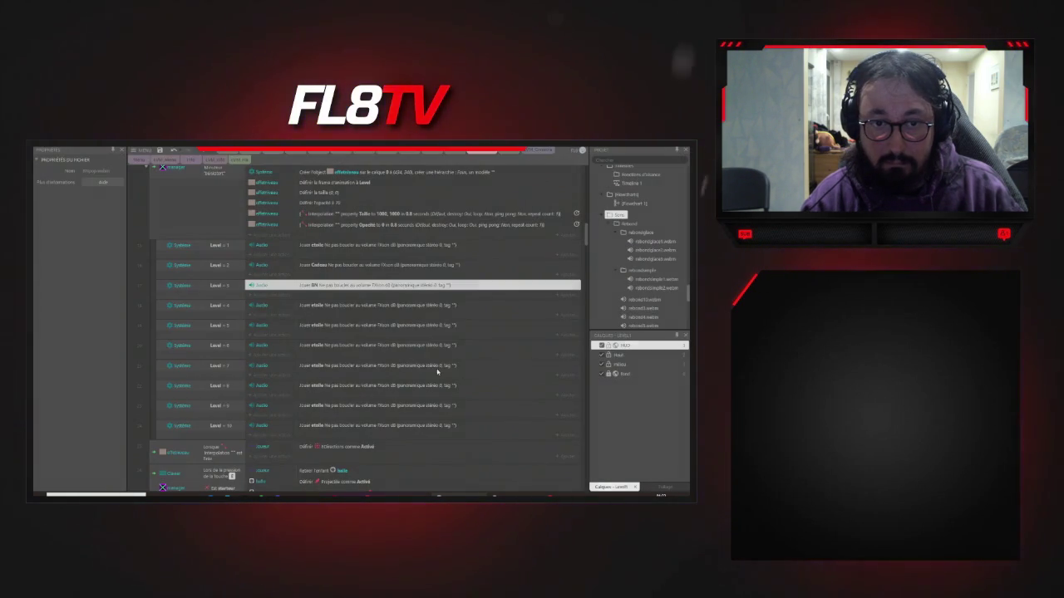
{"action": "double_click", "coordinate": [279, 305]}
{"action": "left_click", "coordinate": [551, 260]}
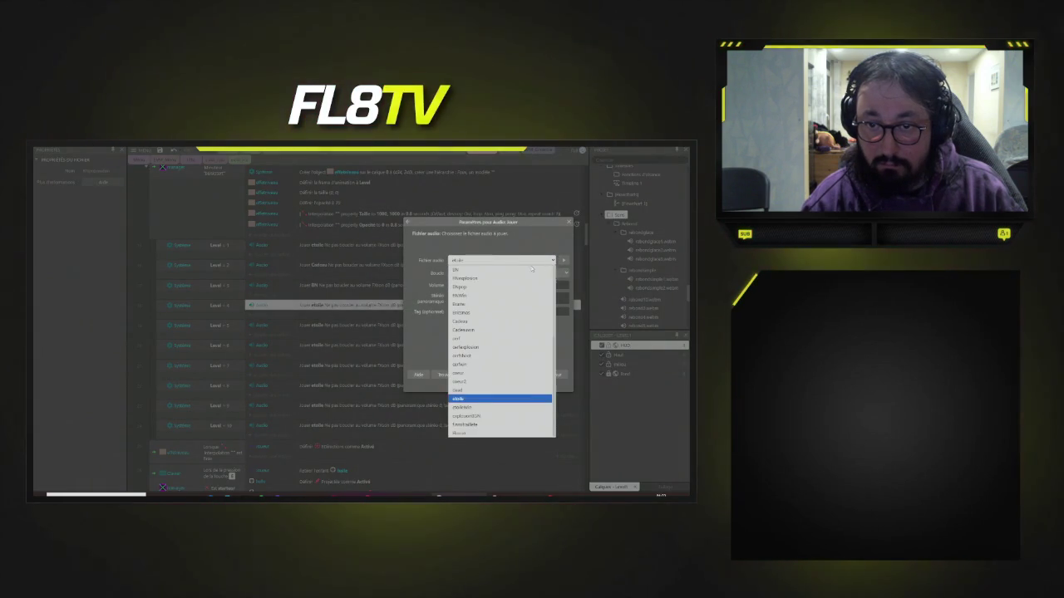
{"action": "left_click", "coordinate": [499, 433]}
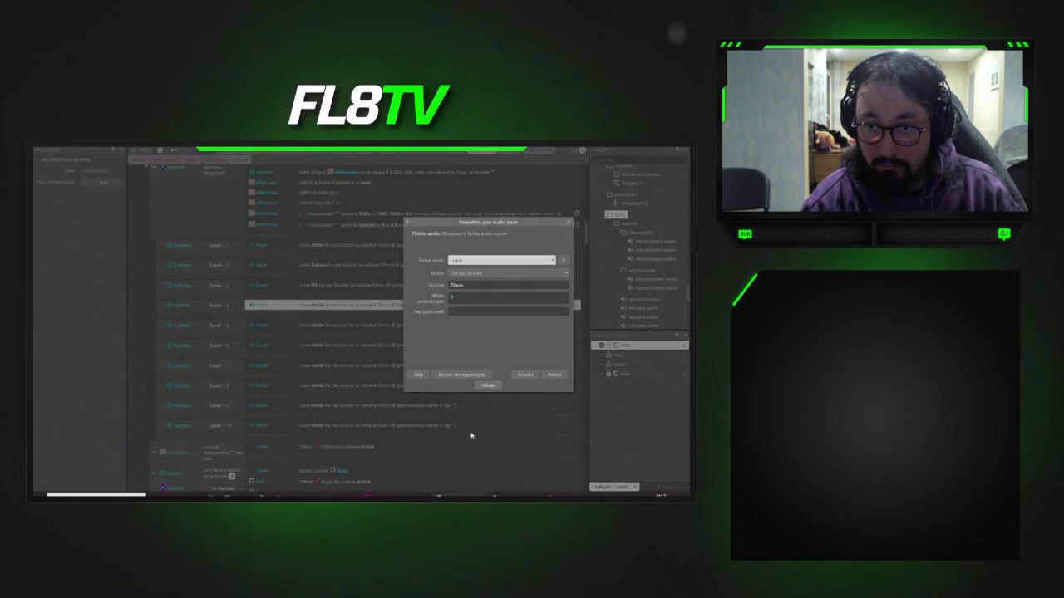
{"action": "left_click", "coordinate": [489, 387]}
- Set level 5's music to Fisson after previewing the sound
{"action": "double_click", "coordinate": [321, 326]}
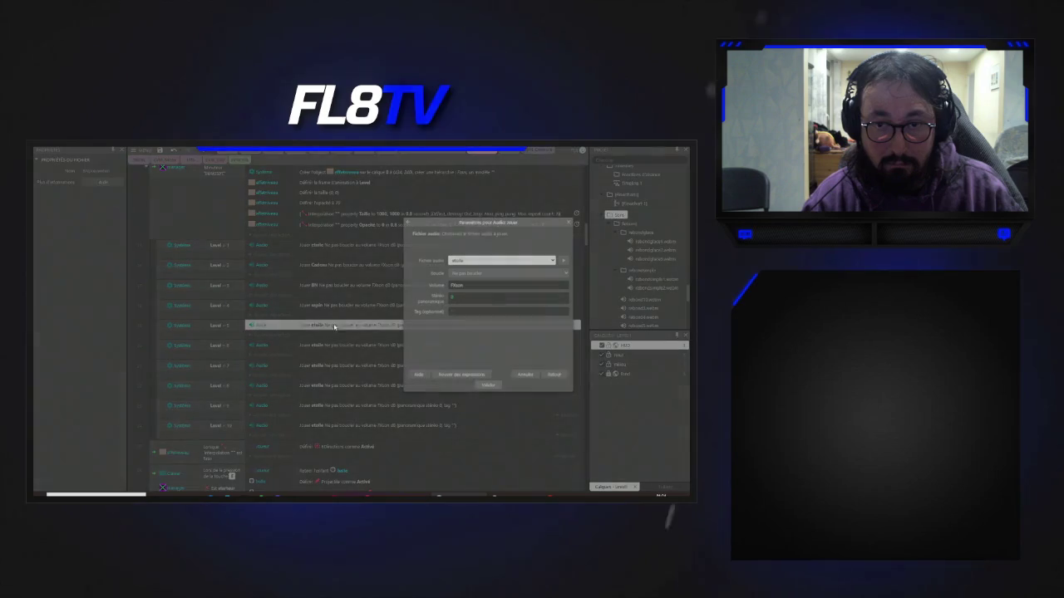
{"action": "left_click", "coordinate": [551, 262]}
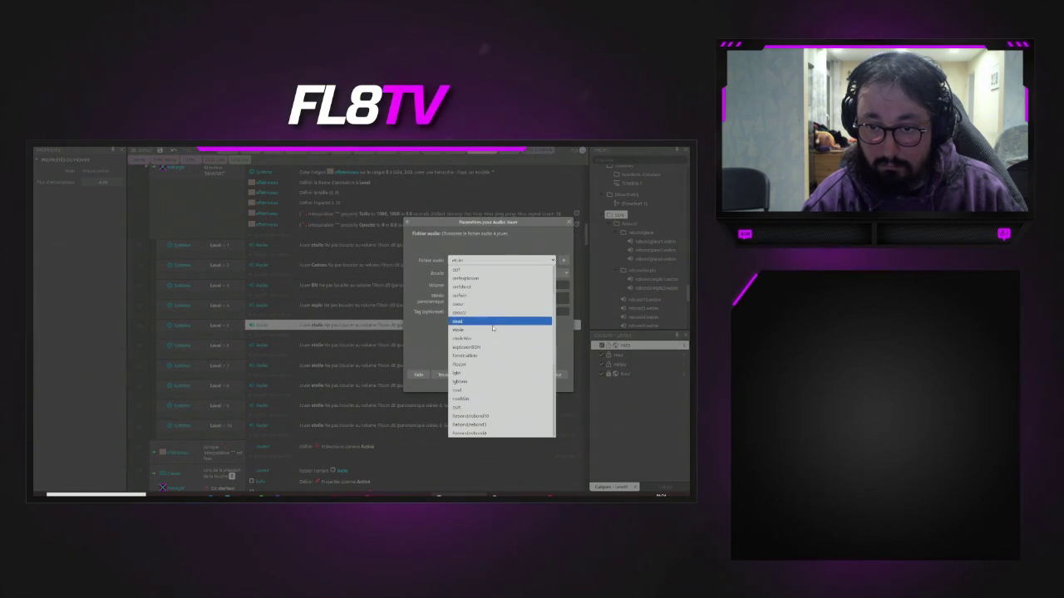
{"action": "left_click", "coordinate": [532, 364]}
{"action": "left_click", "coordinate": [563, 261]}
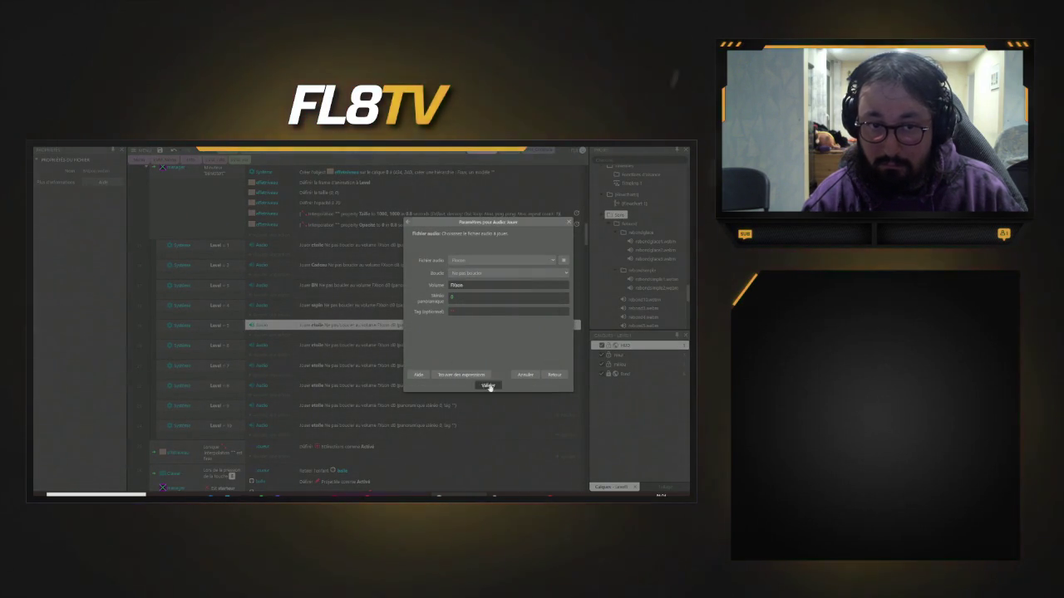
{"action": "left_click", "coordinate": [489, 386]}
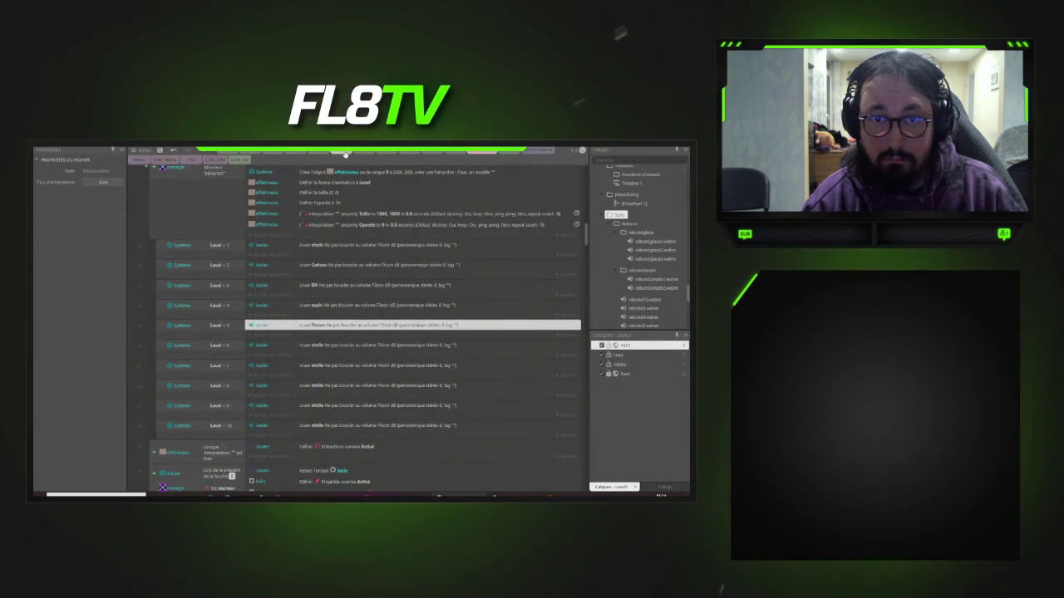
{"action": "left_click", "coordinate": [345, 155]}
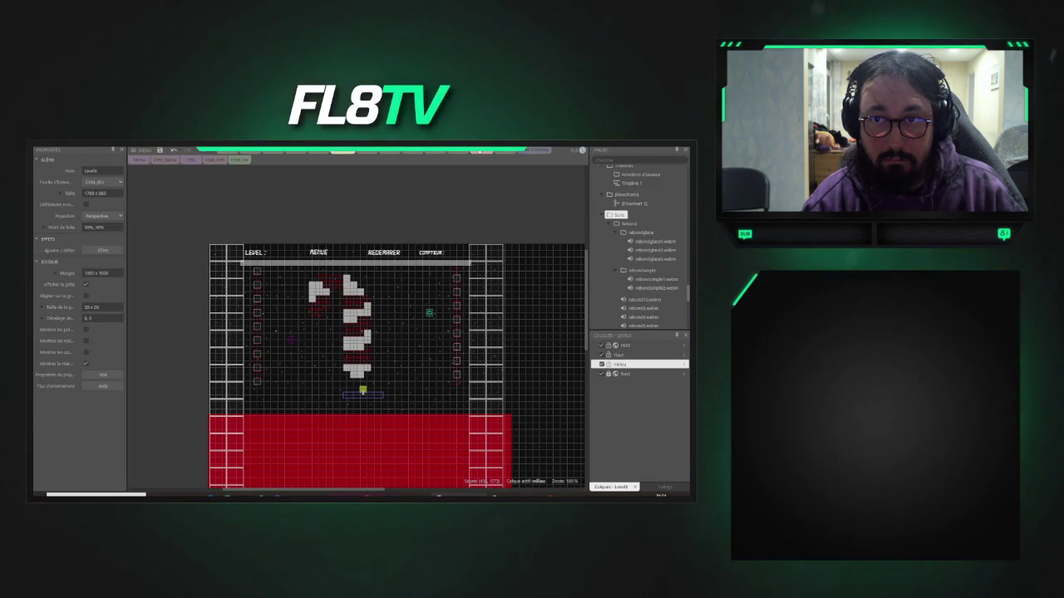
{"action": "left_click", "coordinate": [481, 152]}
- Give level 6 the sauve track and level 7 the light track
{"action": "double_click", "coordinate": [390, 344]}
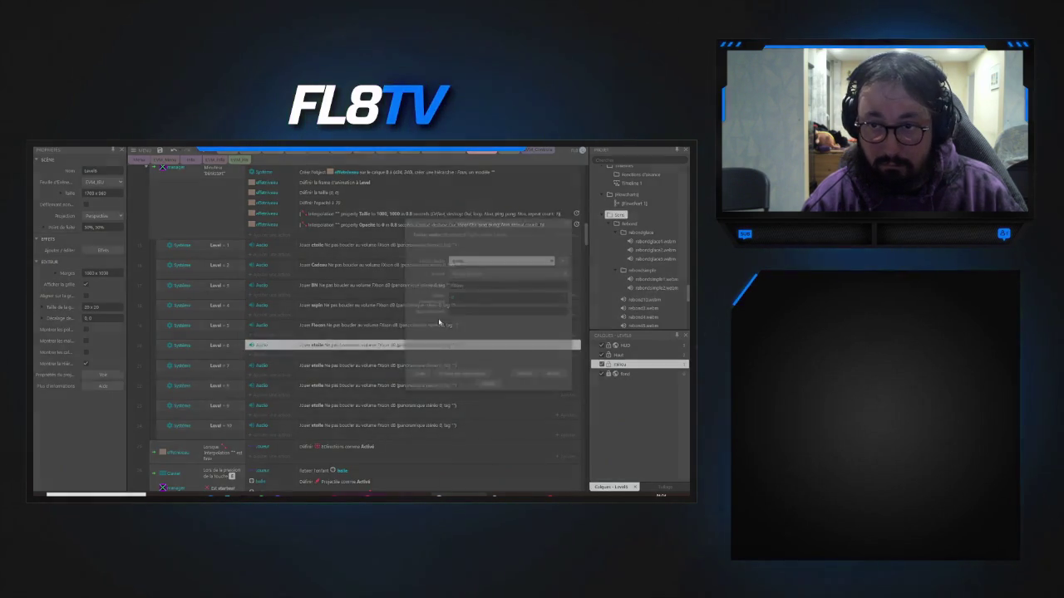
{"action": "left_click", "coordinate": [551, 261]}
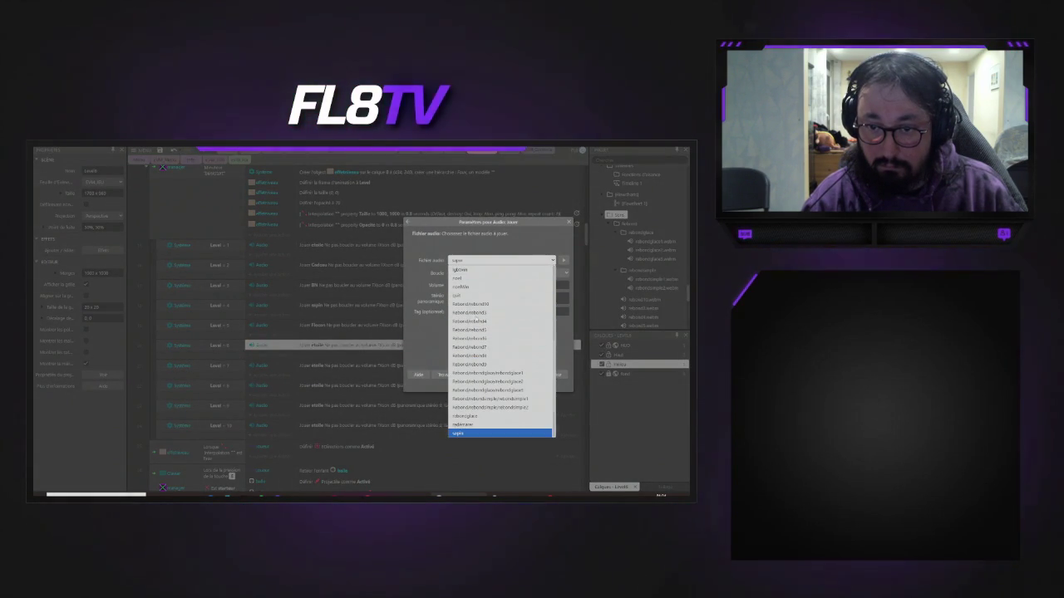
{"action": "scroll", "coordinate": [471, 411], "scroll_direction": "down", "scroll_amount": 3}
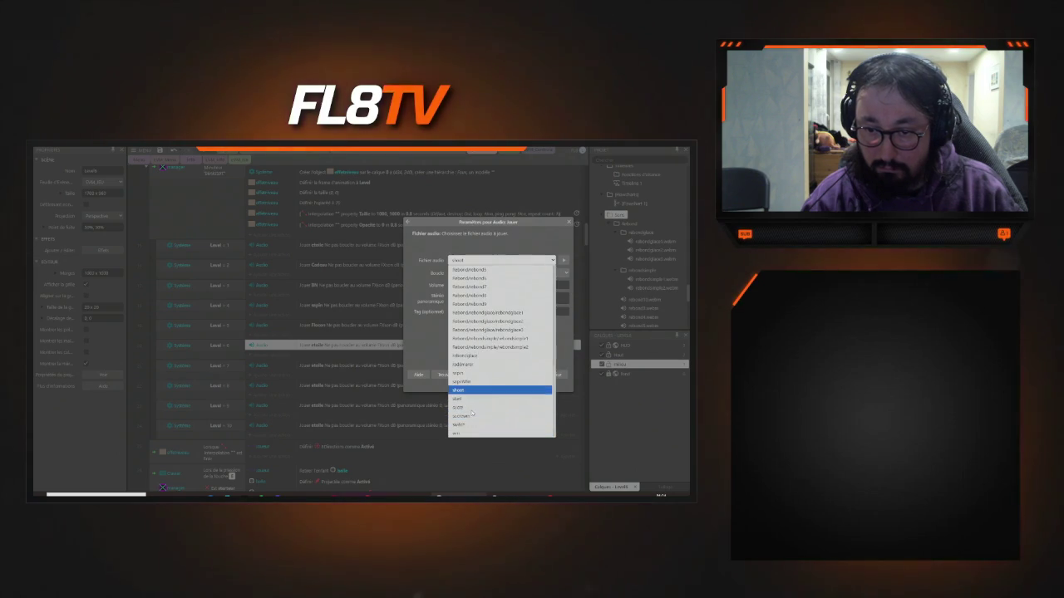
{"action": "left_click", "coordinate": [457, 409]}
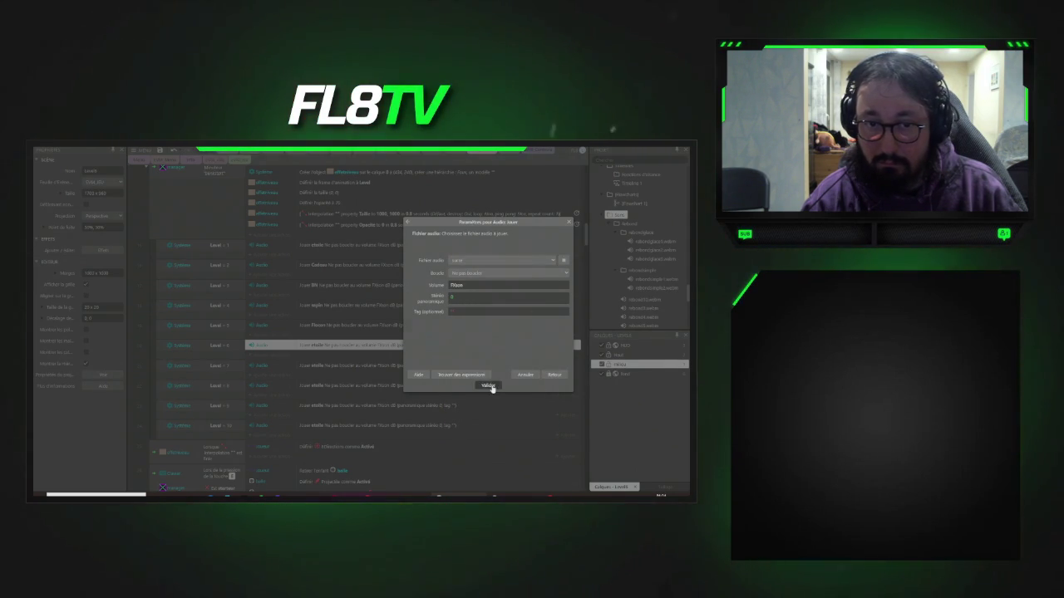
{"action": "left_click", "coordinate": [489, 386]}
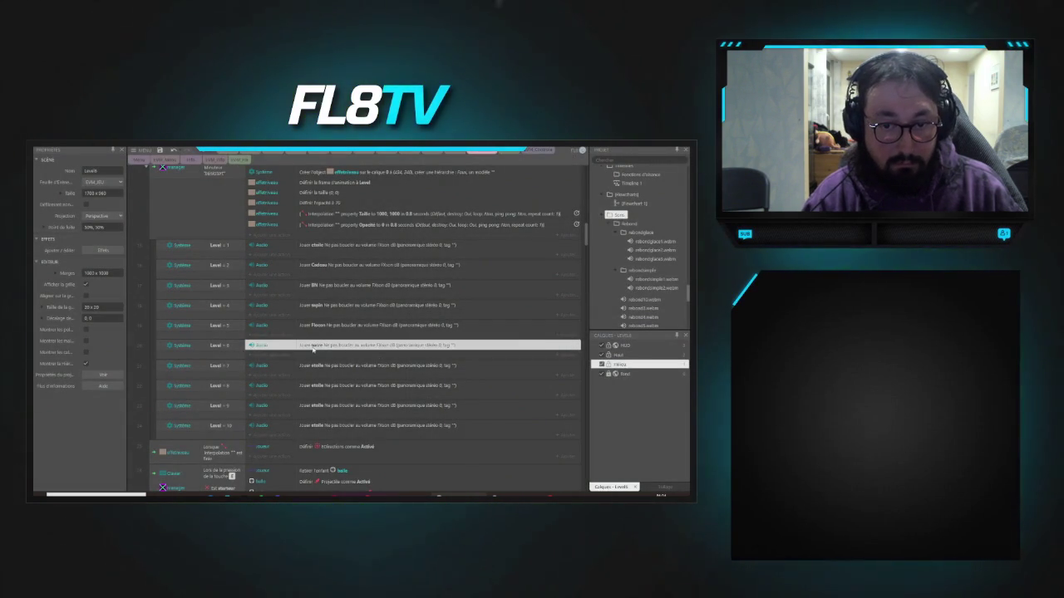
{"action": "left_click", "coordinate": [318, 371]}
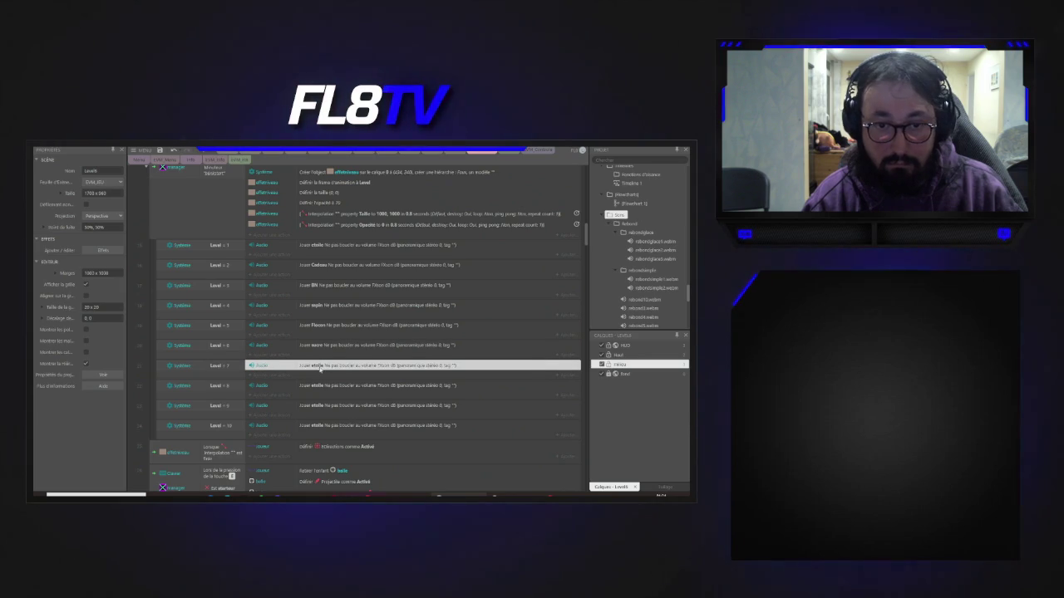
{"action": "left_click", "coordinate": [366, 153]}
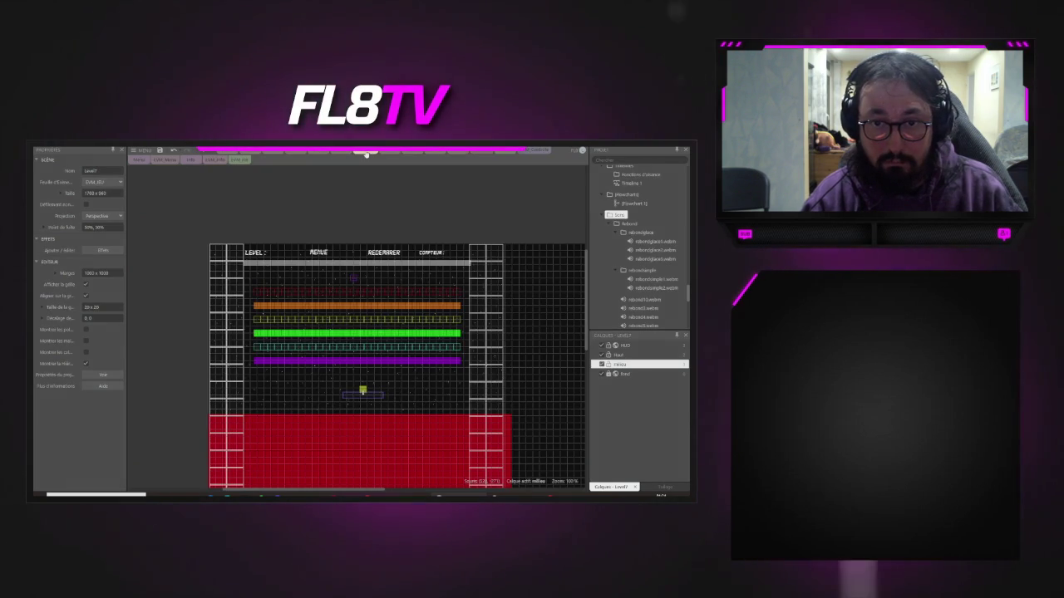
{"action": "left_click", "coordinate": [458, 155]}
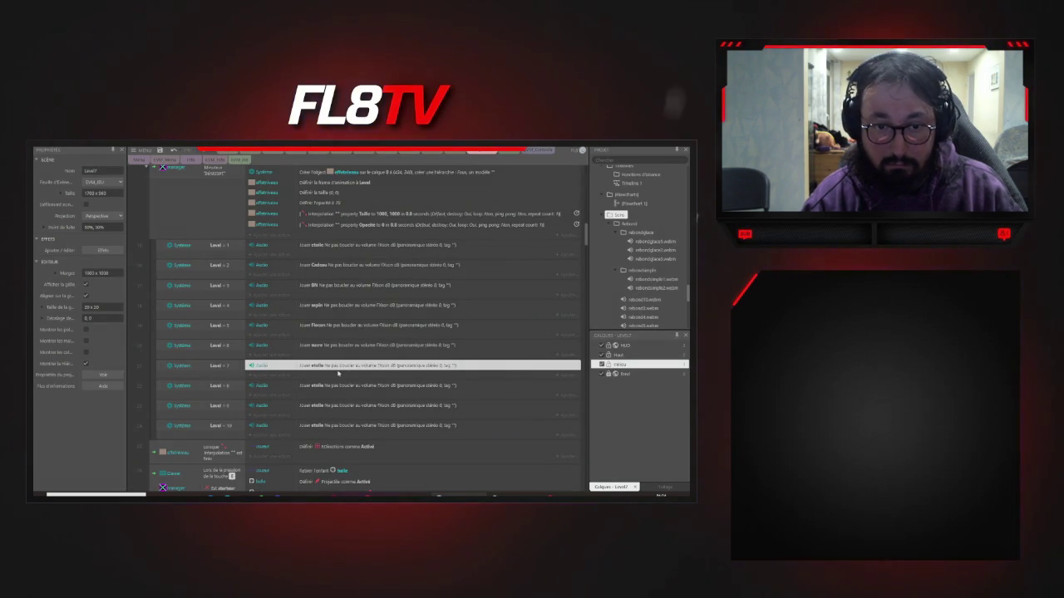
{"action": "double_click", "coordinate": [335, 369]}
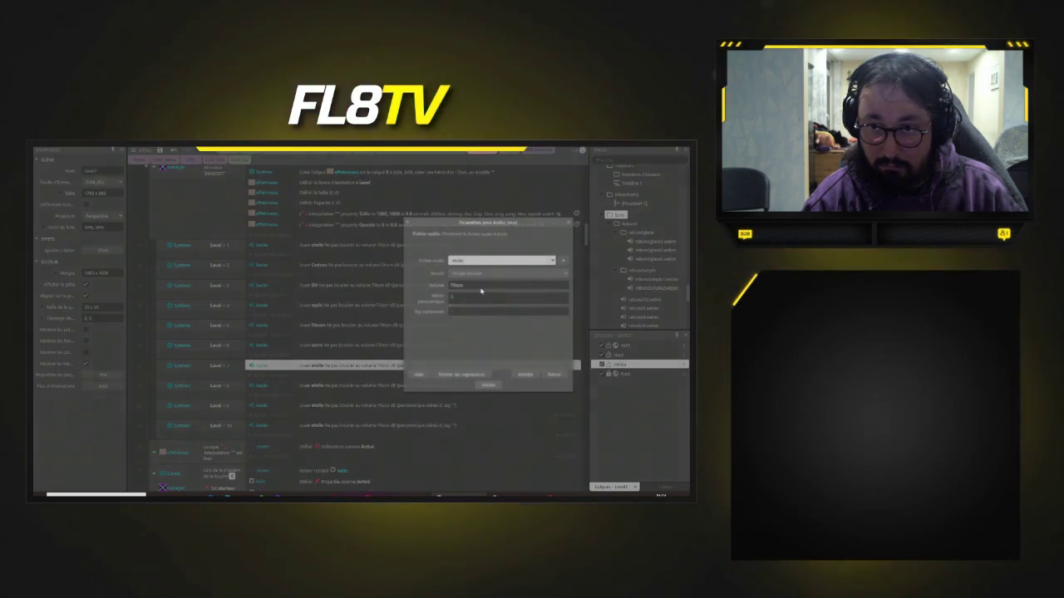
{"action": "left_click", "coordinate": [498, 260]}
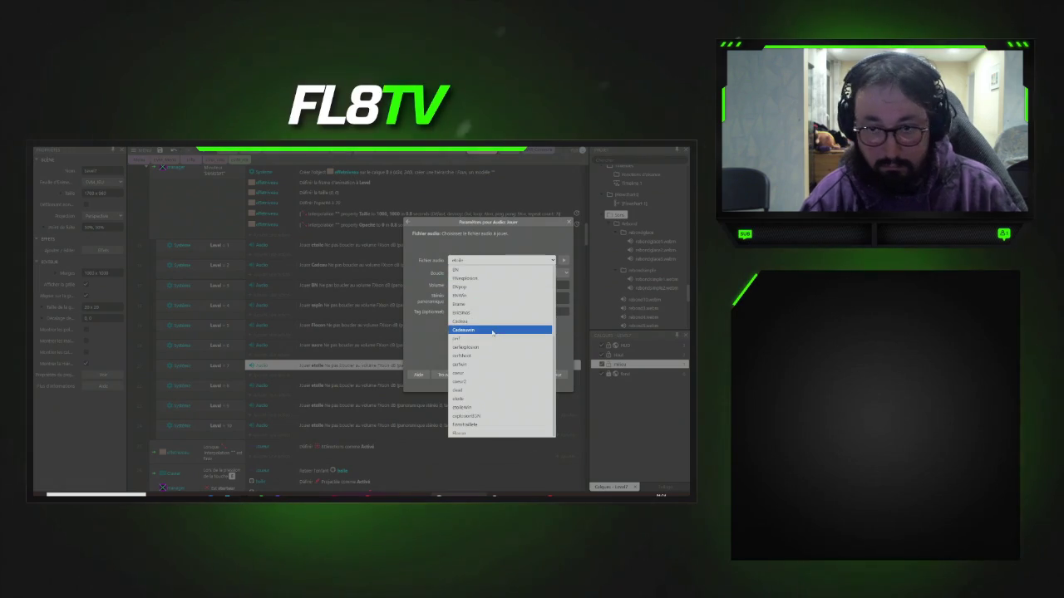
{"action": "left_click", "coordinate": [464, 434]}
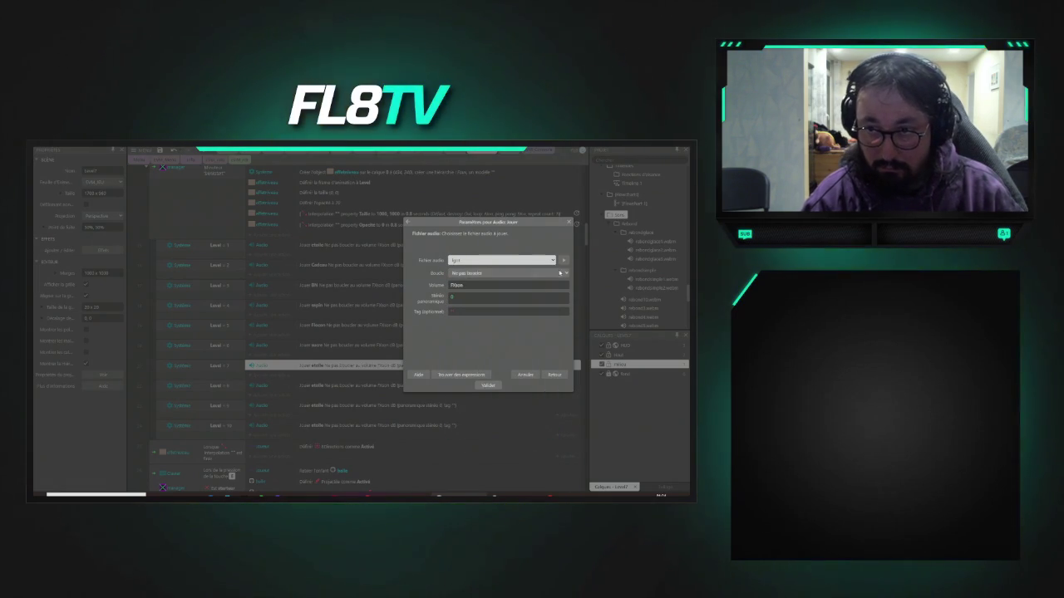
{"action": "left_click", "coordinate": [487, 384]}
- Assign cerf as level 8's music and noel as level 9's music
{"action": "double_click", "coordinate": [362, 385]}
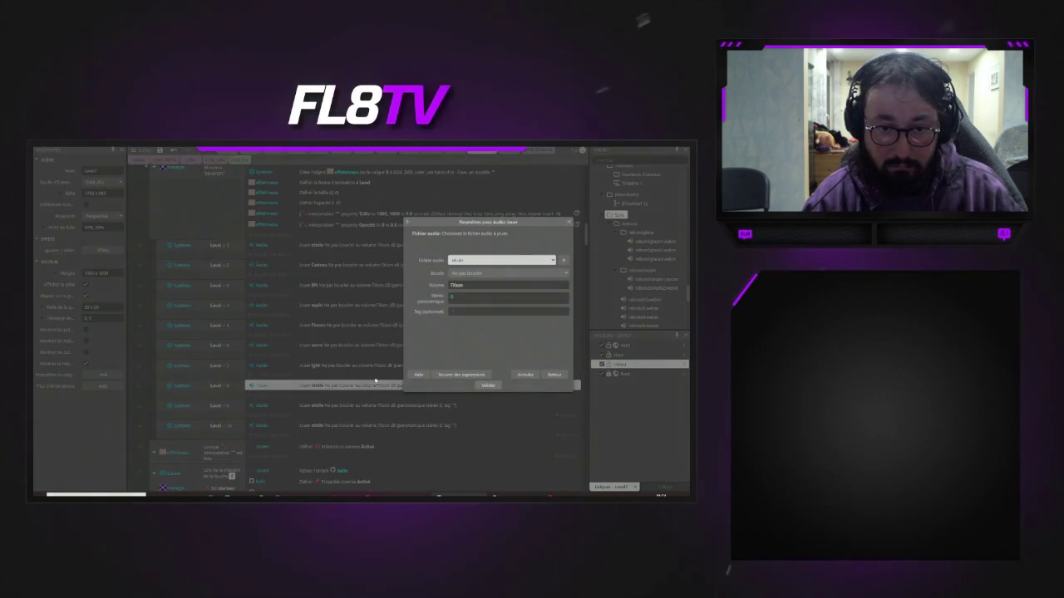
{"action": "left_click", "coordinate": [554, 258]}
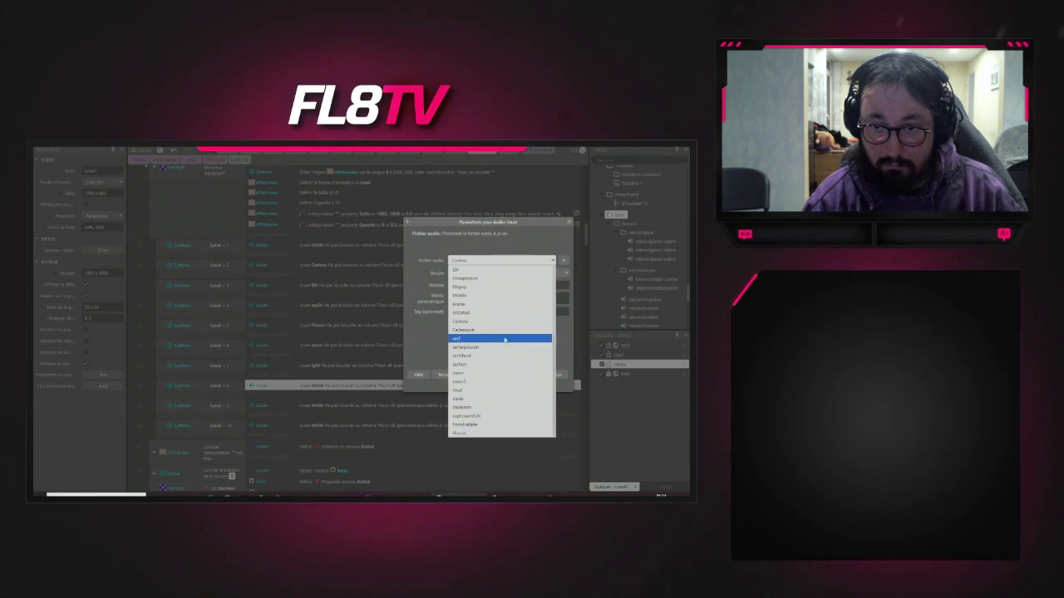
{"action": "left_click", "coordinate": [459, 339]}
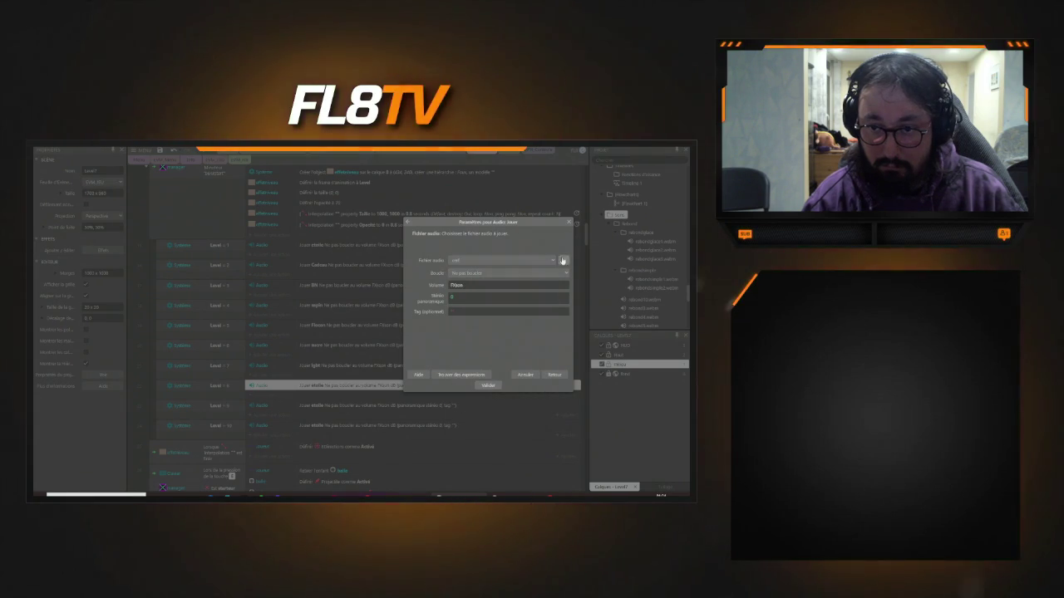
{"action": "left_click", "coordinate": [488, 385]}
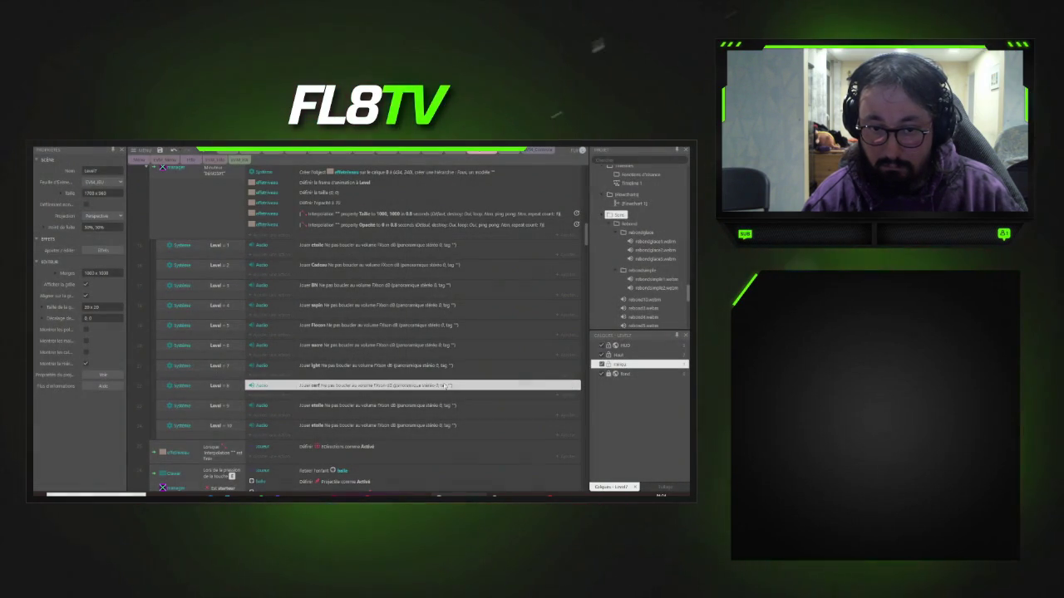
{"action": "left_click", "coordinate": [349, 407]}
{"action": "double_click", "coordinate": [360, 408]}
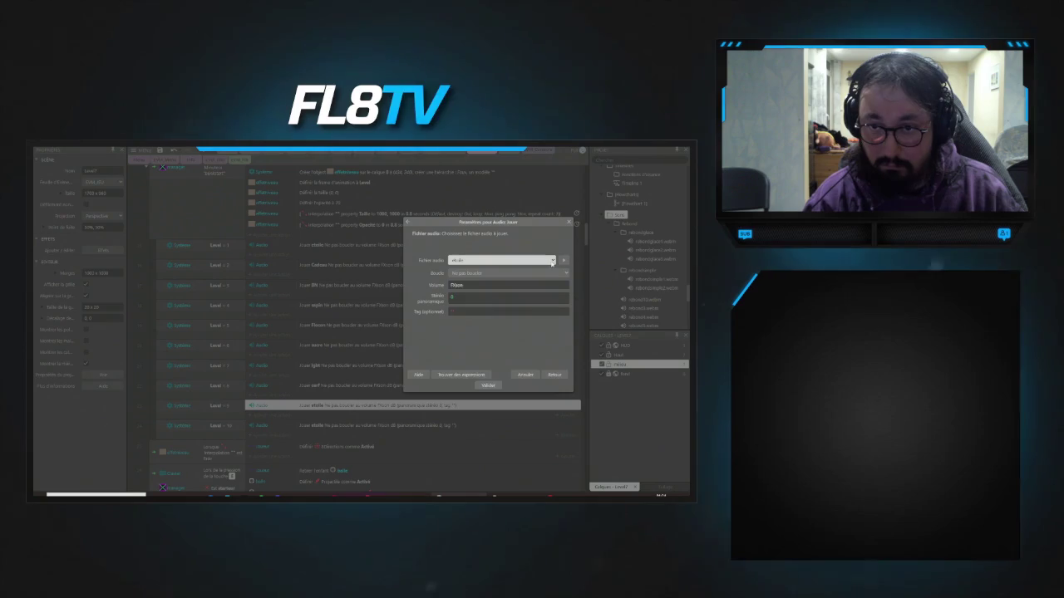
{"action": "left_click", "coordinate": [552, 261]}
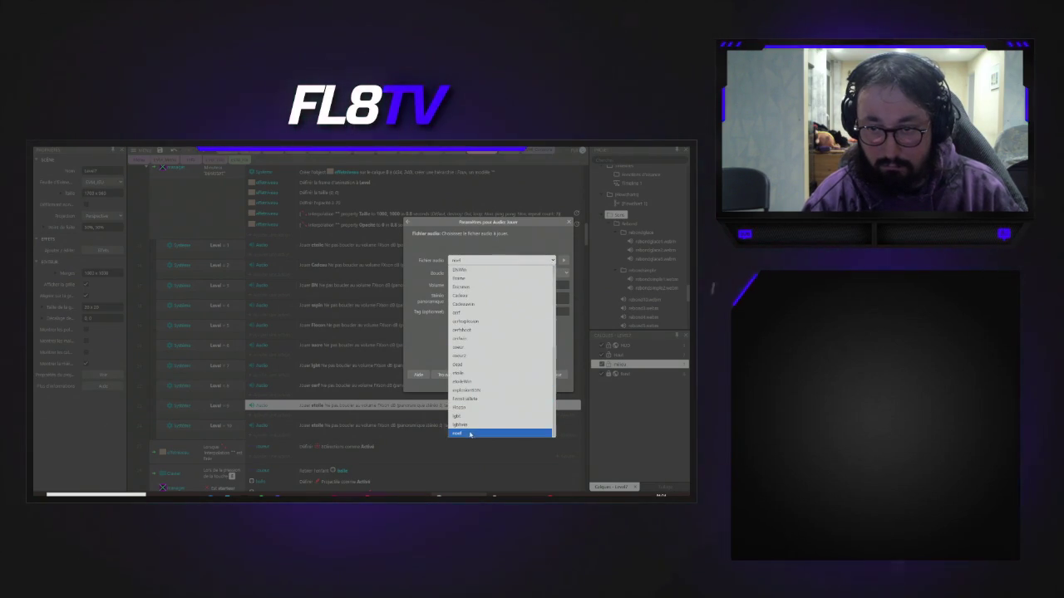
{"action": "left_click", "coordinate": [470, 432]}
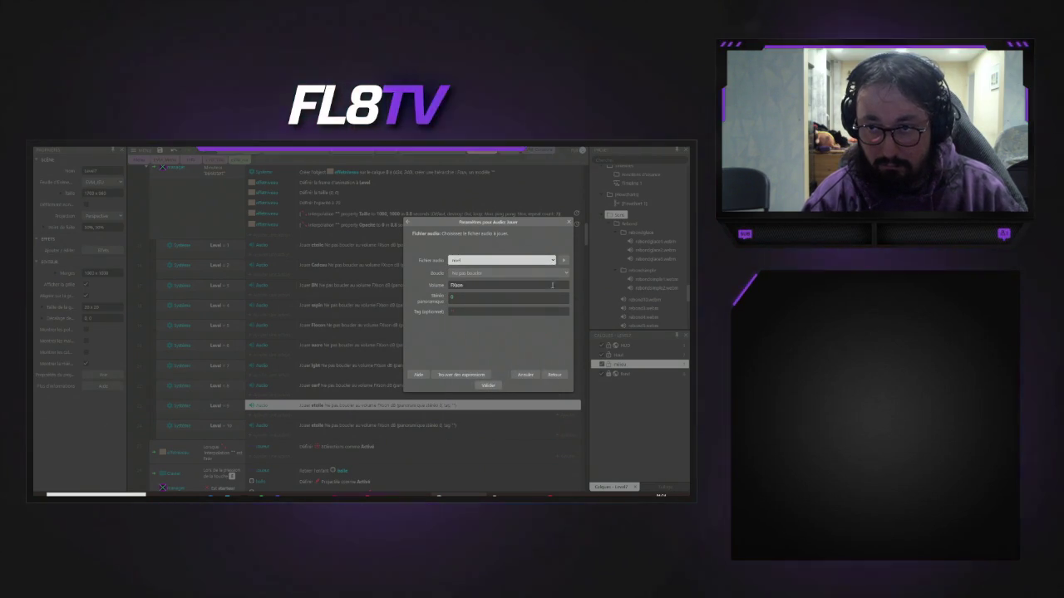
{"action": "left_click", "coordinate": [489, 386]}
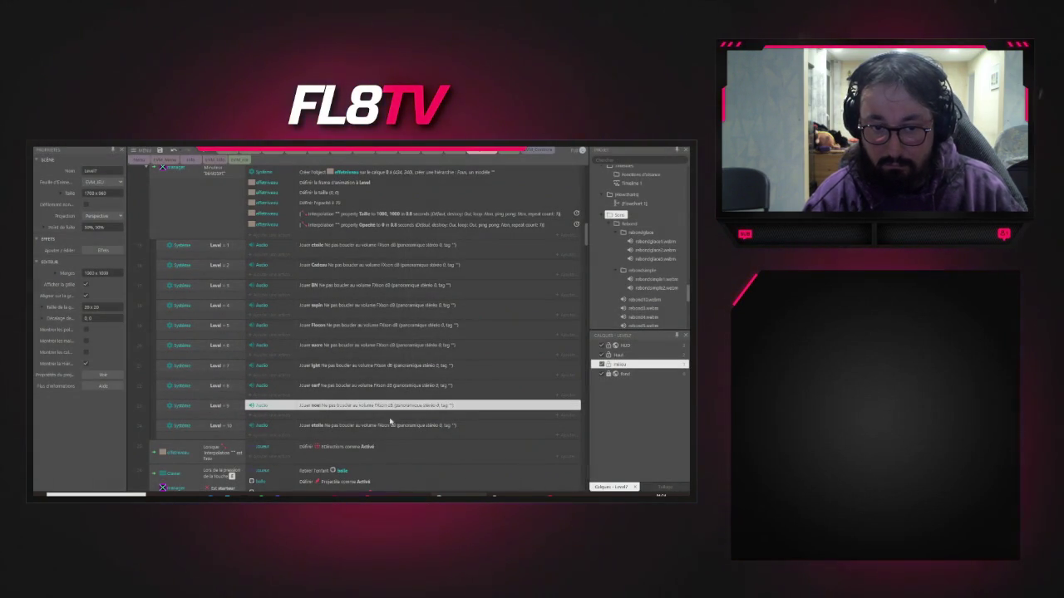
- Set level 10's music to coeur, previewing it before confirming
{"action": "double_click", "coordinate": [331, 424]}
{"action": "left_click", "coordinate": [552, 261]}
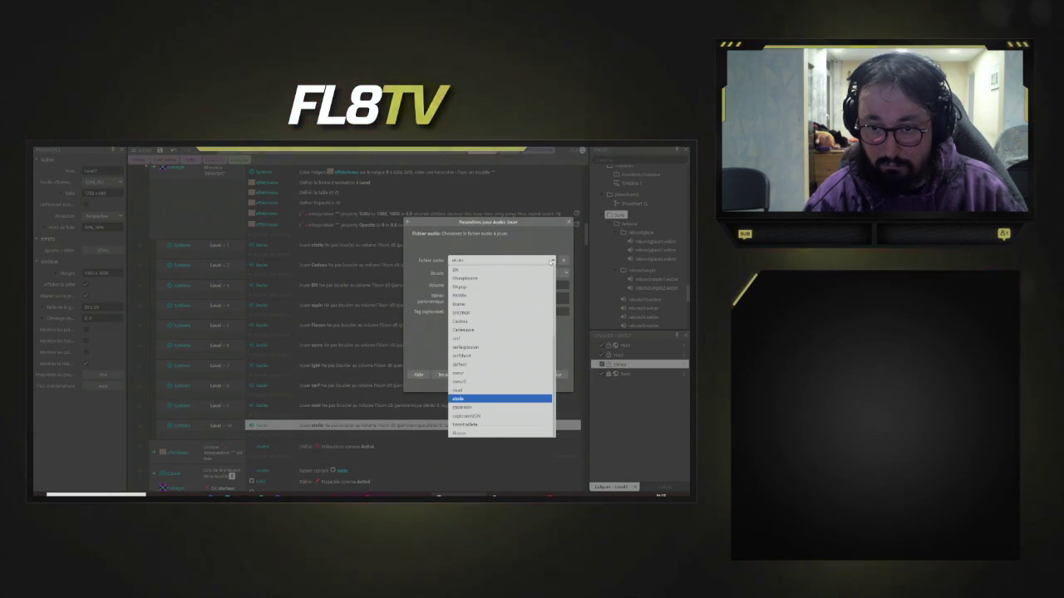
{"action": "type", "text": "ca"}
{"action": "key", "text": "Down"}
{"action": "key", "text": "Down"}
{"action": "key", "text": "Down"}
{"action": "key", "text": "Return"}
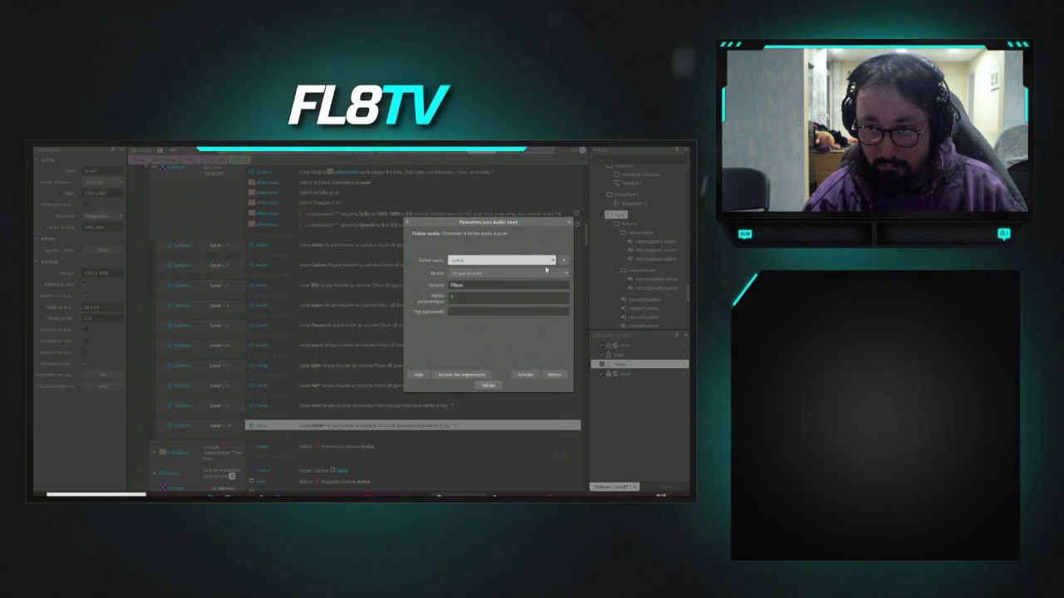
{"action": "left_click", "coordinate": [561, 262]}
{"action": "left_click", "coordinate": [488, 385]}
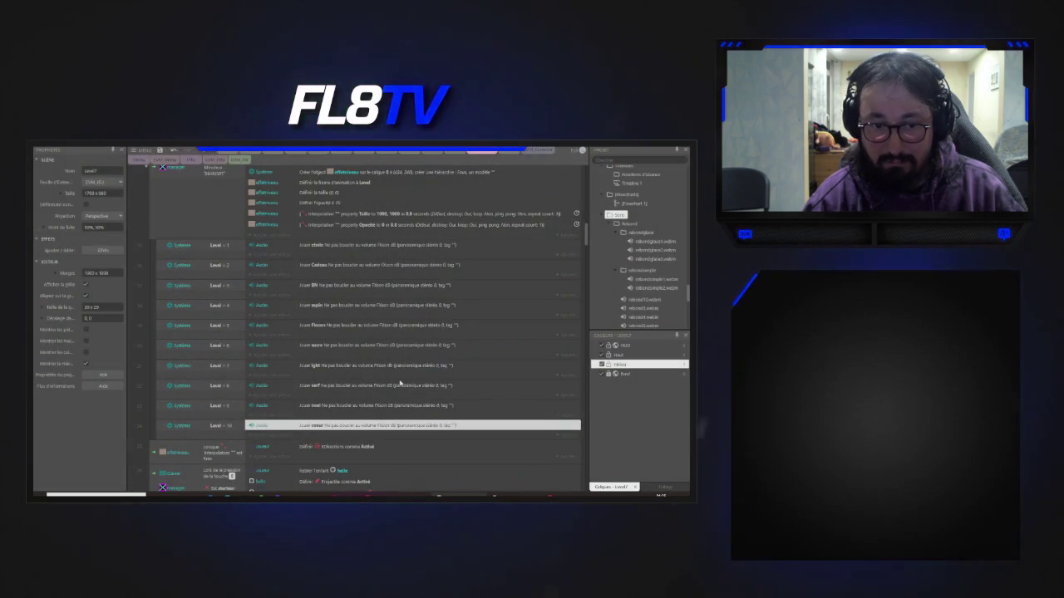
- Preview the game from the Level1 scene, close it, then relaunch the preview
{"action": "left_click", "coordinate": [204, 155]}
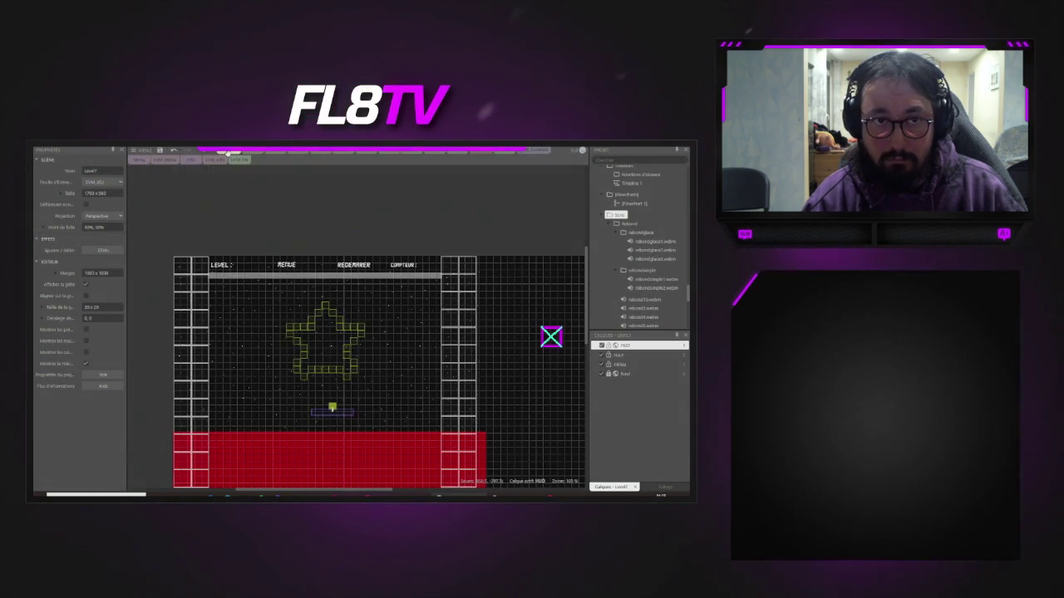
{"action": "left_click", "coordinate": [205, 154]}
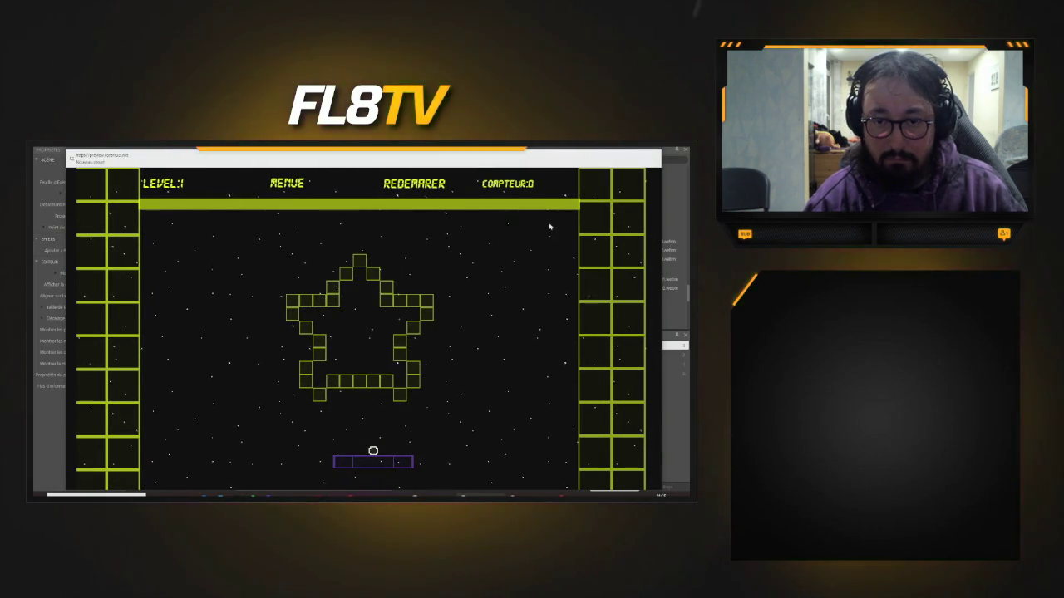
{"action": "key", "text": "alt+F4"}
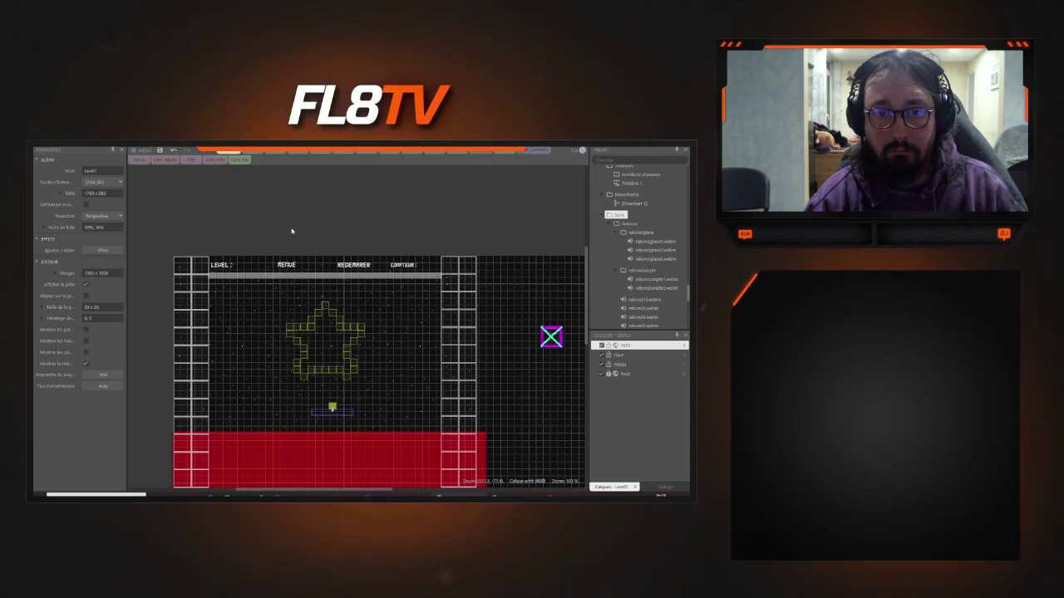
{"action": "left_click", "coordinate": [210, 152]}
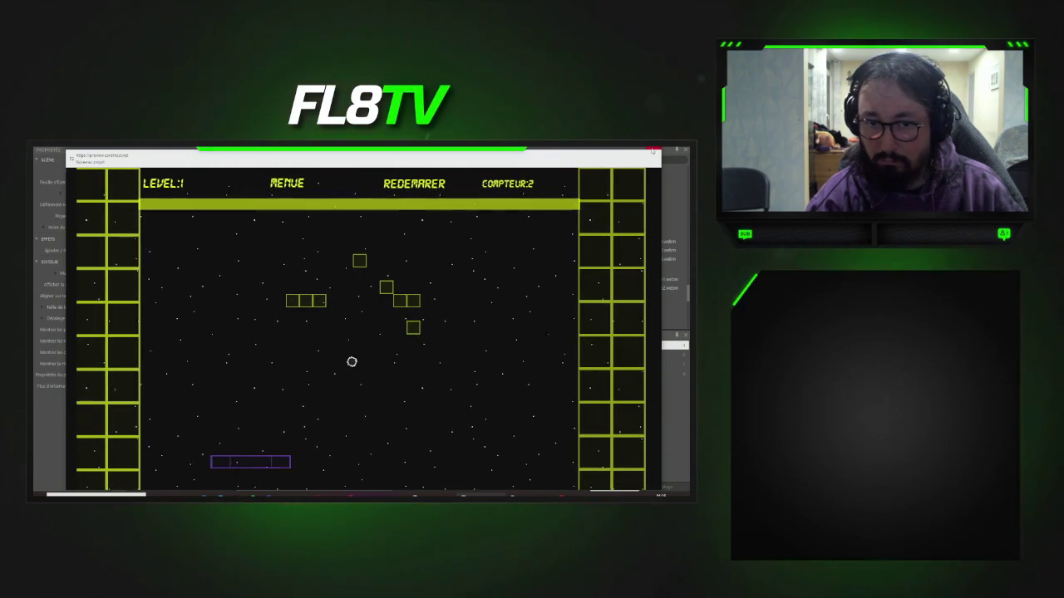
- Steer the paddle left and right to clear level 1's bricks until the gift-shaped level 2 loads
{"action": "key", "text": "Left"}
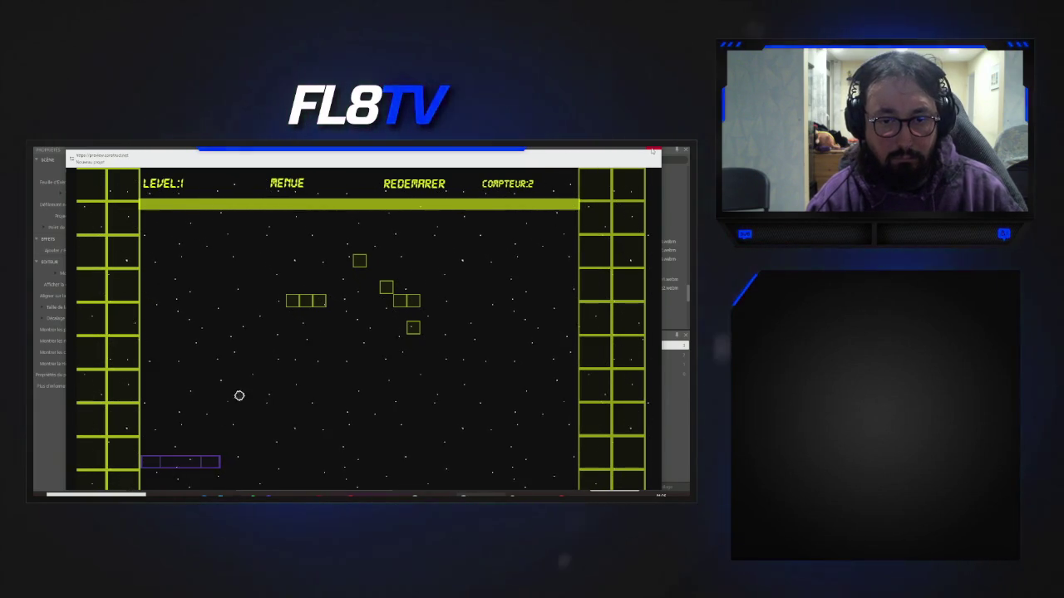
{"action": "key", "text": "Right"}
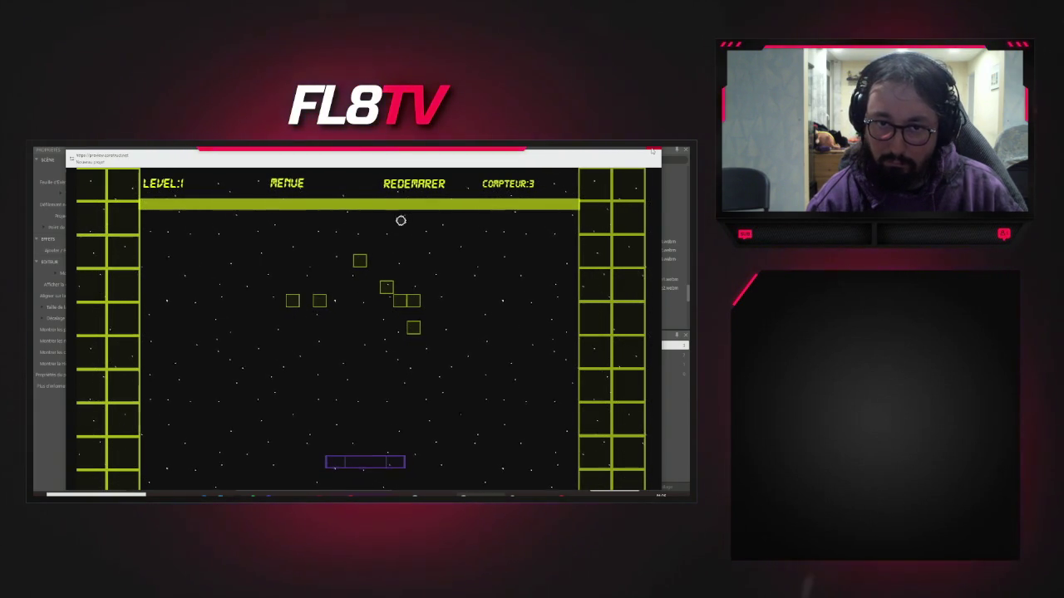
{"action": "key", "text": "Left"}
{"action": "key", "text": "Right"}
{"action": "key", "text": "Right"}
{"action": "key", "text": "Left"}
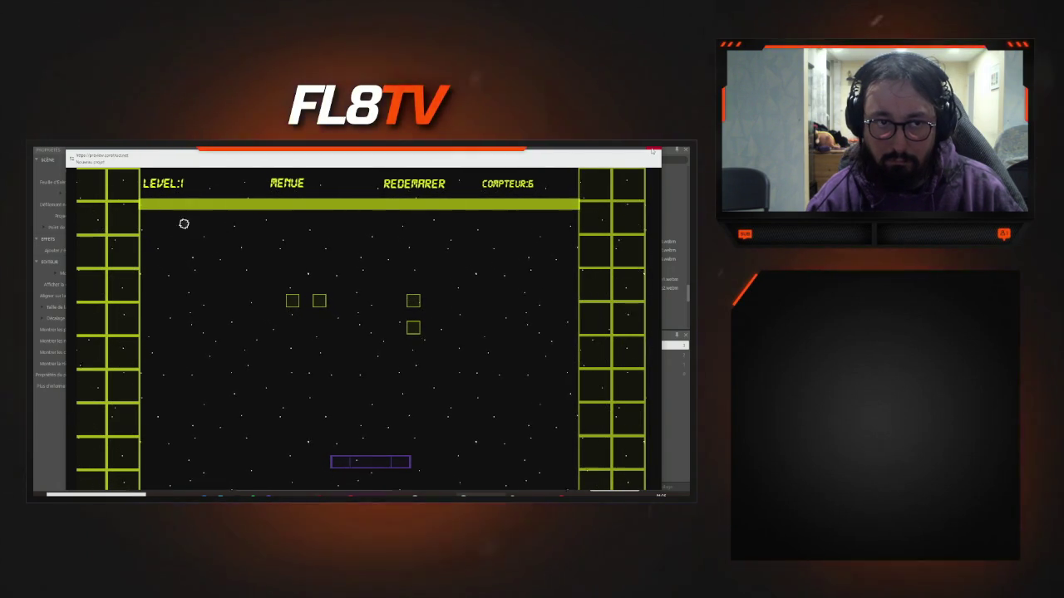
{"action": "key", "text": "Left"}
{"action": "key", "text": "Right"}
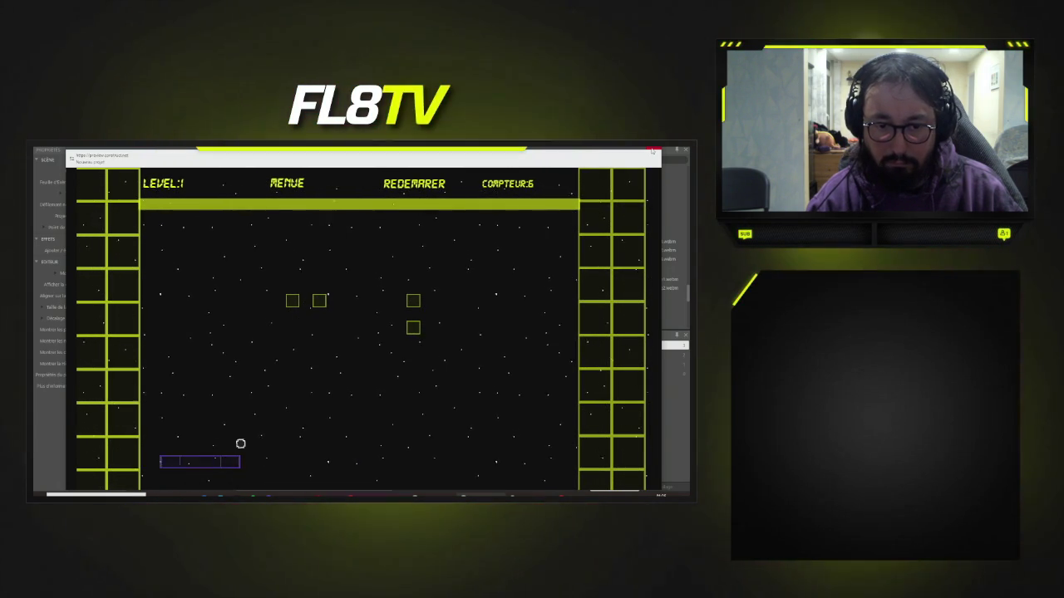
{"action": "key", "text": "Left"}
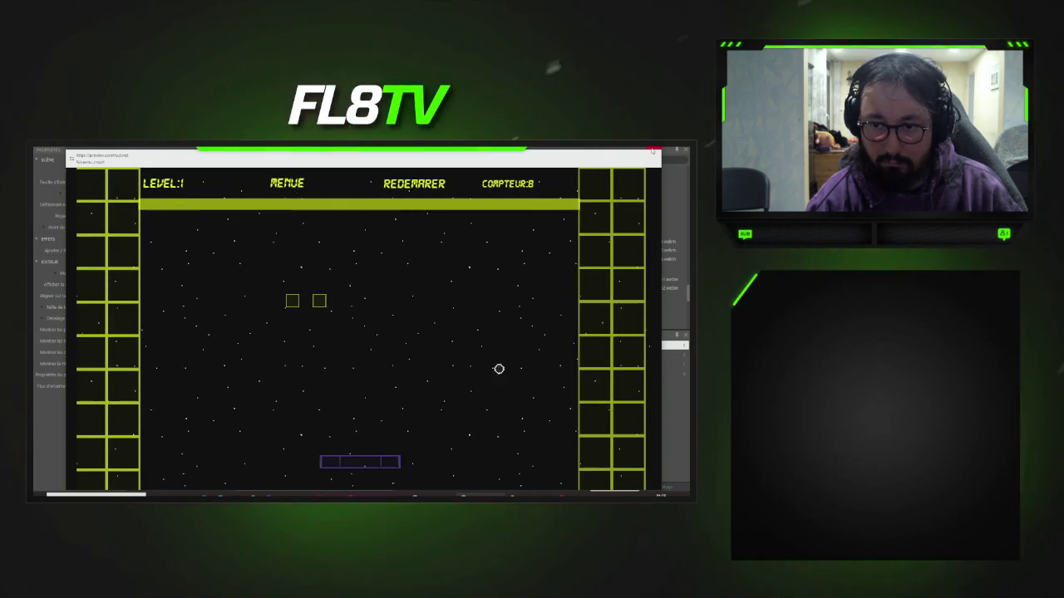
{"action": "key", "text": "Right"}
{"action": "key", "text": "Left"}
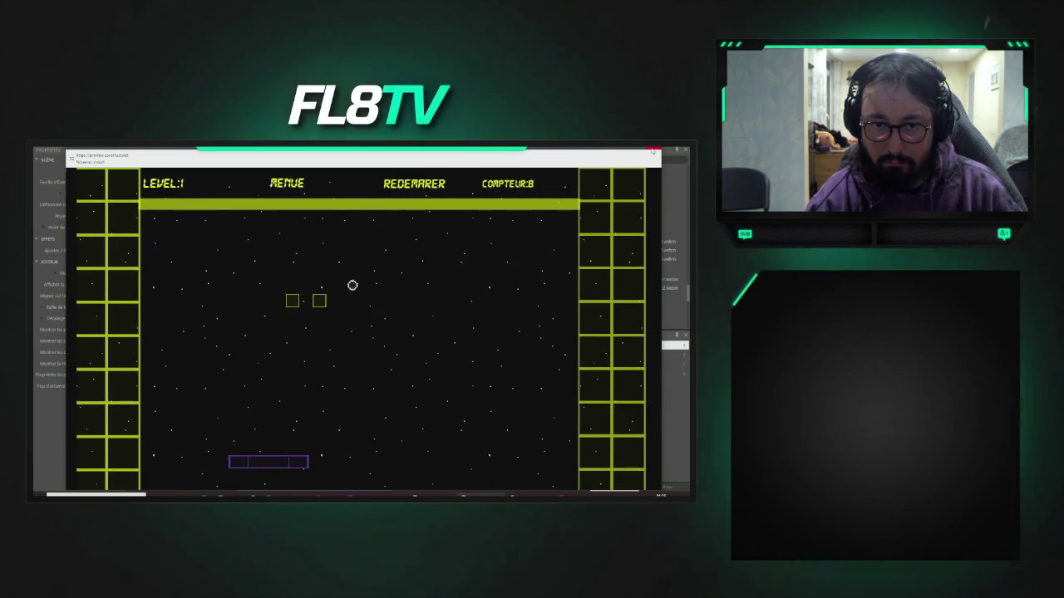
{"action": "key", "text": "Right"}
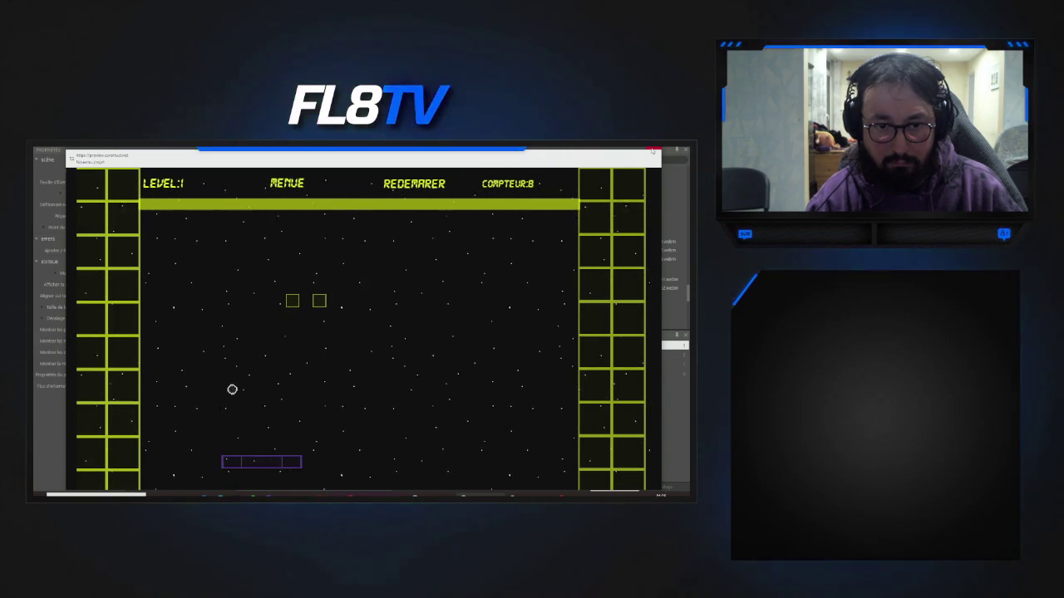
{"action": "key", "text": "Right"}
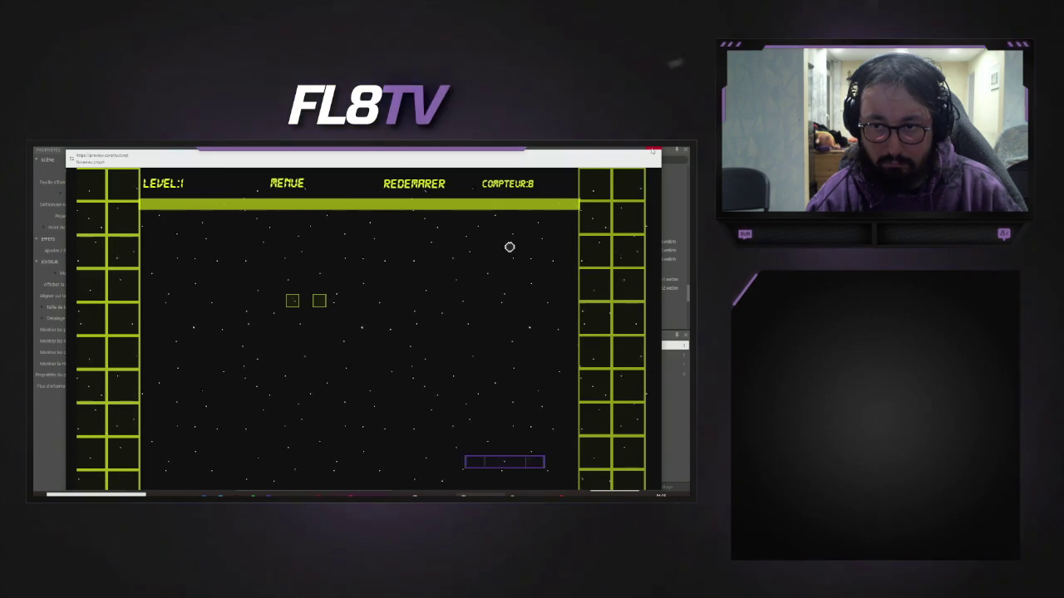
{"action": "key", "text": "Left"}
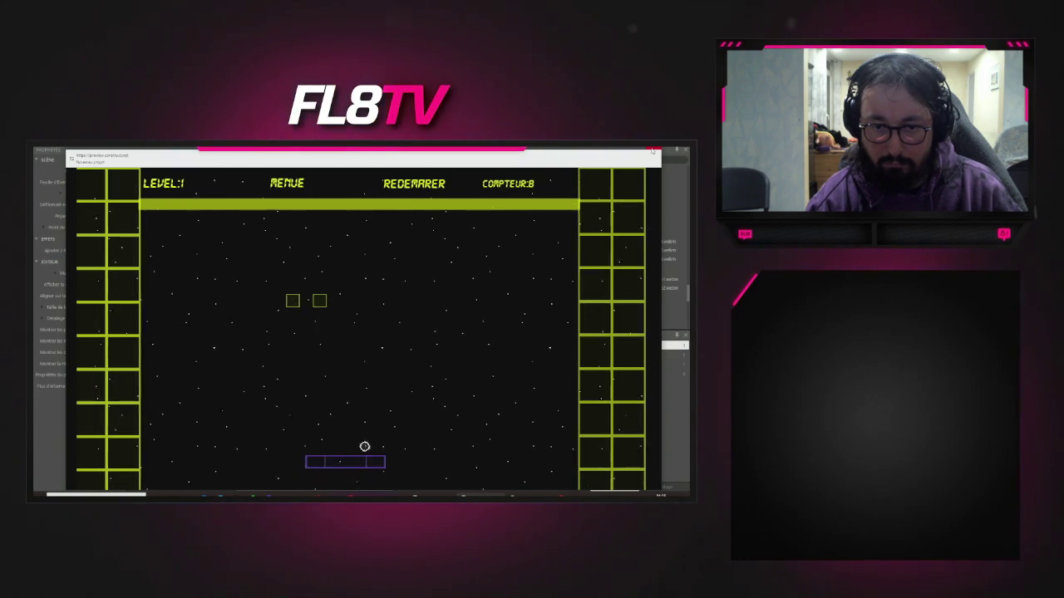
{"action": "key", "text": "Left"}
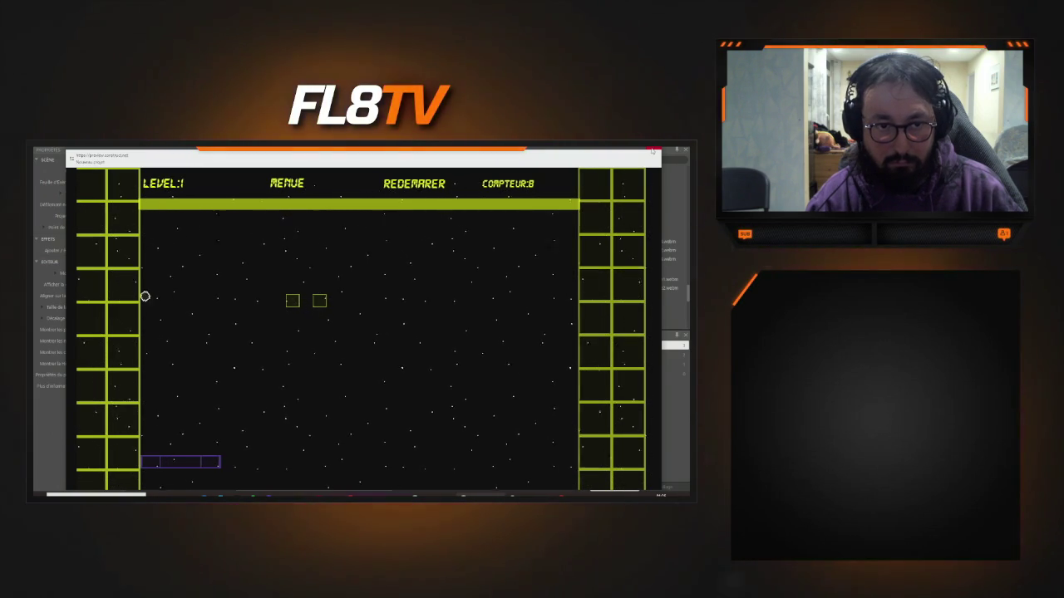
{"action": "key", "text": "Right"}
{"action": "key", "text": "Right"}
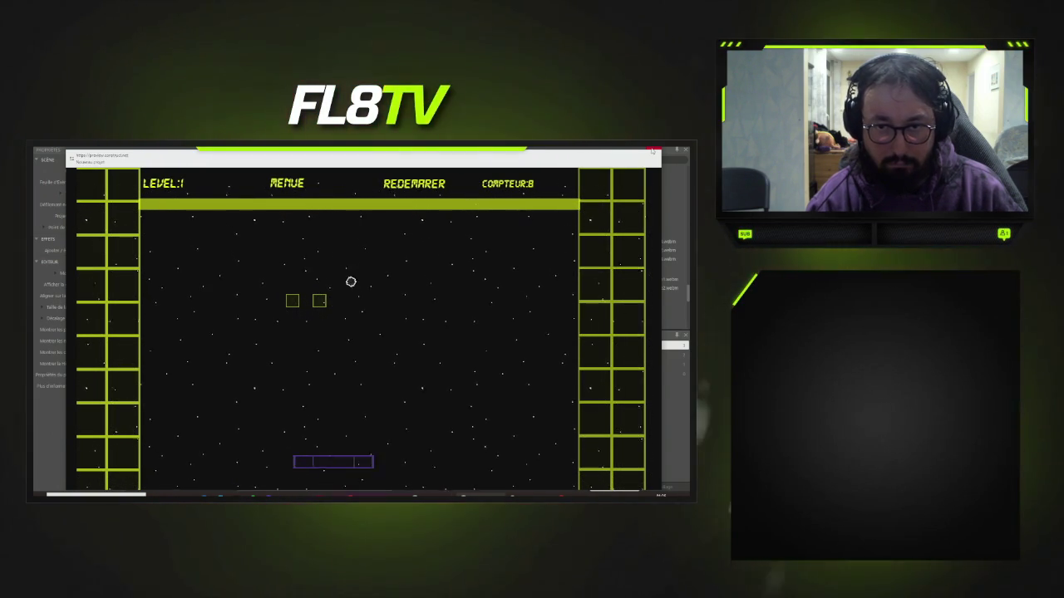
{"action": "key", "text": "Right"}
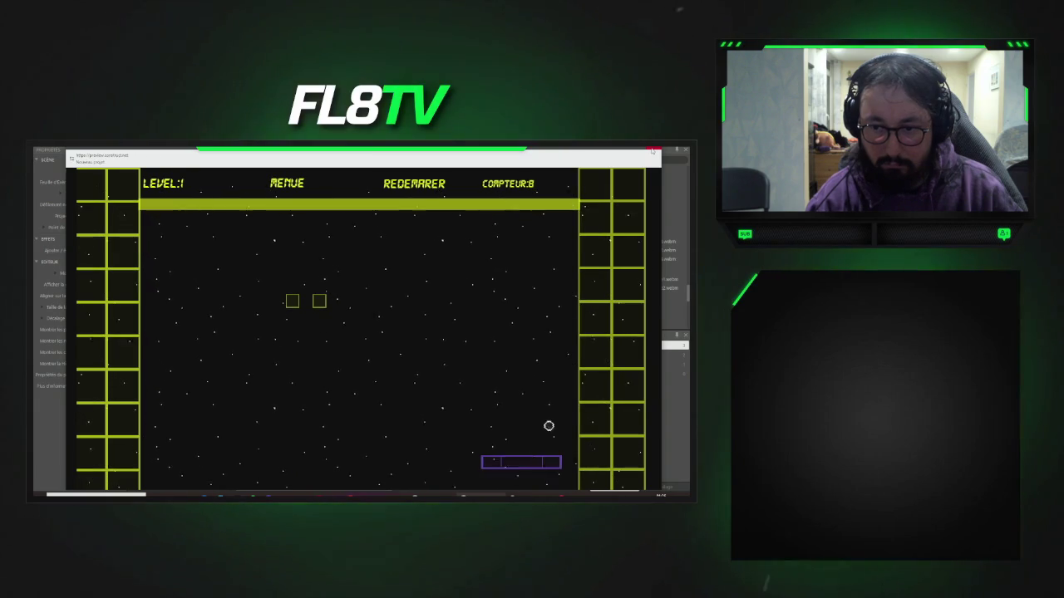
{"action": "key", "text": "Left"}
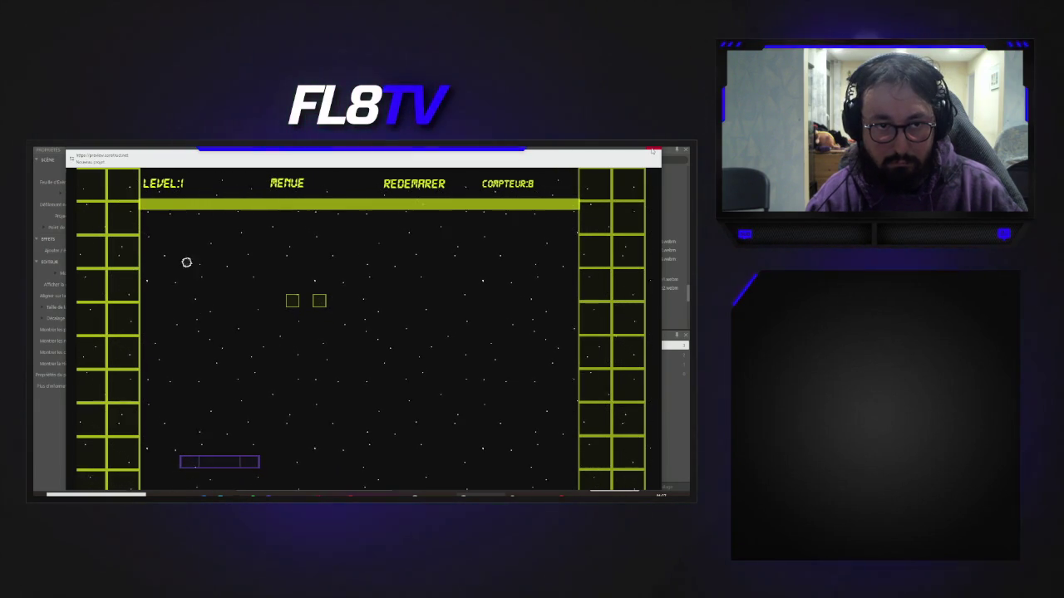
{"action": "key", "text": "Left"}
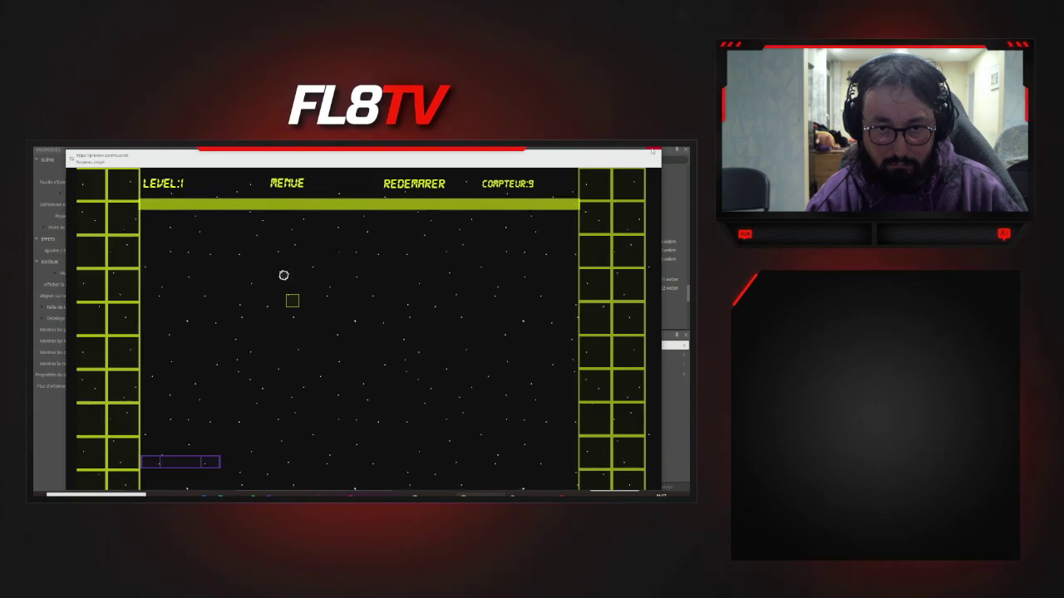
{"action": "key", "text": "Right"}
{"action": "key", "text": "Left"}
{"action": "key", "text": "Right"}
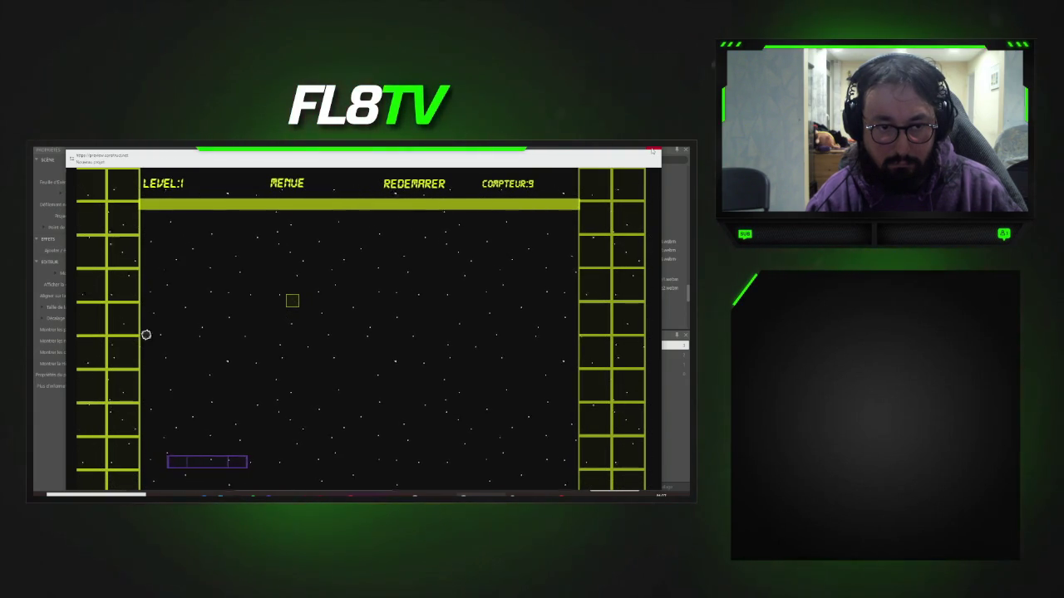
{"action": "key", "text": "Right"}
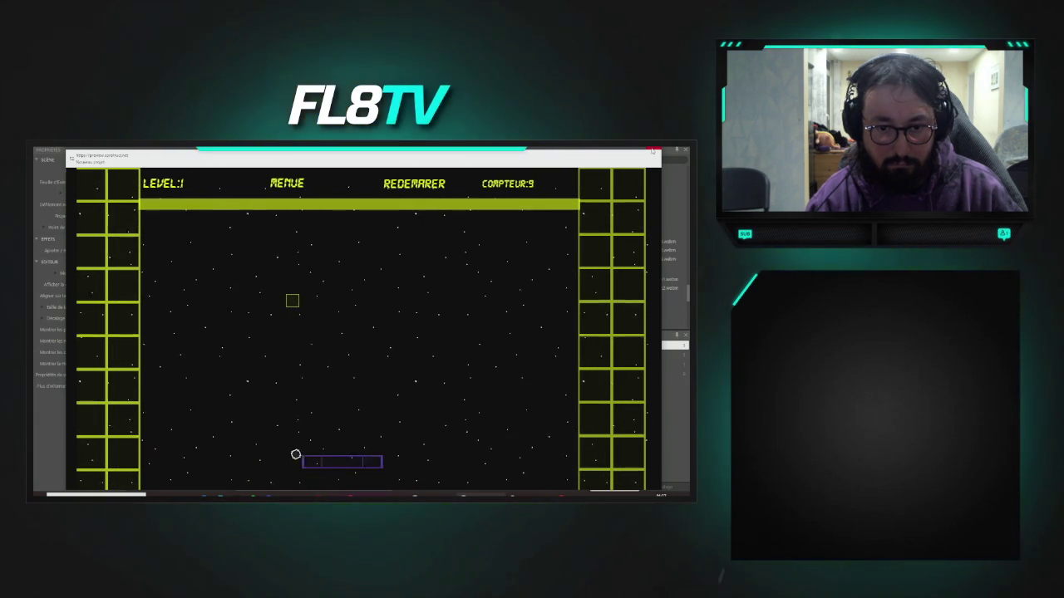
{"action": "key", "text": "Left"}
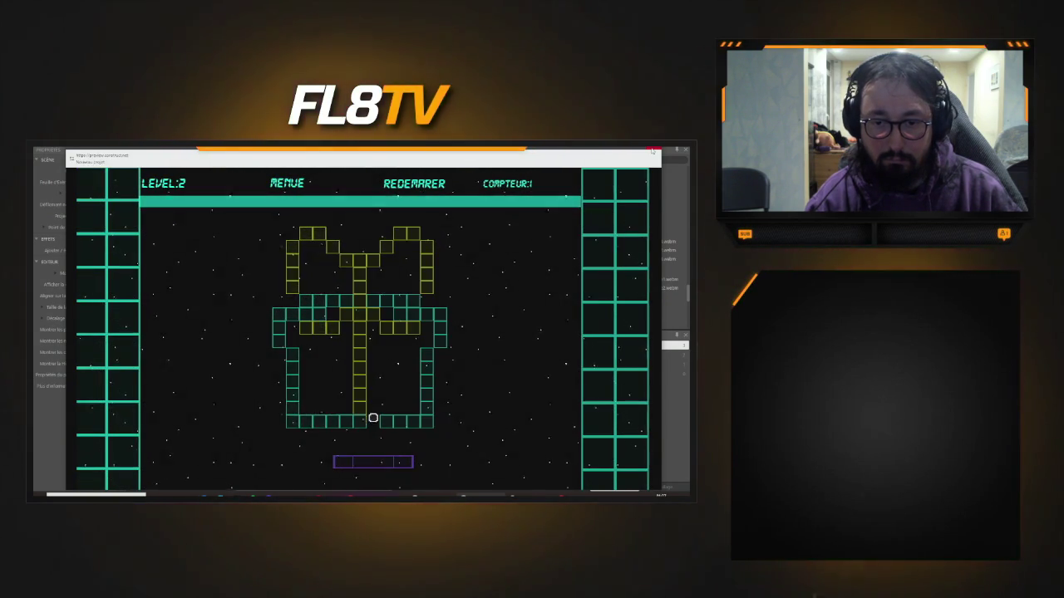
- Keep the ball in play with the paddle to clear level 2's gift bricks and reach level 3
{"action": "key", "text": "Left"}
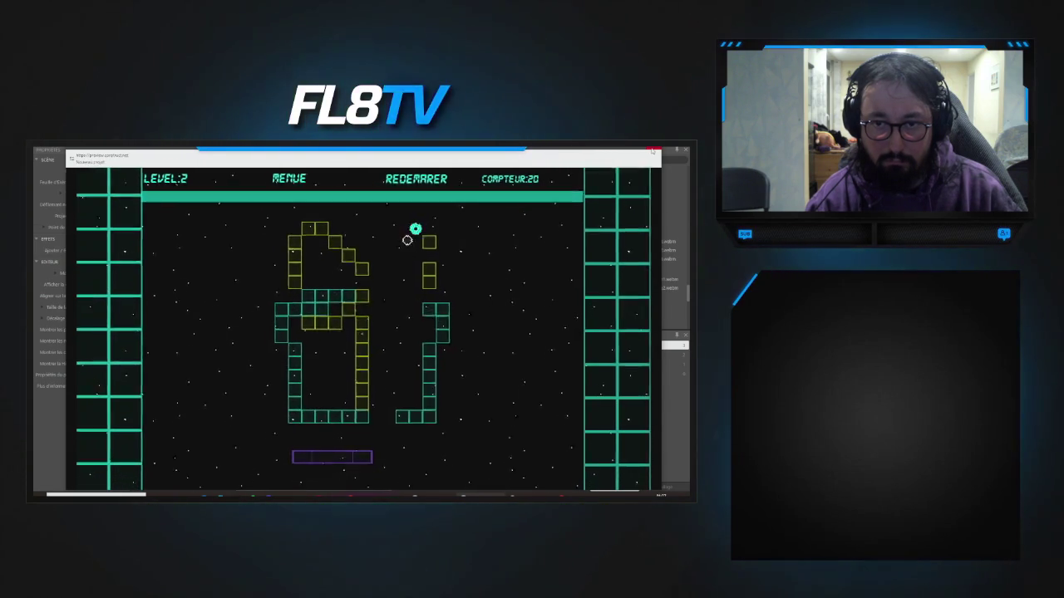
{"action": "key", "text": "Left"}
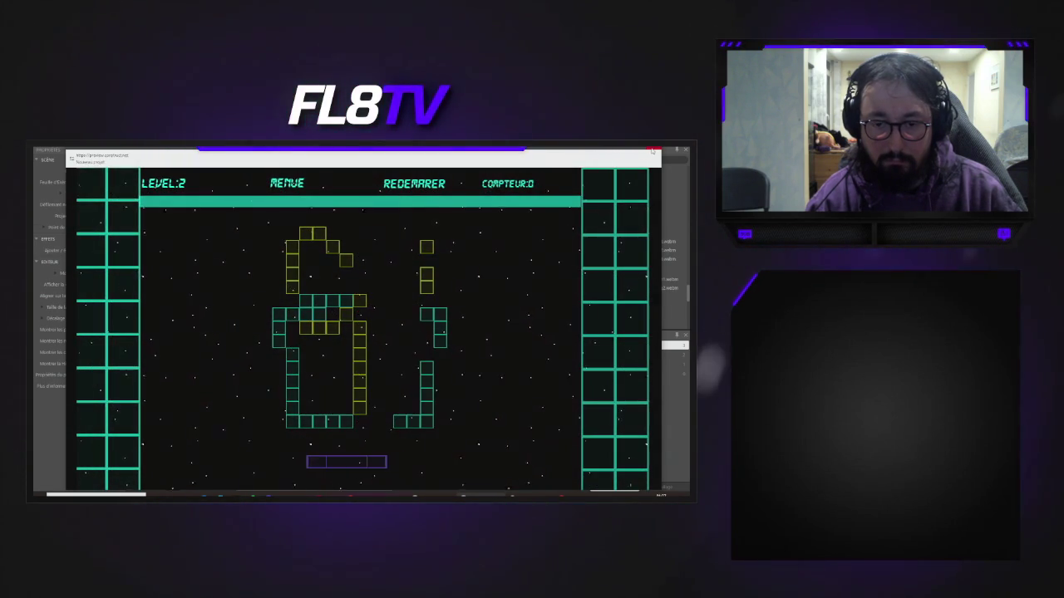
{"action": "key", "text": "Right"}
{"action": "key", "text": "Right"}
{"action": "key", "text": "Left"}
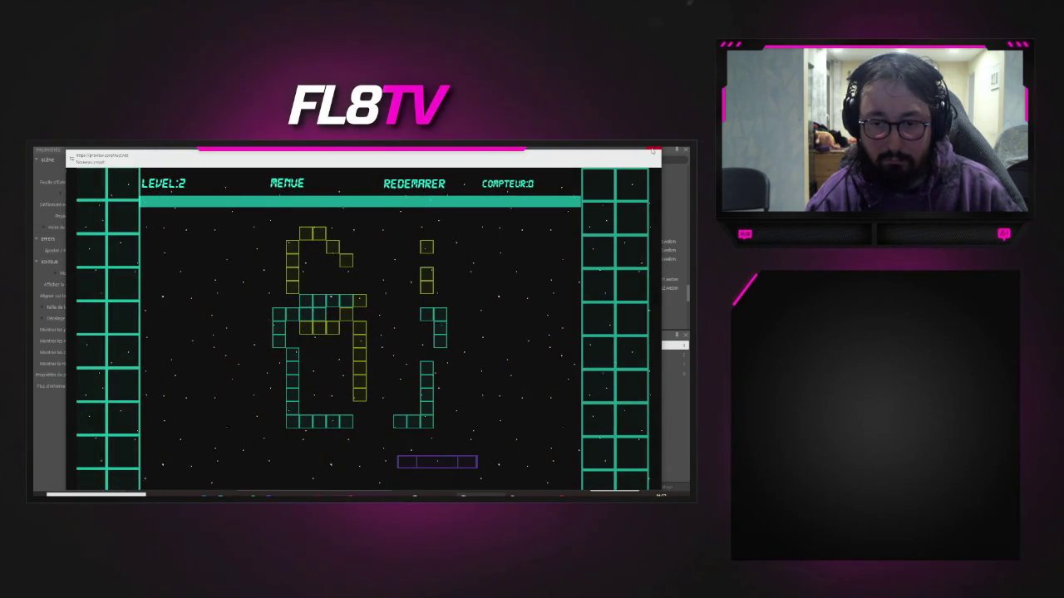
{"action": "key", "text": "Right"}
{"action": "key", "text": "Left"}
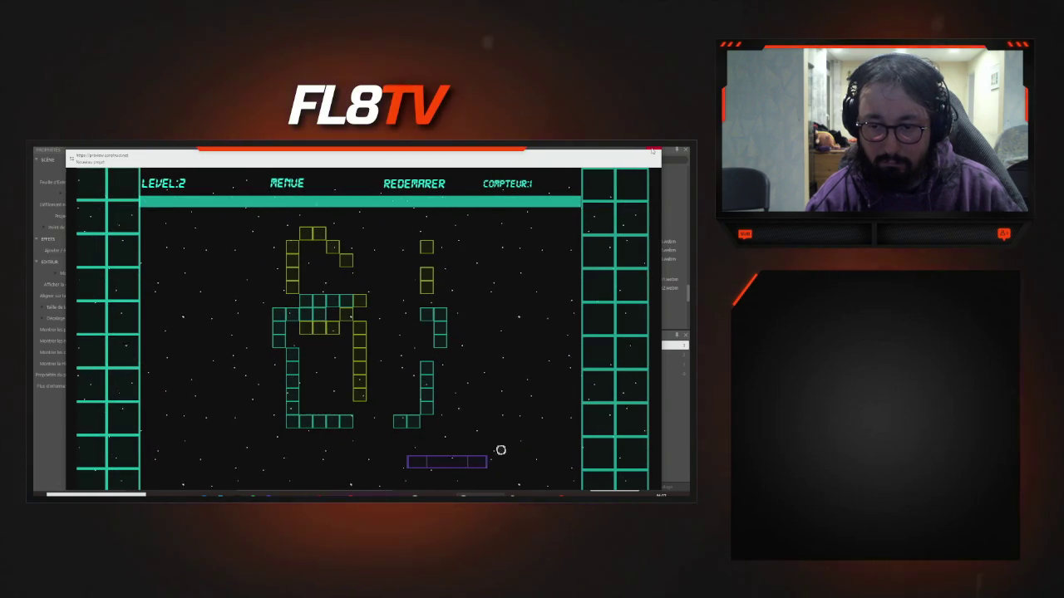
{"action": "key", "text": "Right"}
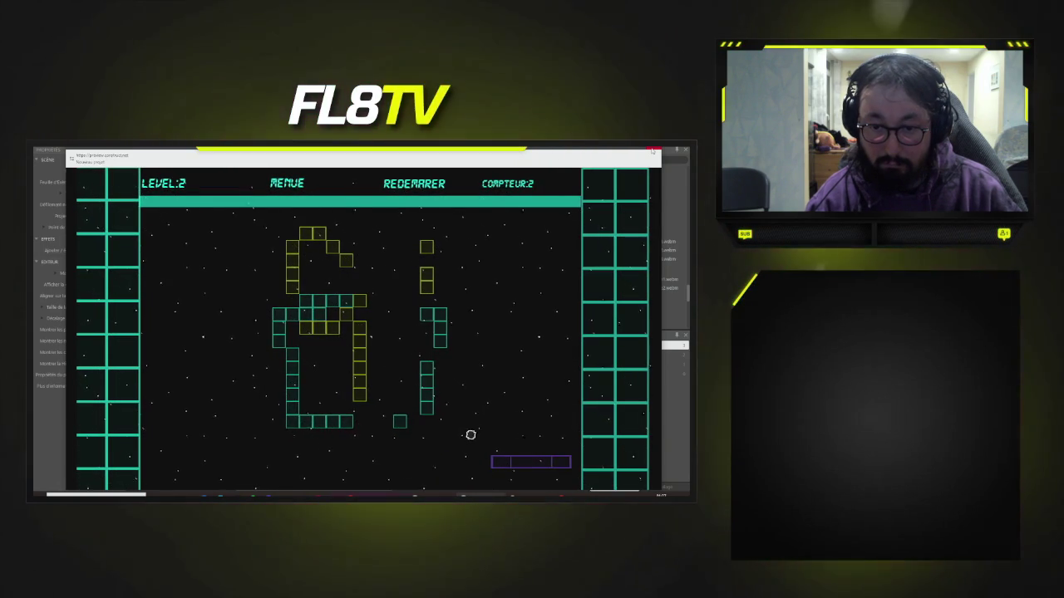
{"action": "key", "text": "Left"}
{"action": "key", "text": "Right"}
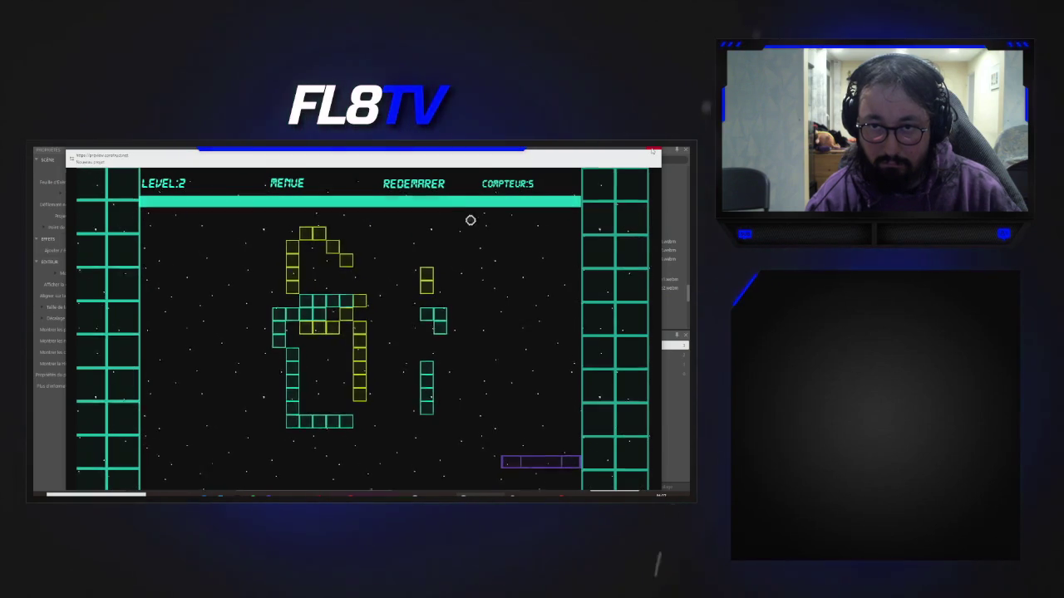
{"action": "key", "text": "Left"}
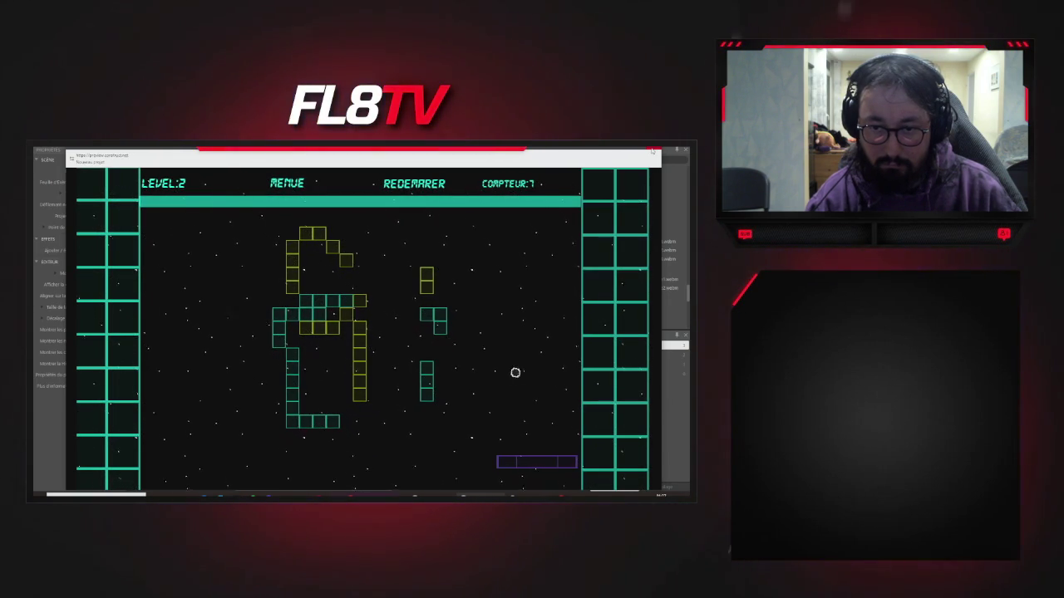
{"action": "key", "text": "Left"}
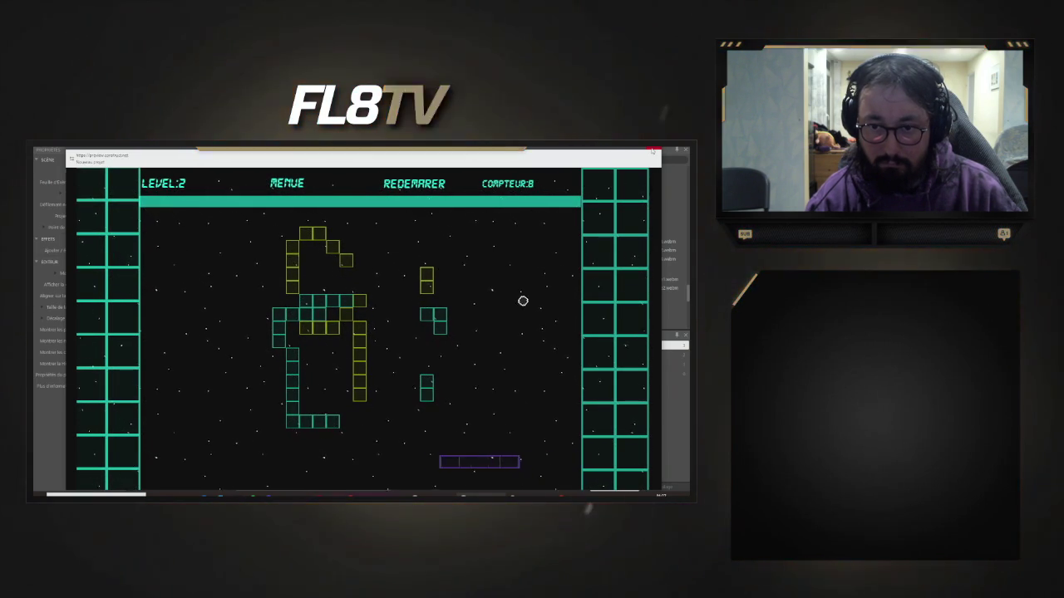
{"action": "key", "text": "Right"}
{"action": "key", "text": "Left"}
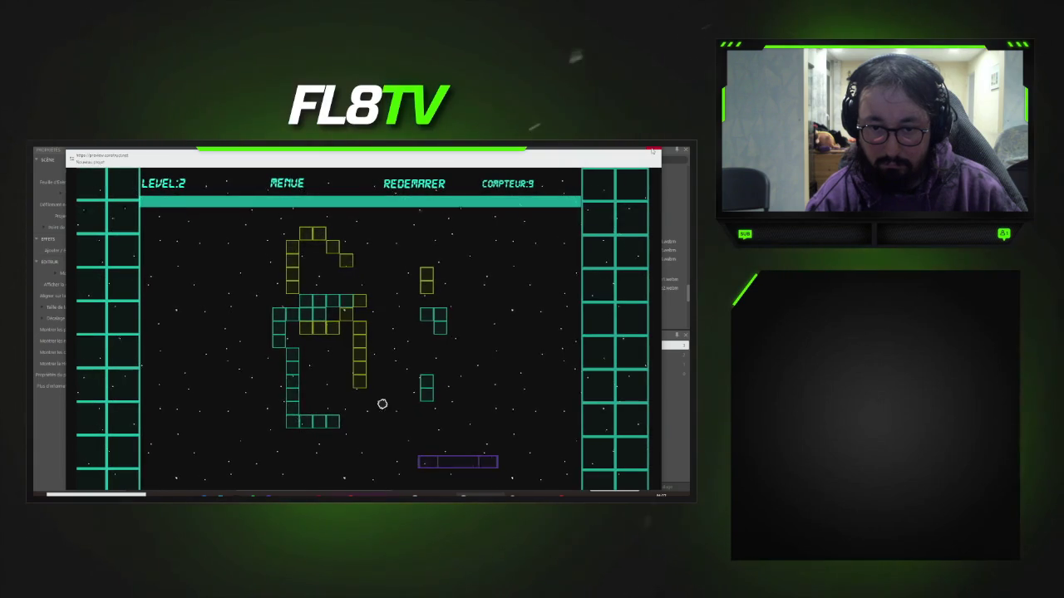
{"action": "key", "text": "Left"}
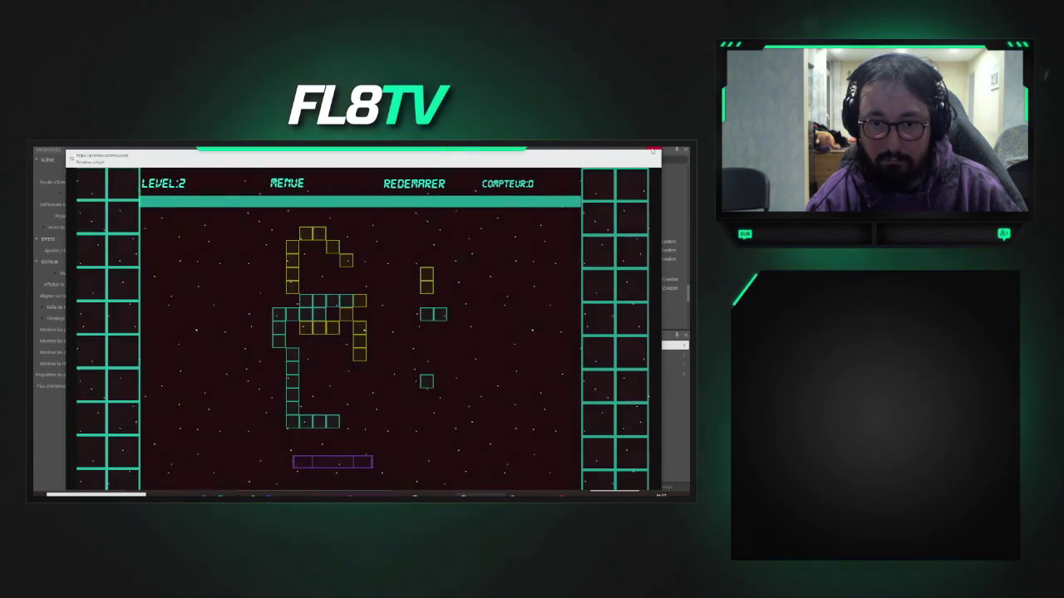
{"action": "key", "text": "Right"}
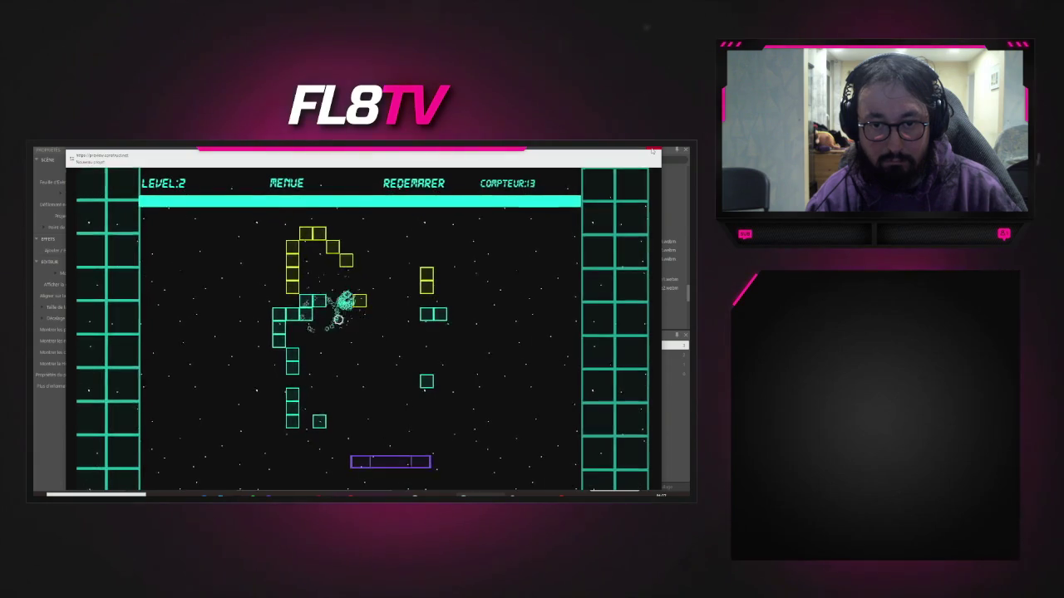
{"action": "key", "text": "Right"}
{"action": "key", "text": "Left"}
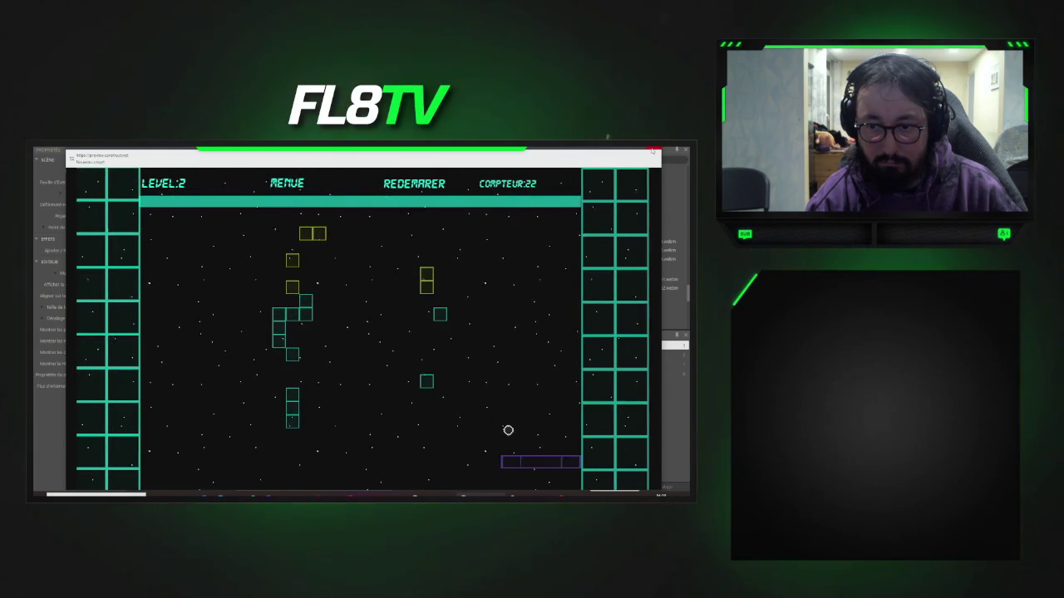
{"action": "key", "text": "Left"}
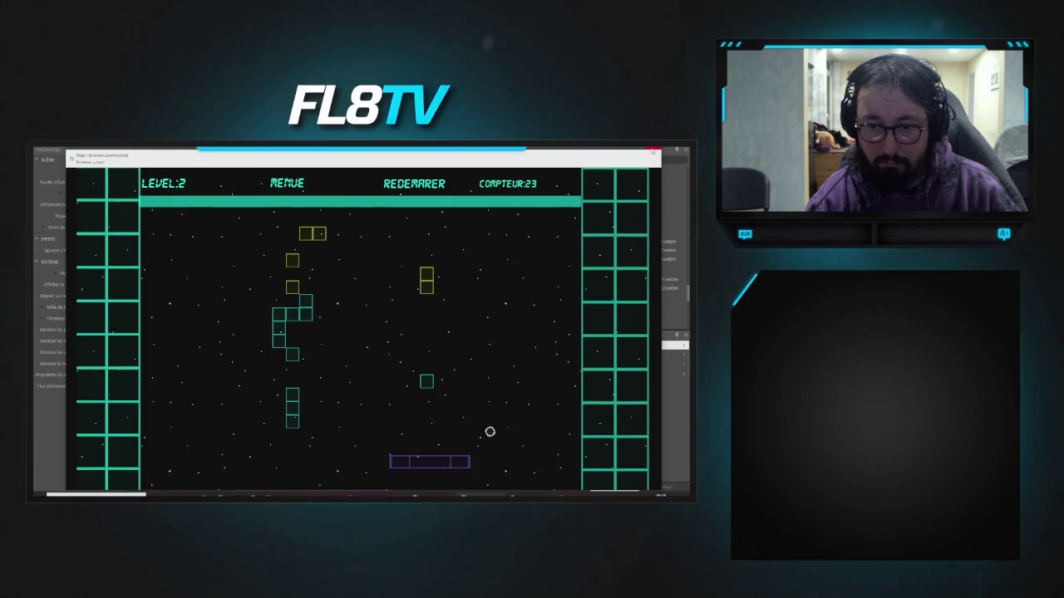
{"action": "key", "text": "Right"}
{"action": "key", "text": "Left"}
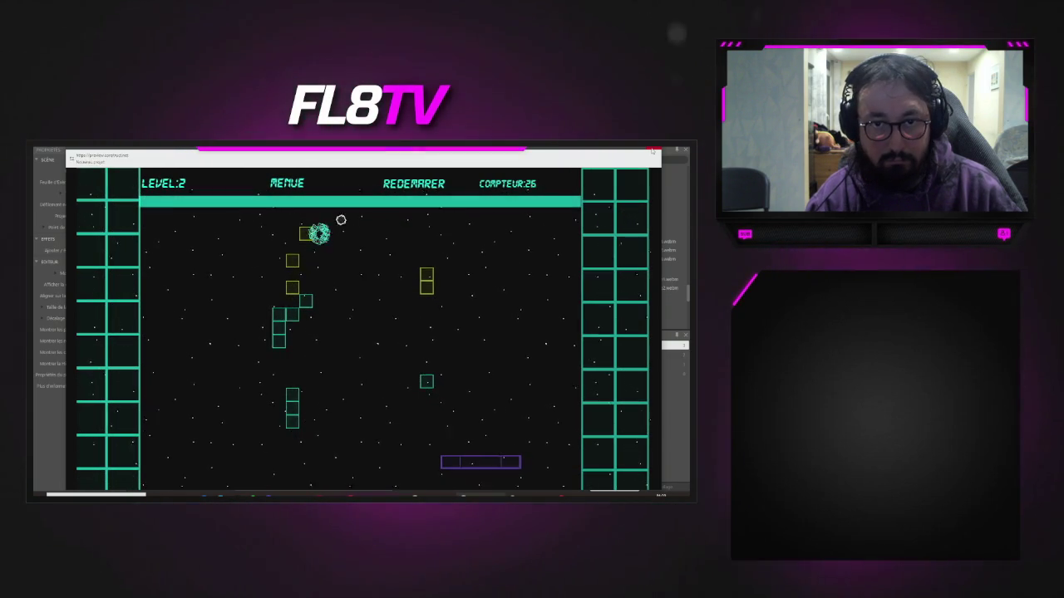
{"action": "key", "text": "Right"}
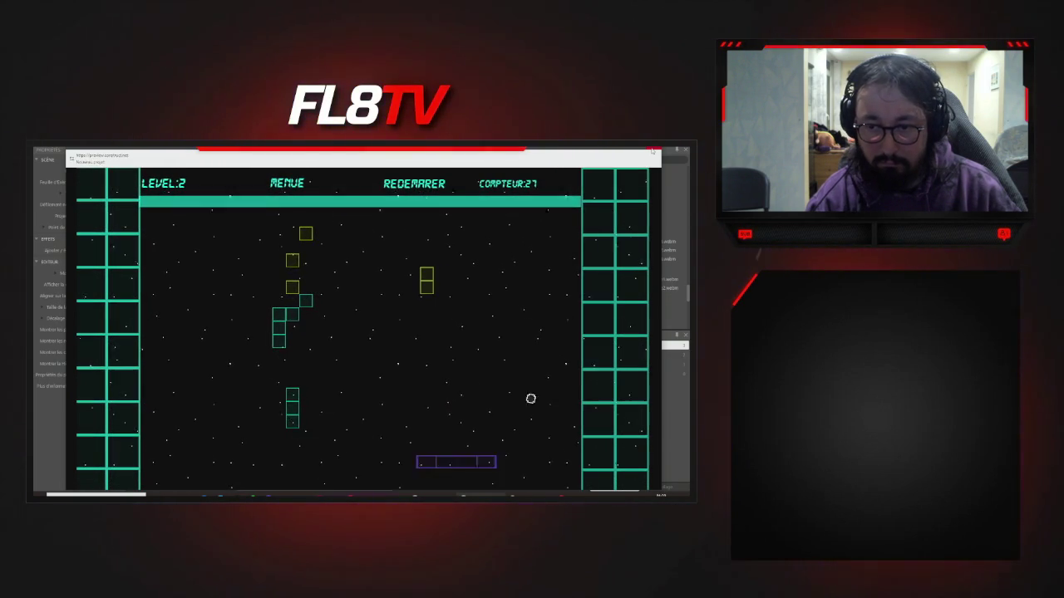
{"action": "key", "text": "Left"}
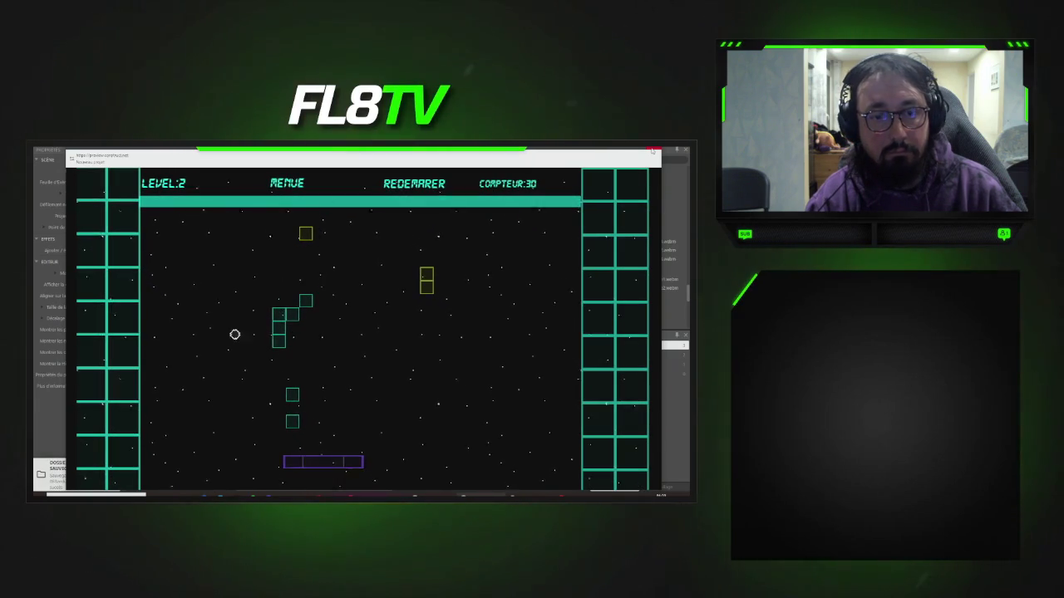
{"action": "key", "text": "Left"}
{"action": "key", "text": "Right"}
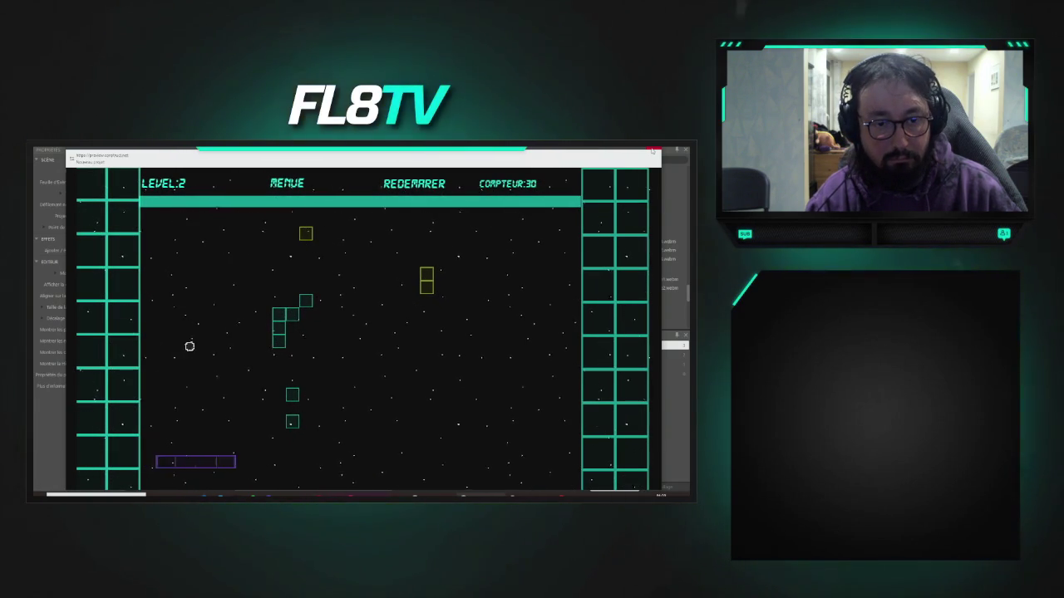
{"action": "key", "text": "Left"}
{"action": "key", "text": "Right"}
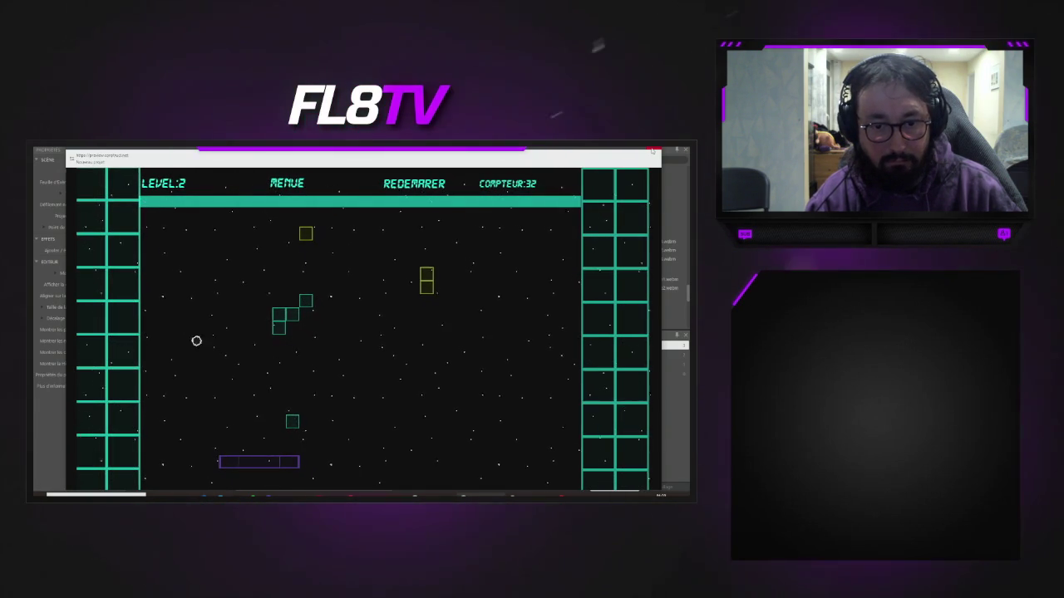
{"action": "key", "text": "Right"}
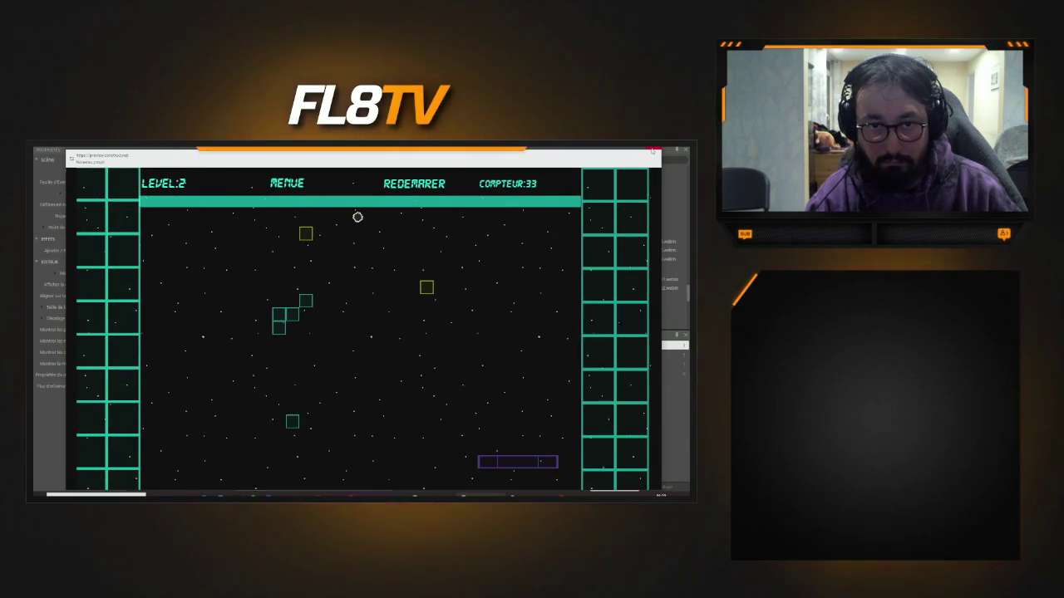
{"action": "key", "text": "Left"}
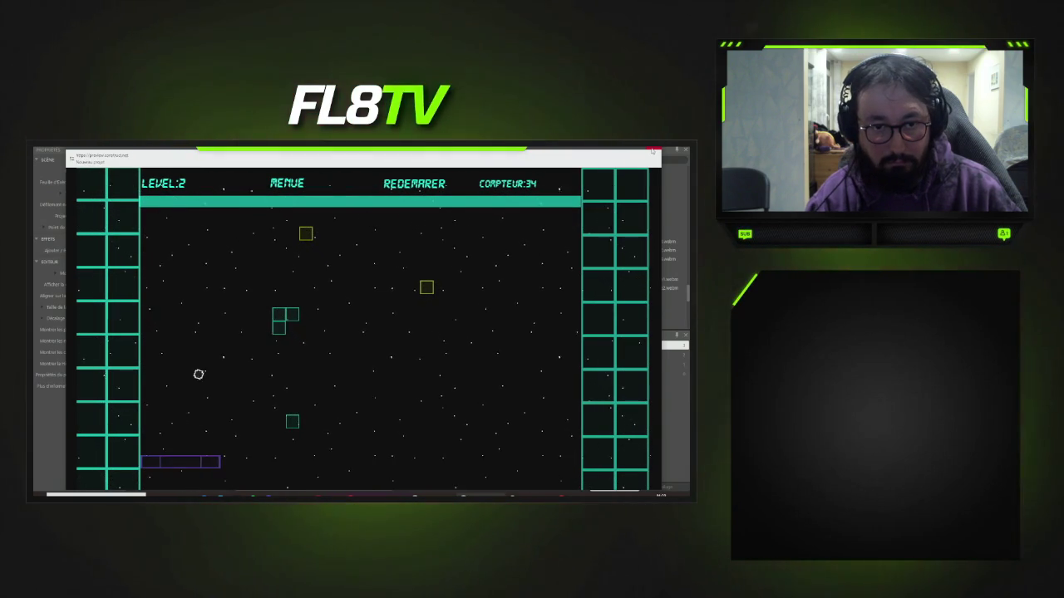
{"action": "key", "text": "Right"}
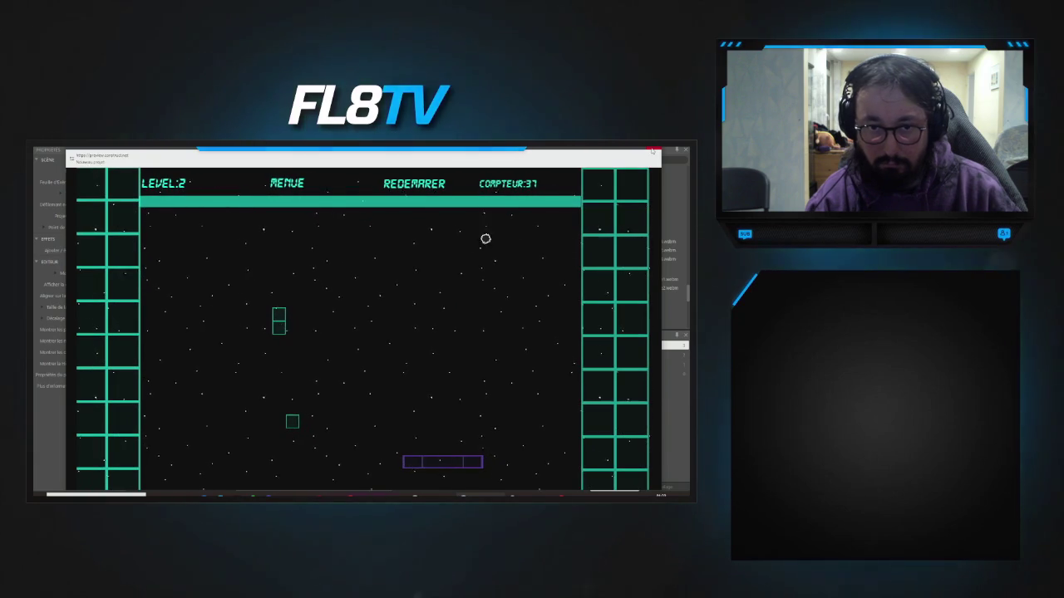
{"action": "key", "text": "Right"}
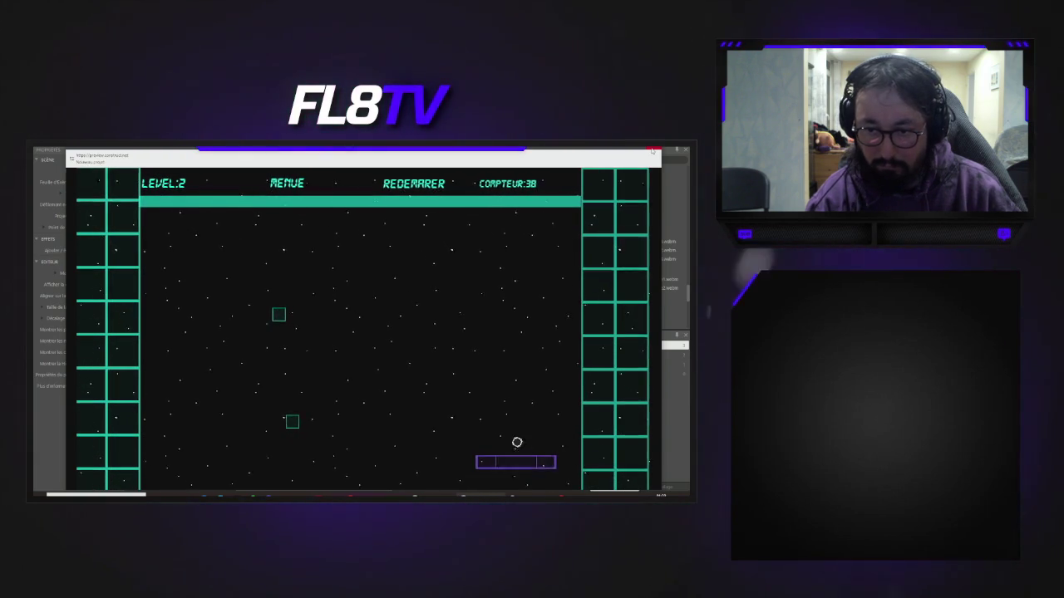
{"action": "key", "text": "Left"}
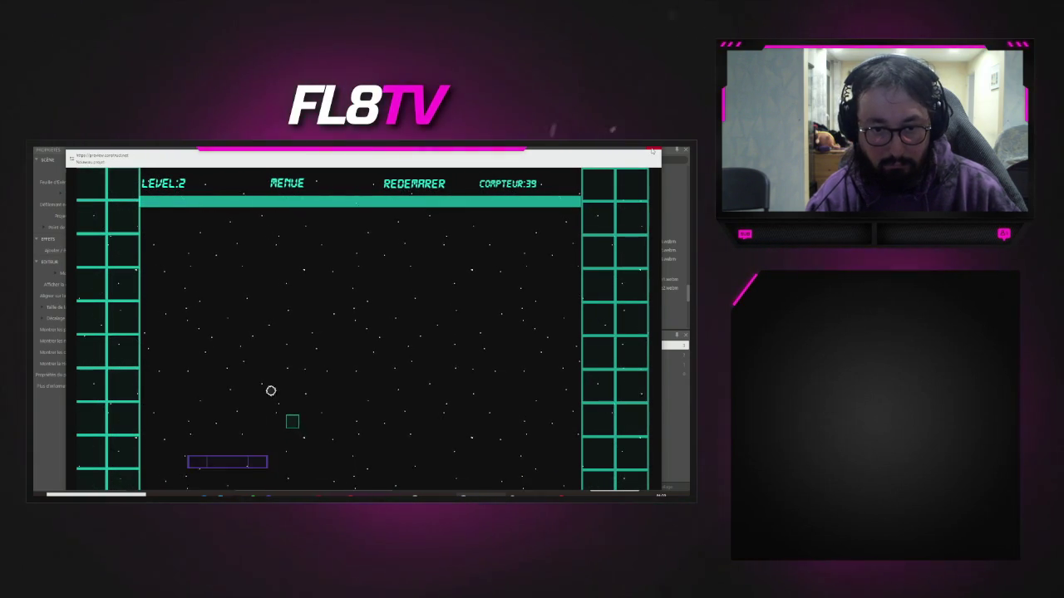
{"action": "key", "text": "Right"}
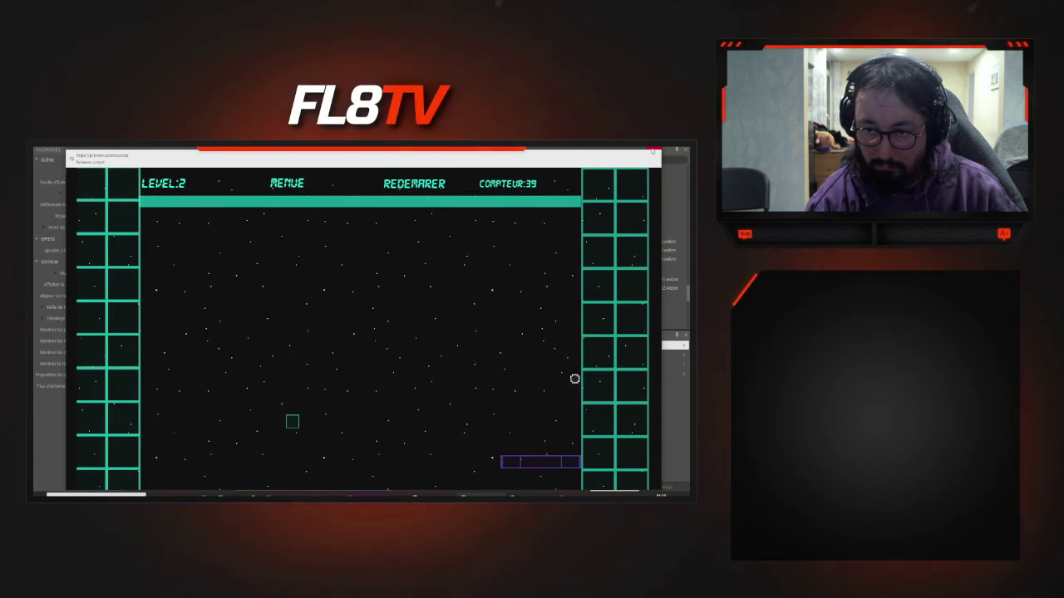
{"action": "key", "text": "Left"}
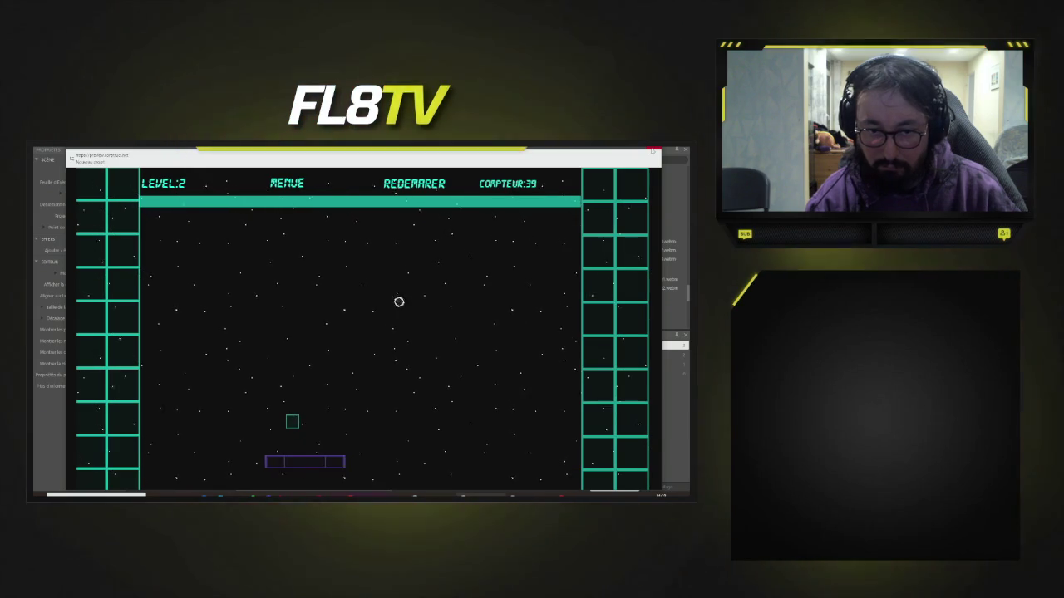
{"action": "key", "text": "Right"}
{"action": "key", "text": "Left"}
{"action": "key", "text": "Right"}
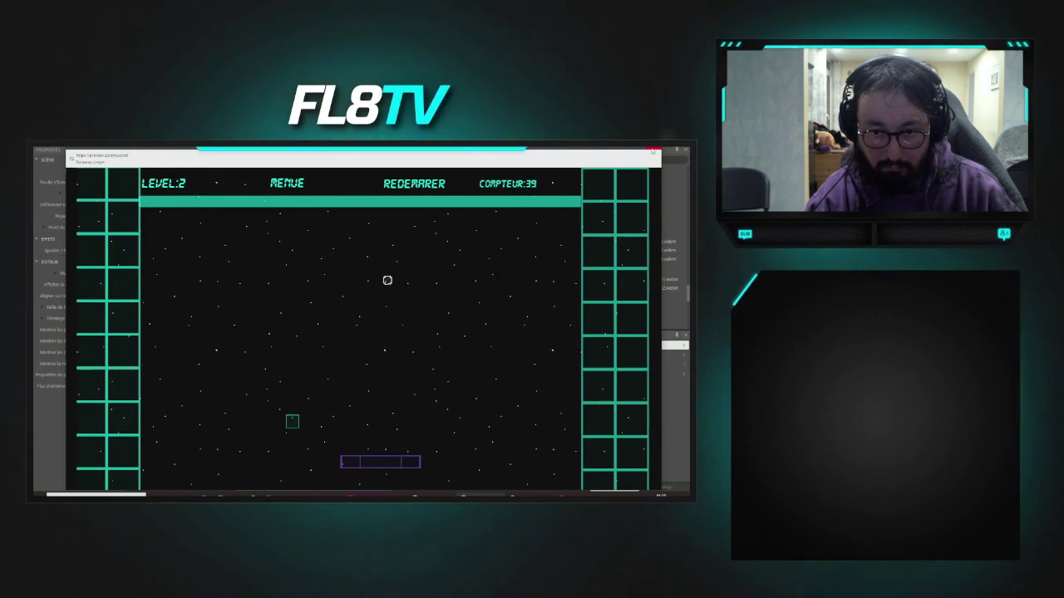
{"action": "key", "text": "Right"}
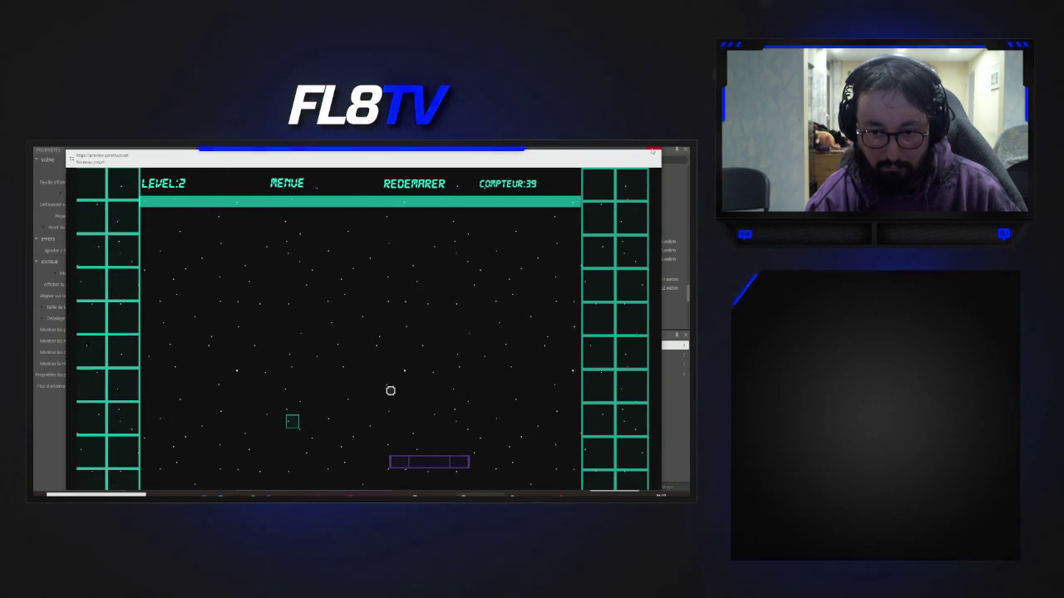
{"action": "key", "text": "Left"}
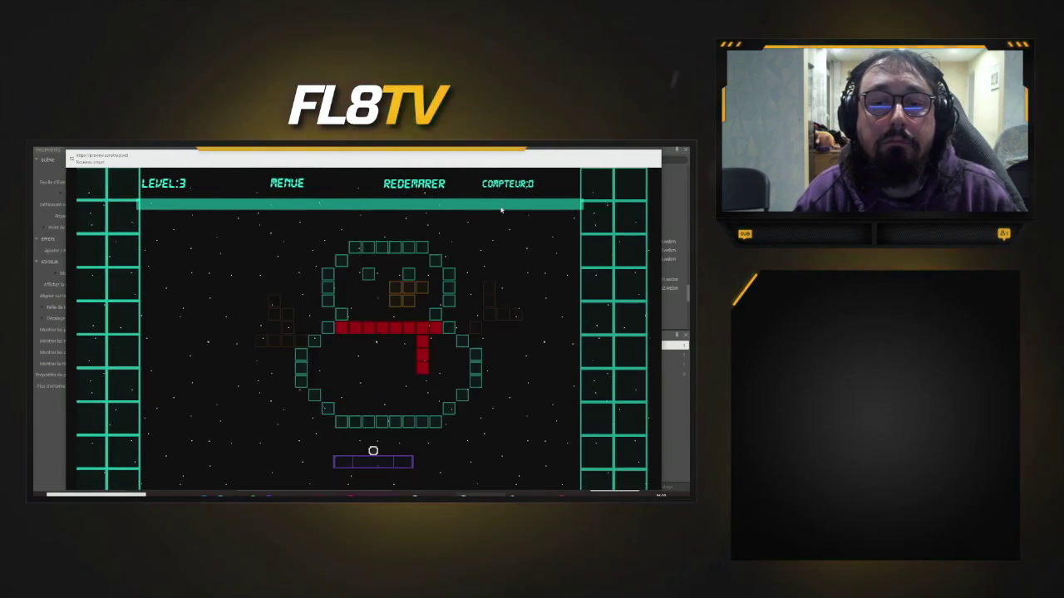
- Launch the ball into level 3's snowman bricks, then close the preview
{"action": "key", "text": "Right"}
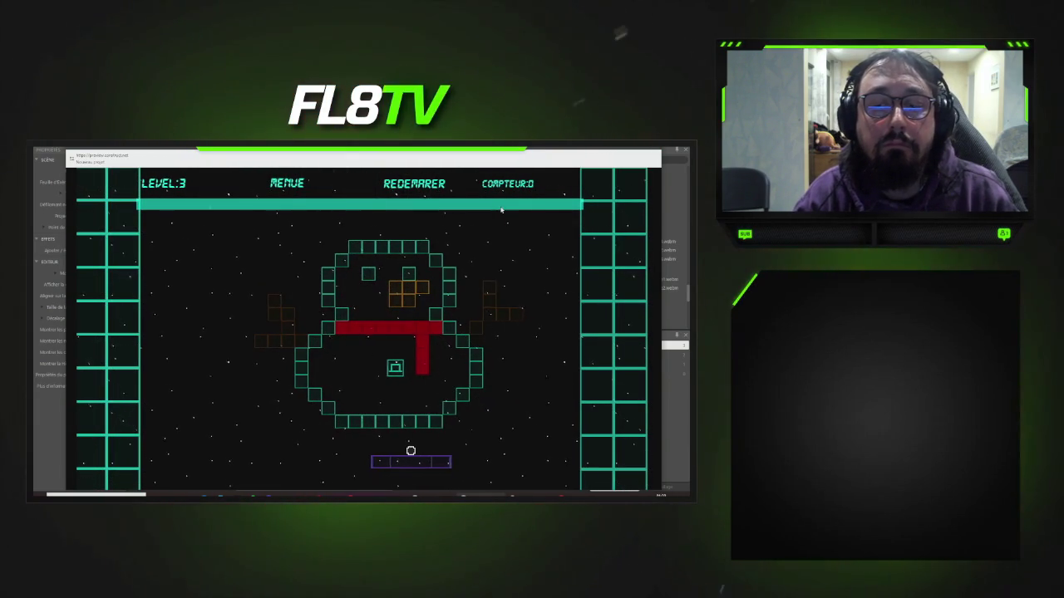
{"action": "key", "text": "space"}
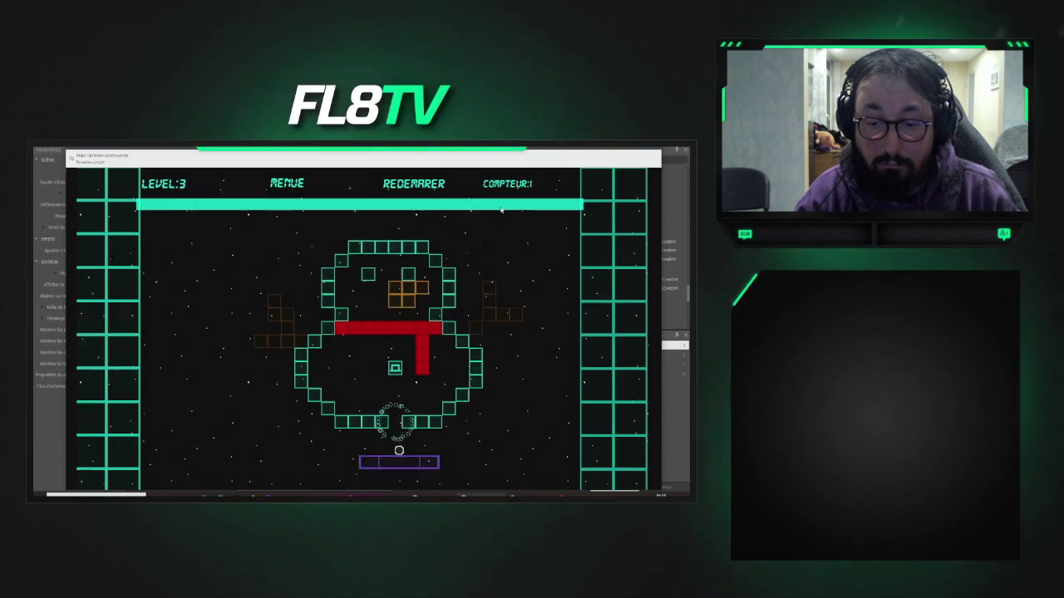
{"action": "key", "text": "Left"}
{"action": "key", "text": "Left"}
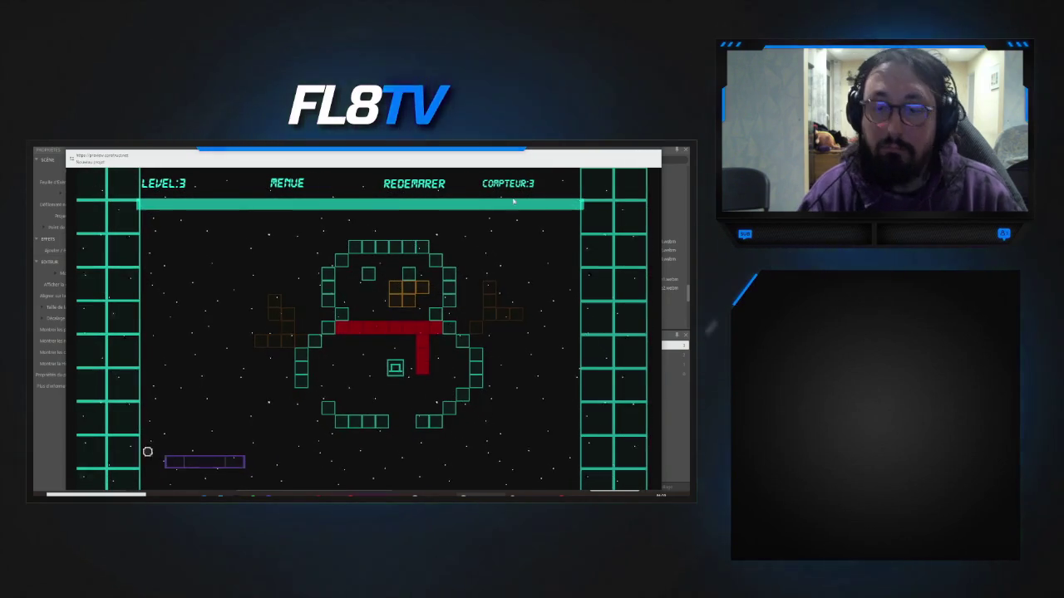
{"action": "key", "text": "alt+F4"}
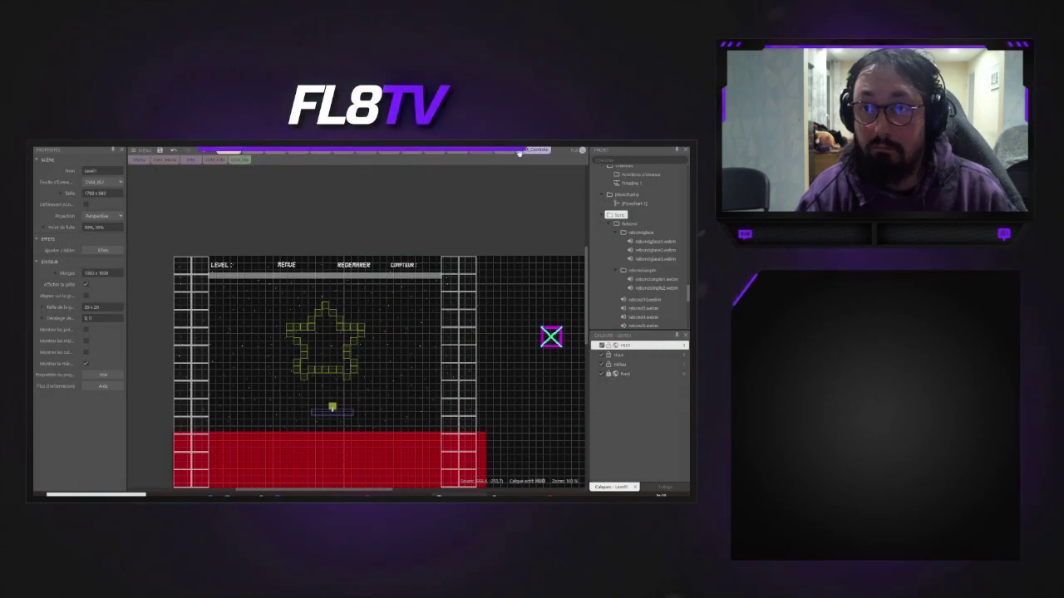
- Switch to the scene's event sheet, select the Level 1–10 music events, then deselect them
{"action": "key", "text": "ctrl+Tab"}
{"action": "scroll", "coordinate": [214, 292], "scroll_direction": "up", "scroll_amount": 3}
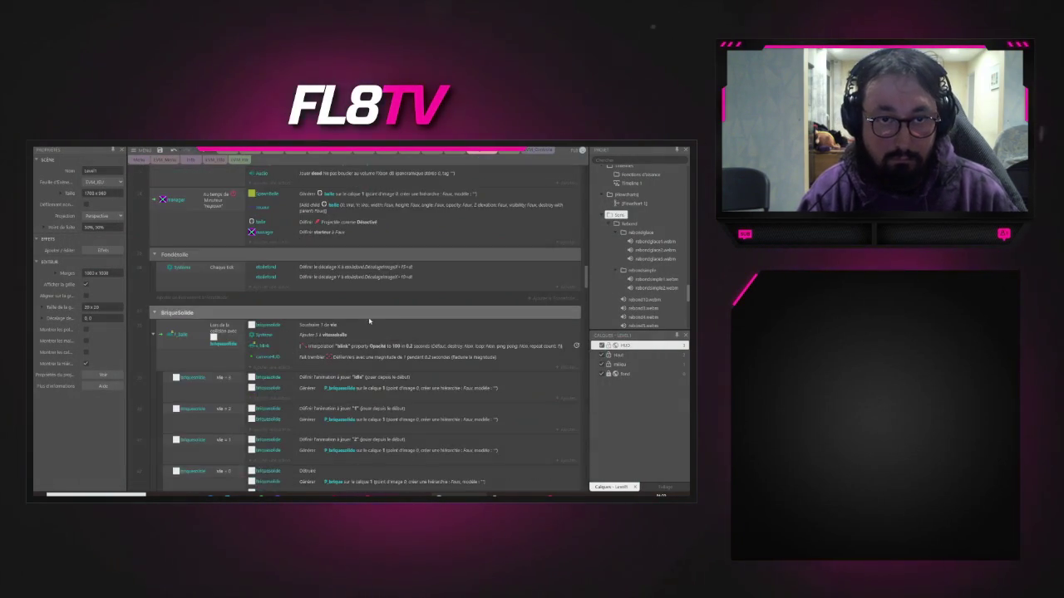
{"action": "scroll", "coordinate": [214, 292], "scroll_direction": "down", "scroll_amount": 3}
{"action": "left_click", "coordinate": [164, 249]}
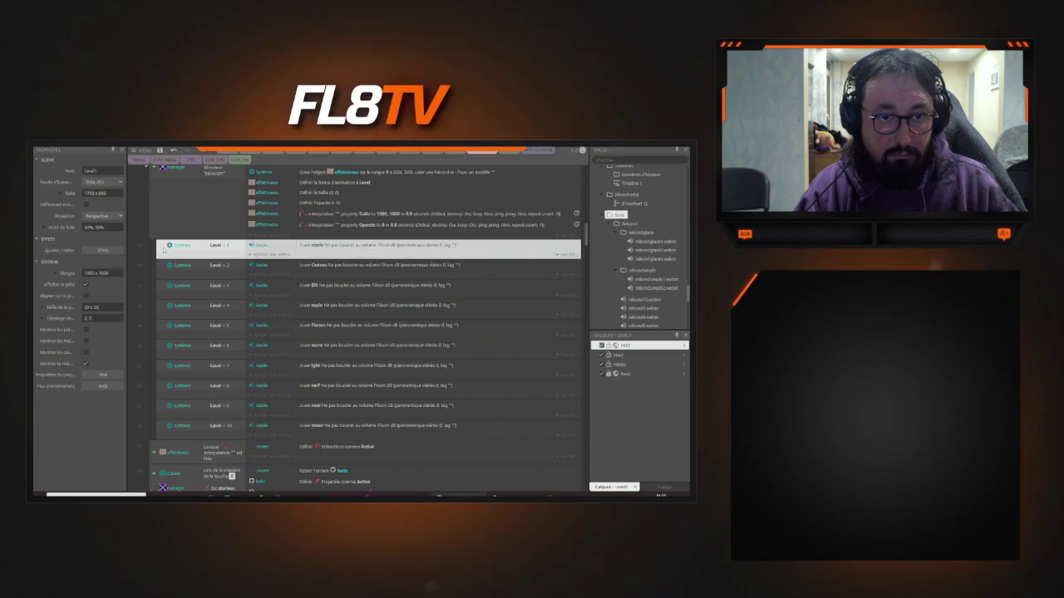
{"action": "left_click", "coordinate": [161, 265], "text": "ctrl"}
{"action": "left_click", "coordinate": [161, 286], "text": "ctrl"}
{"action": "left_click", "coordinate": [160, 305], "text": "ctrl"}
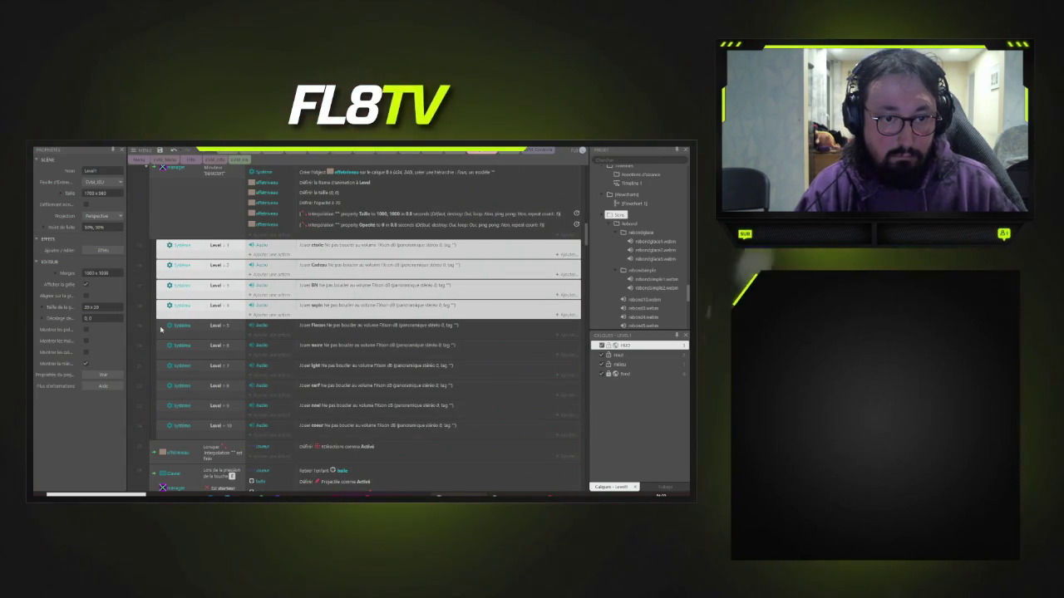
{"action": "left_click", "coordinate": [160, 325], "text": "ctrl"}
{"action": "left_click", "coordinate": [162, 350], "text": "ctrl"}
{"action": "left_click", "coordinate": [161, 370], "text": "ctrl"}
{"action": "left_click", "coordinate": [160, 390], "text": "ctrl"}
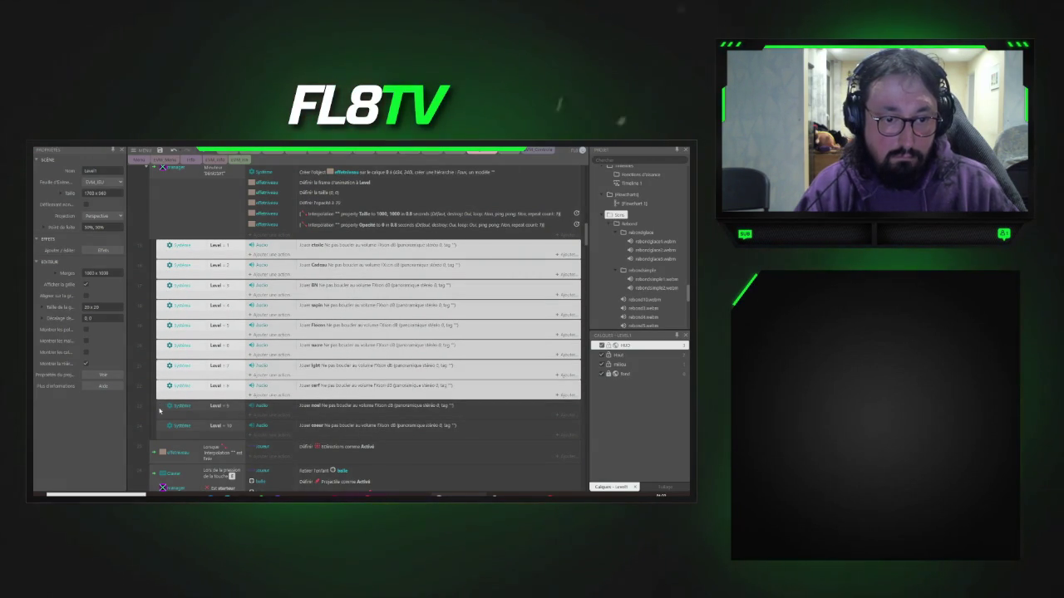
{"action": "left_click", "coordinate": [160, 410], "text": "ctrl"}
{"action": "left_click", "coordinate": [163, 429], "text": "ctrl"}
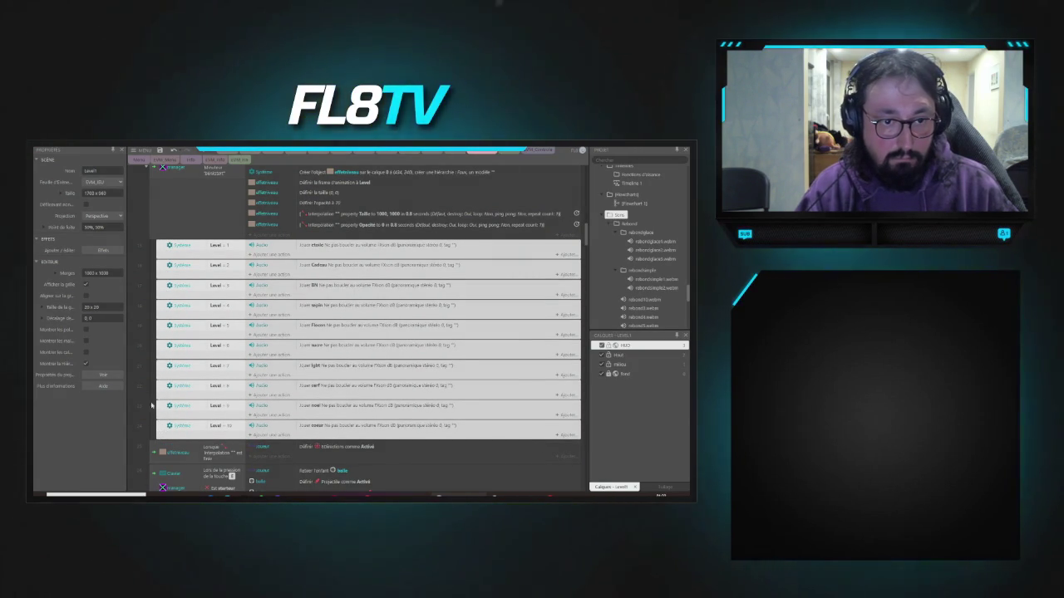
{"action": "left_click", "coordinate": [138, 368]}
- Scroll down and expand the collapsed fenetre event group
{"action": "scroll", "coordinate": [332, 374], "scroll_direction": "down", "scroll_amount": 10}
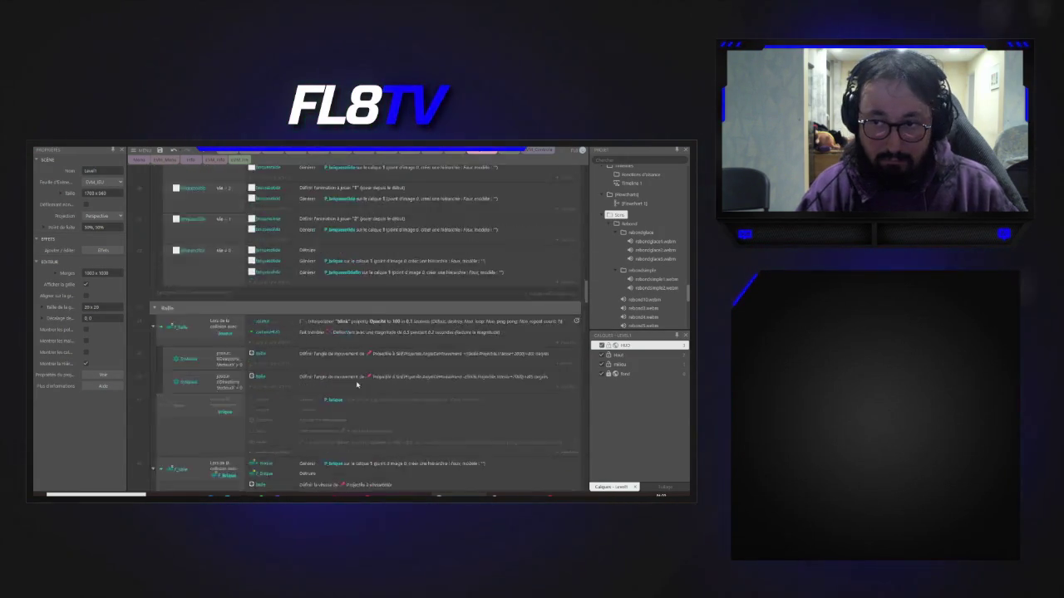
{"action": "scroll", "coordinate": [387, 391], "scroll_direction": "down", "scroll_amount": 10}
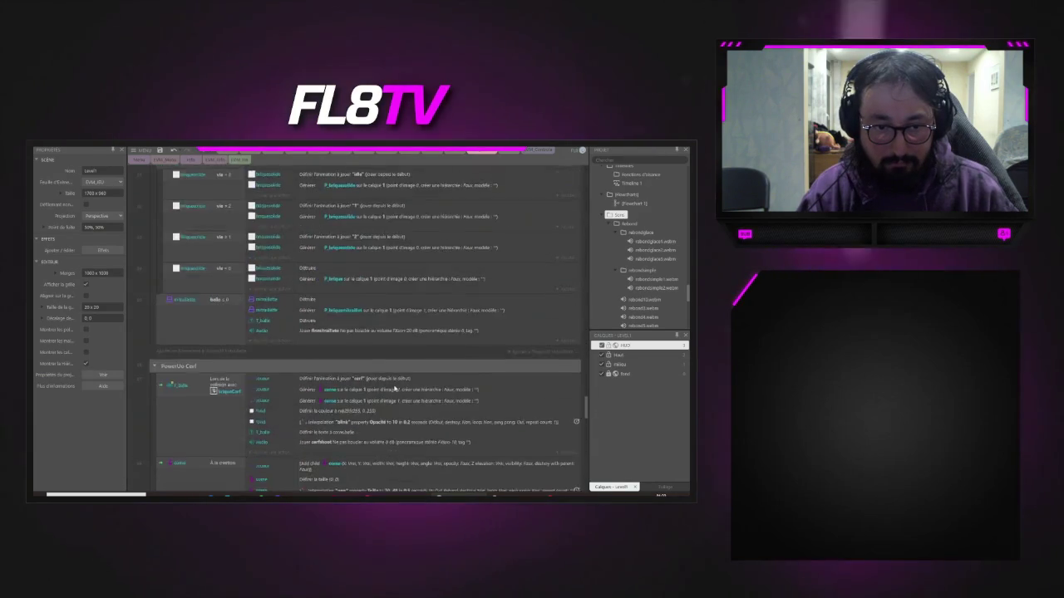
{"action": "scroll", "coordinate": [393, 388], "scroll_direction": "down", "scroll_amount": 10}
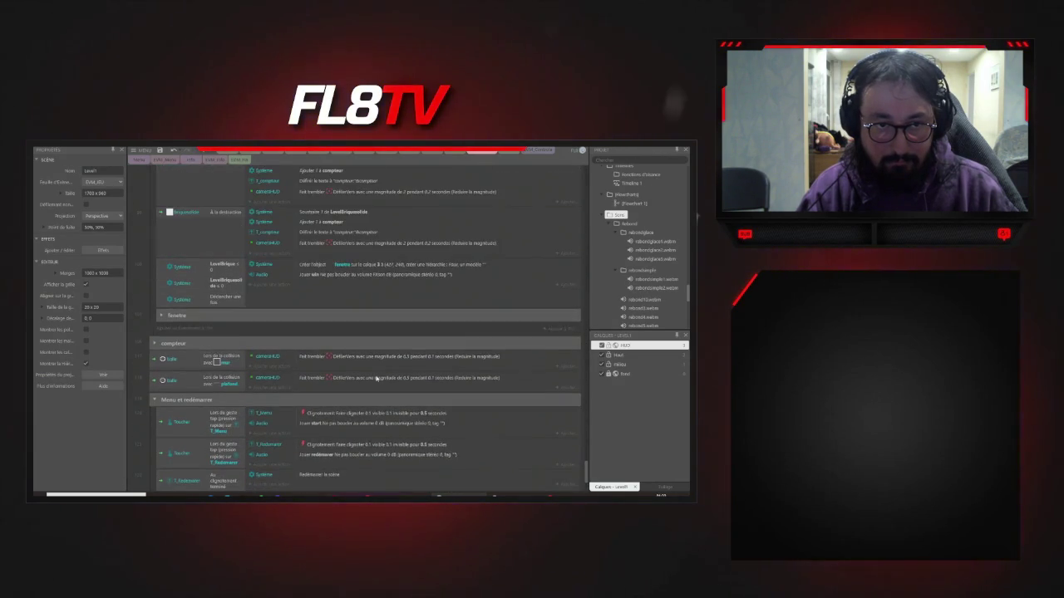
{"action": "left_click", "coordinate": [161, 315]}
- Scroll through the fenetre group until the Level 1–10 music events are visible
{"action": "scroll", "coordinate": [260, 289], "scroll_direction": "down", "scroll_amount": 3}
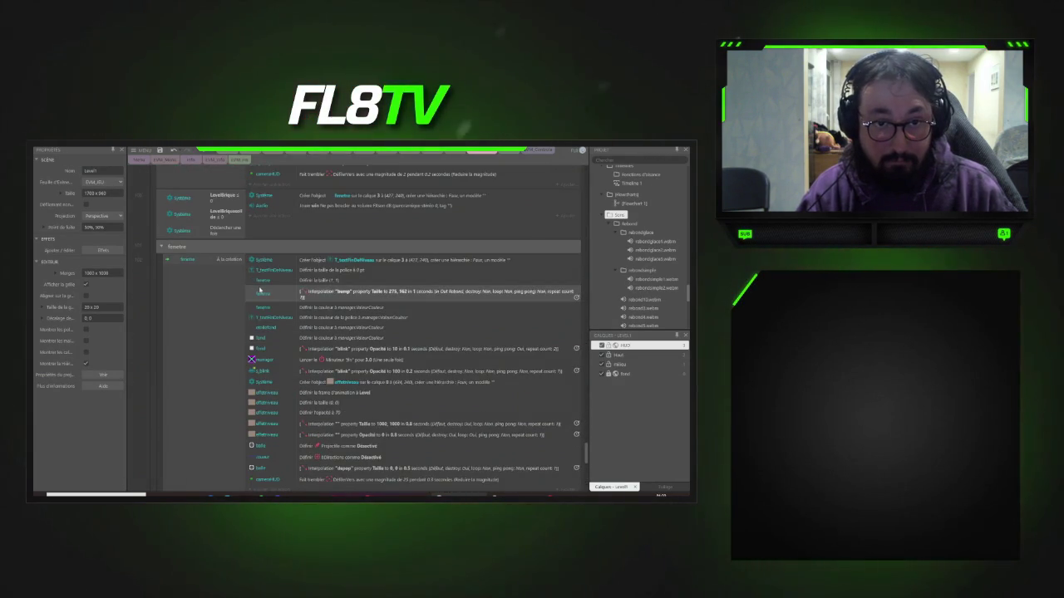
{"action": "scroll", "coordinate": [260, 289], "scroll_direction": "down", "scroll_amount": 5}
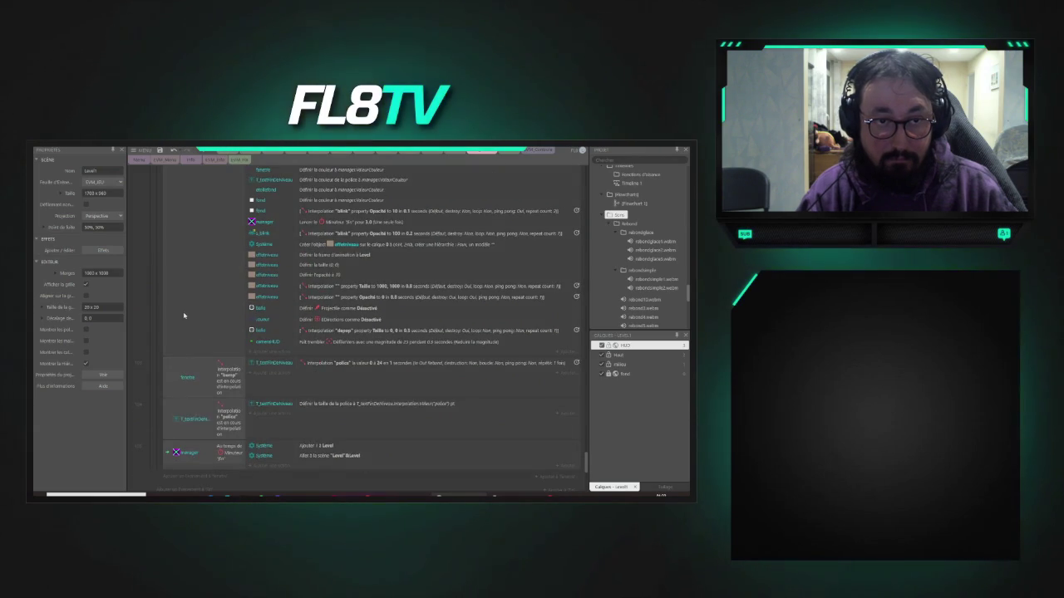
{"action": "scroll", "coordinate": [185, 308], "scroll_direction": "up", "scroll_amount": 5}
{"action": "scroll", "coordinate": [171, 284], "scroll_direction": "down", "scroll_amount": 7}
{"action": "scroll", "coordinate": [172, 284], "scroll_direction": "down", "scroll_amount": 2}
{"action": "scroll", "coordinate": [199, 290], "scroll_direction": "down", "scroll_amount": 4}
{"action": "scroll", "coordinate": [199, 290], "scroll_direction": "up", "scroll_amount": 5}
{"action": "scroll", "coordinate": [199, 290], "scroll_direction": "down", "scroll_amount": 3}
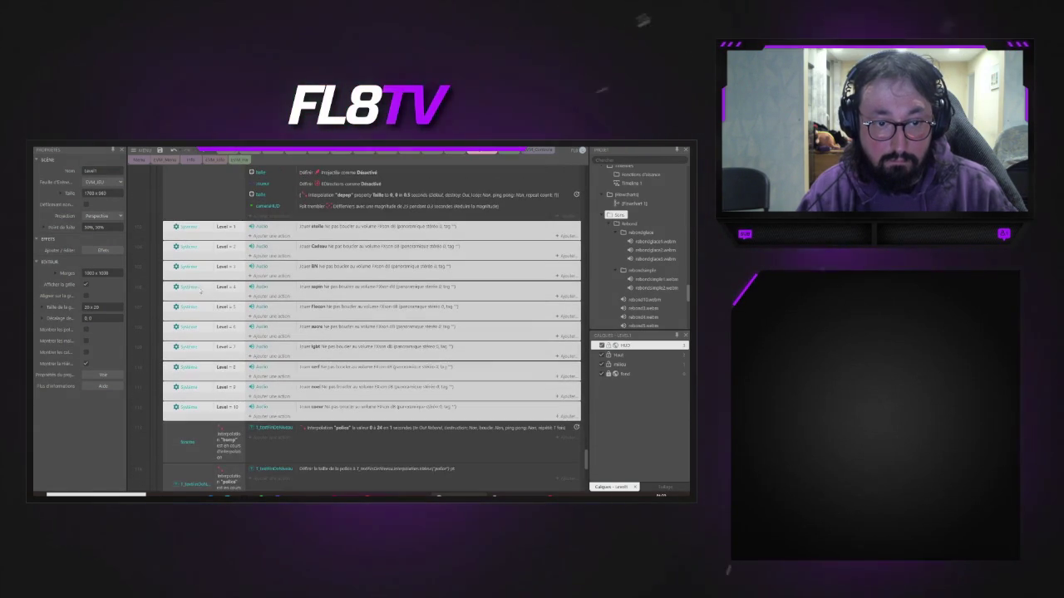
{"action": "mouse_move", "coordinate": [167, 231]}
{"action": "left_mouse_down"}
{"action": "mouse_move", "coordinate": [210, 223]}
{"action": "mouse_move", "coordinate": [172, 246]}
{"action": "left_mouse_up"}
{"action": "left_click", "coordinate": [171, 227]}
{"action": "left_click", "coordinate": [171, 246], "text": "shift"}
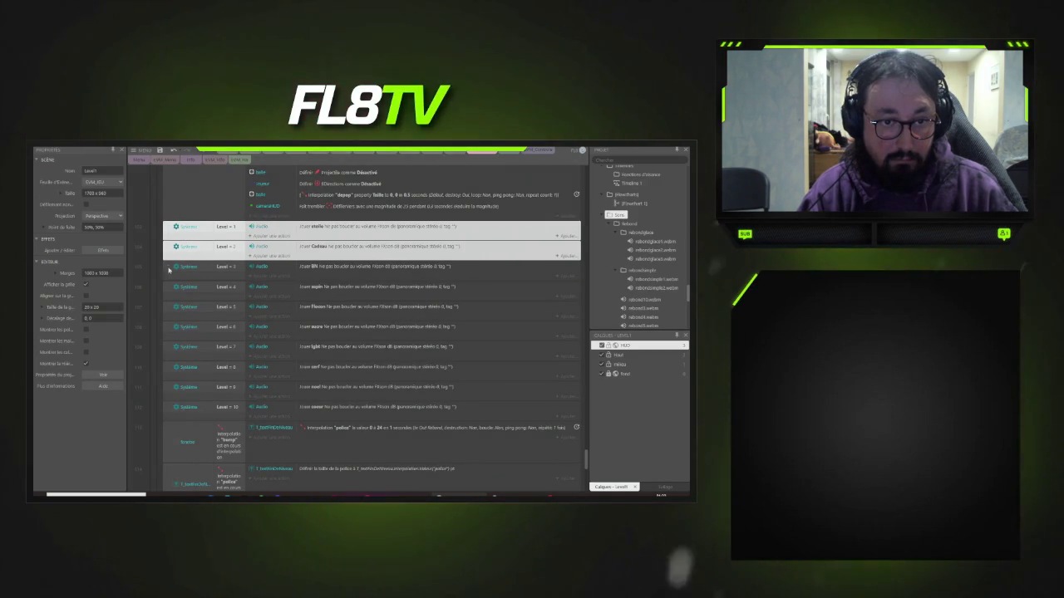
{"action": "left_click", "coordinate": [169, 267], "text": "shift"}
{"action": "scroll", "coordinate": [170, 283], "scroll_direction": "up", "scroll_amount": 5}
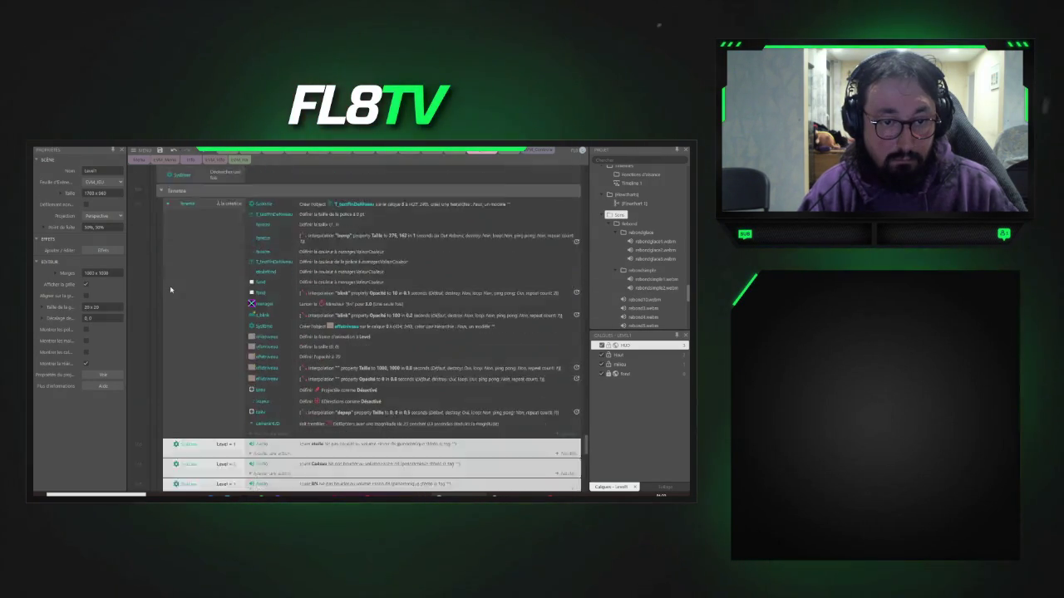
{"action": "scroll", "coordinate": [170, 290], "scroll_direction": "down", "scroll_amount": 5}
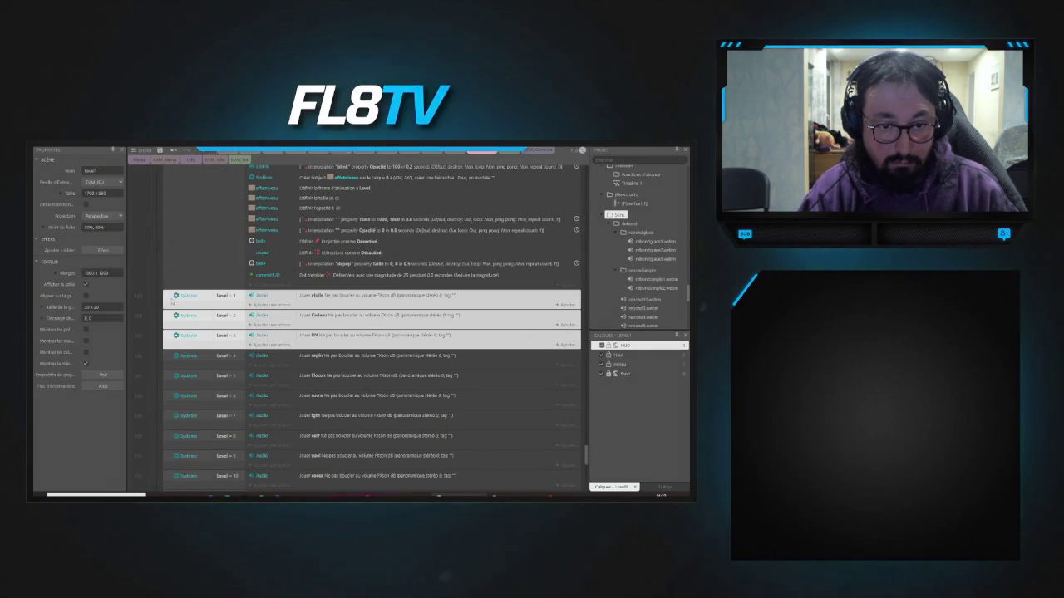
{"action": "key", "text": "Delete"}
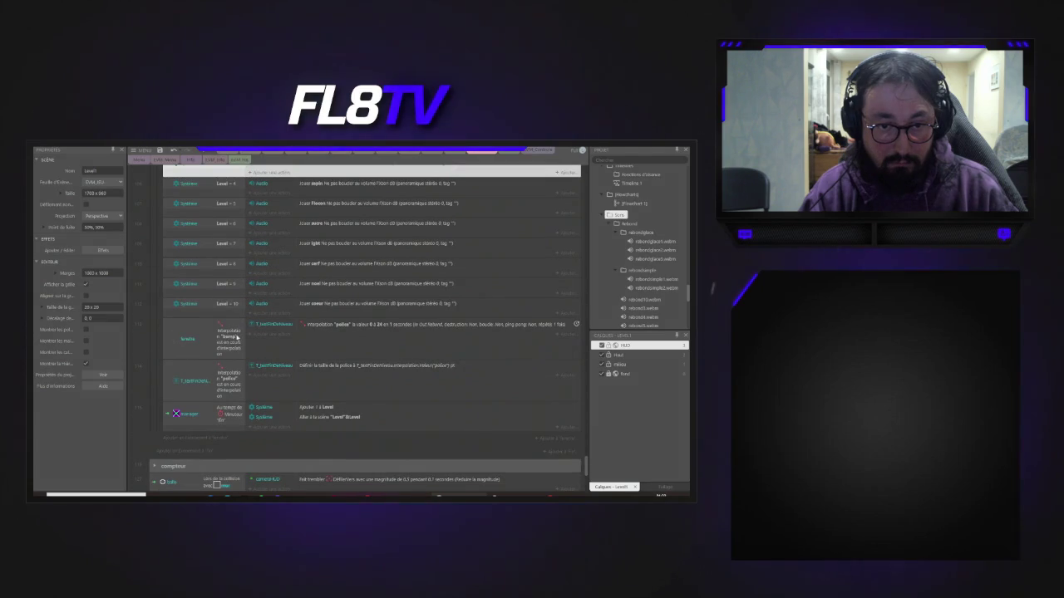
{"action": "key", "text": "ctrl+z"}
{"action": "scroll", "coordinate": [283, 328], "scroll_direction": "up", "scroll_amount": 2}
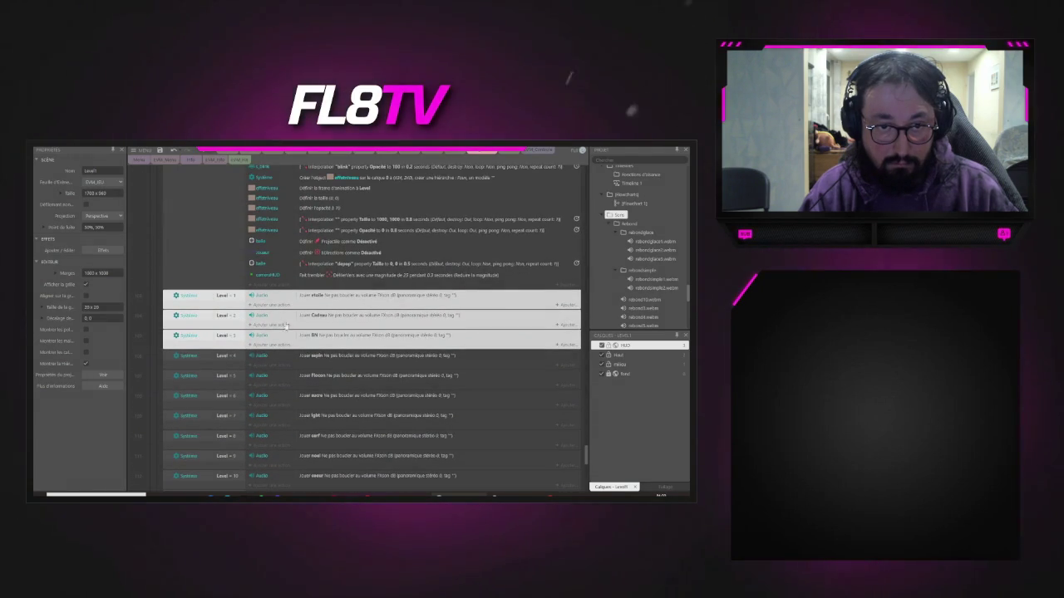
{"action": "left_click", "coordinate": [346, 297]}
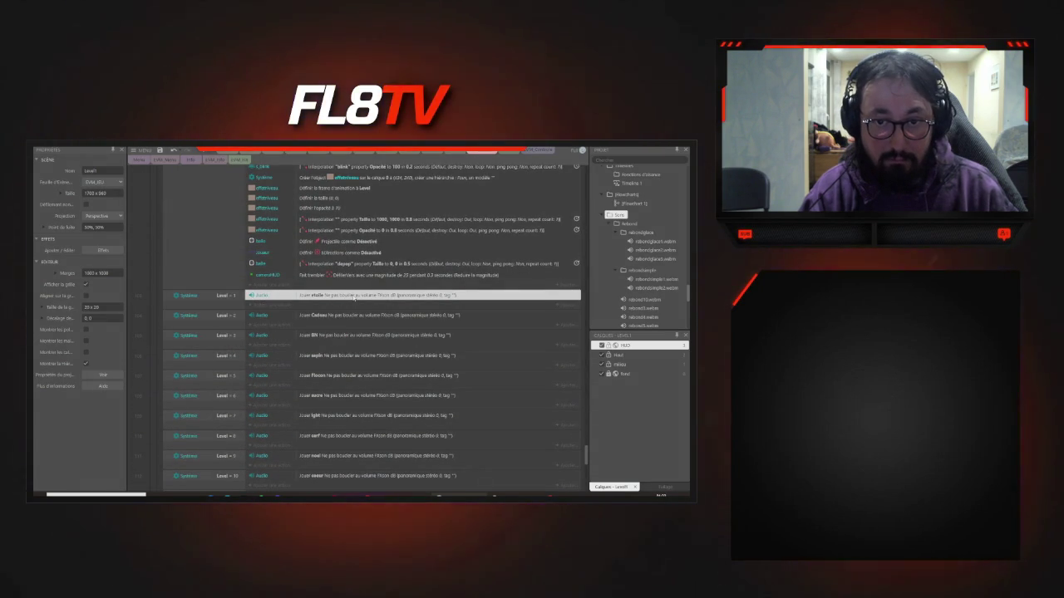
{"action": "double_click", "coordinate": [355, 298]}
- Set the Level 1 music to etoileWin and the Level 2 music to Cadeauwin
{"action": "left_click", "coordinate": [486, 260]}
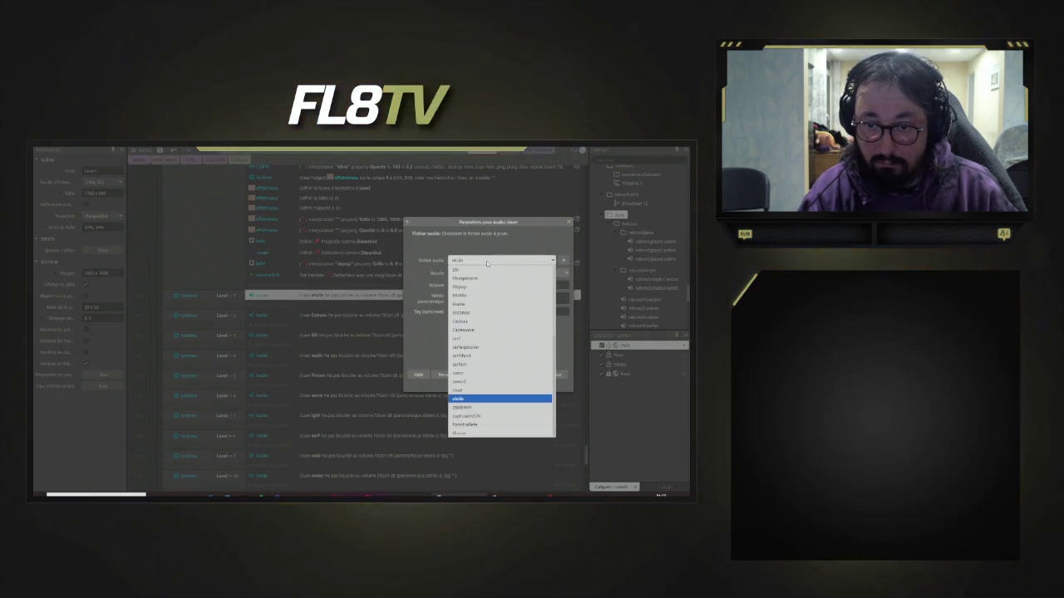
{"action": "left_click", "coordinate": [477, 407]}
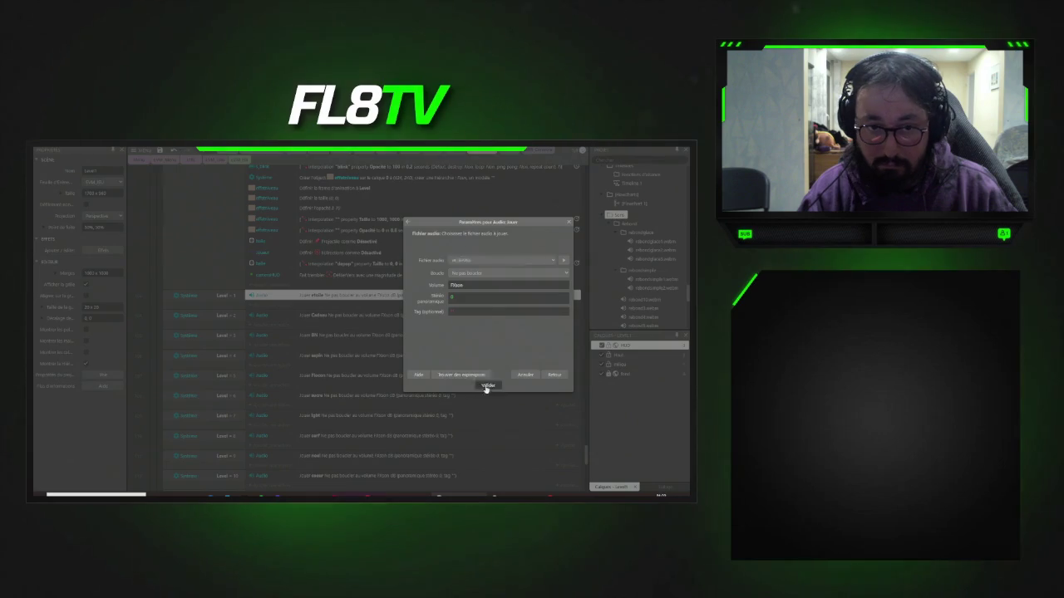
{"action": "left_click", "coordinate": [487, 385]}
{"action": "double_click", "coordinate": [342, 315]}
{"action": "left_click", "coordinate": [498, 260]}
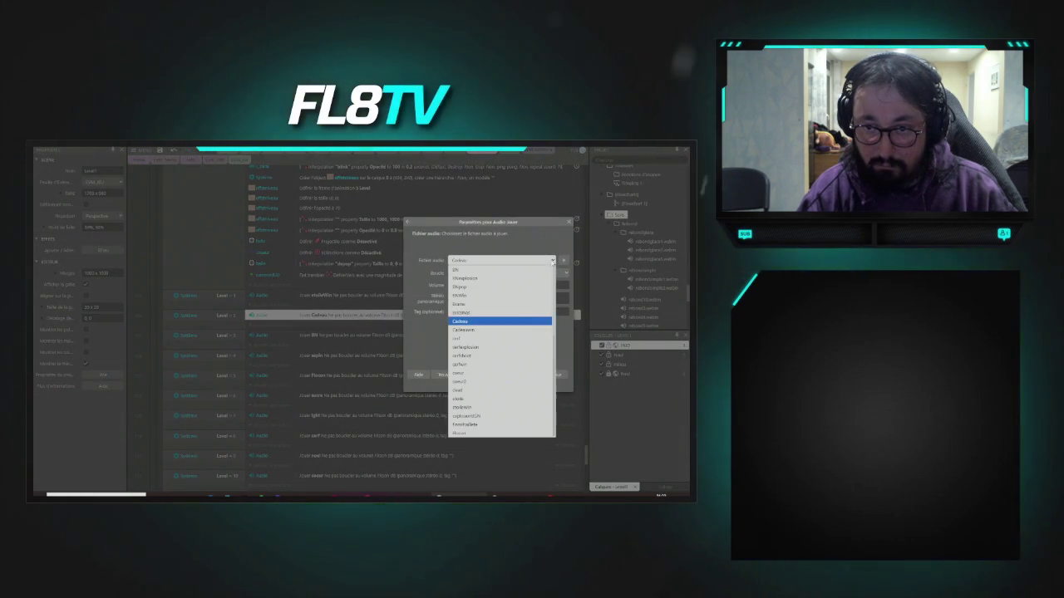
{"action": "left_click", "coordinate": [492, 331]}
{"action": "left_click", "coordinate": [487, 385]}
- Assign a new track to Level 3 and sapinWin to Level 4
{"action": "left_click", "coordinate": [330, 337]}
{"action": "double_click", "coordinate": [330, 337]}
{"action": "left_click", "coordinate": [498, 260]}
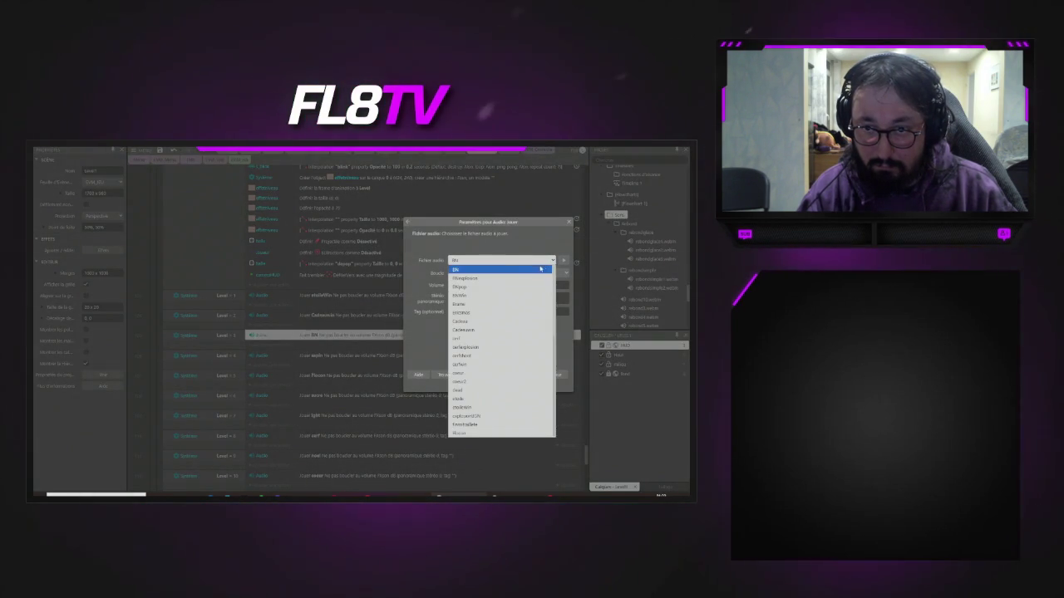
{"action": "left_click", "coordinate": [498, 295]}
{"action": "left_click", "coordinate": [487, 384]}
{"action": "left_click", "coordinate": [356, 358]}
{"action": "double_click", "coordinate": [357, 357]}
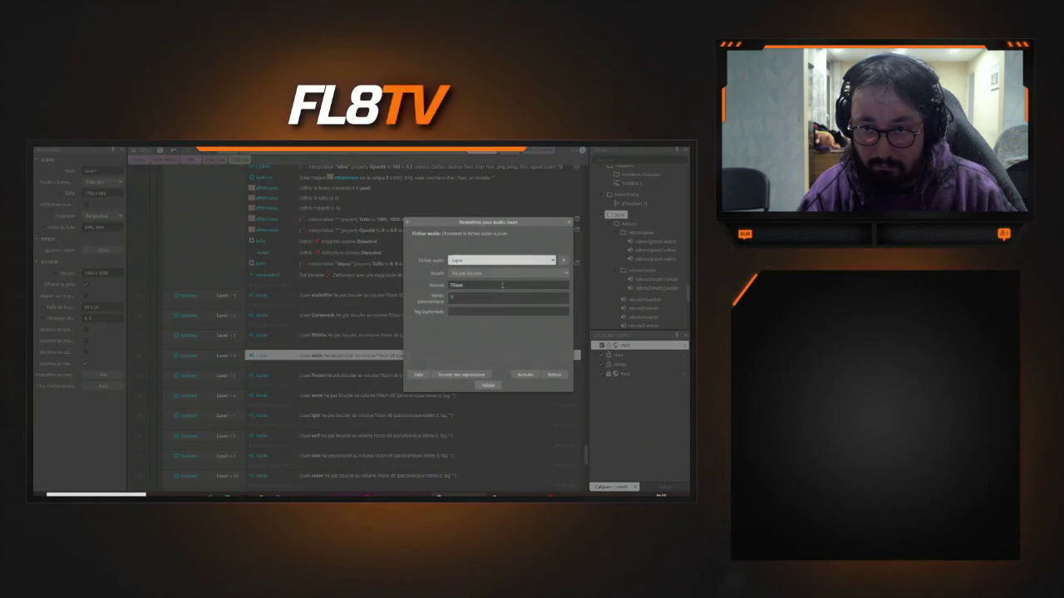
{"action": "left_click", "coordinate": [547, 263]}
{"action": "left_click", "coordinate": [486, 383]}
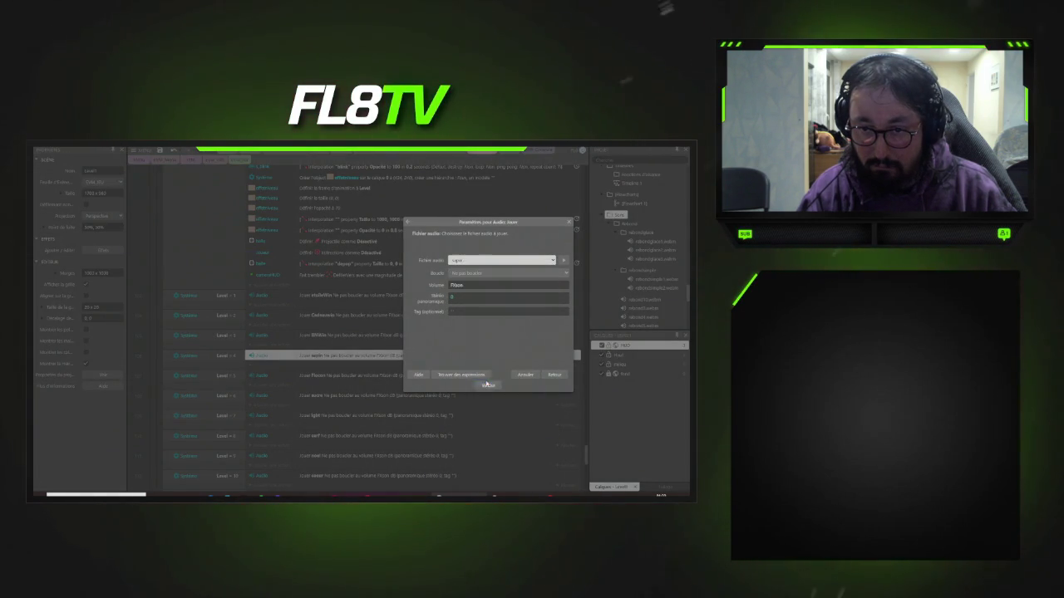
{"action": "left_click", "coordinate": [484, 384]}
- Leave the Level 5 music unchanged and give Level 6 a new track
{"action": "scroll", "coordinate": [356, 354], "scroll_direction": "down", "scroll_amount": 1}
{"action": "left_click", "coordinate": [349, 343]}
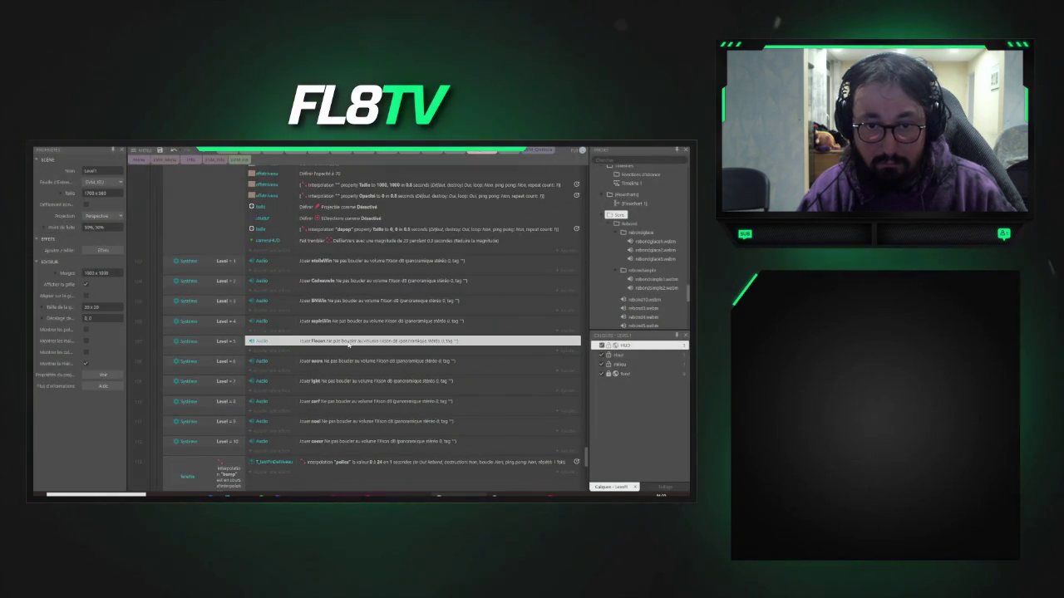
{"action": "double_click", "coordinate": [349, 343]}
{"action": "left_click", "coordinate": [553, 263]}
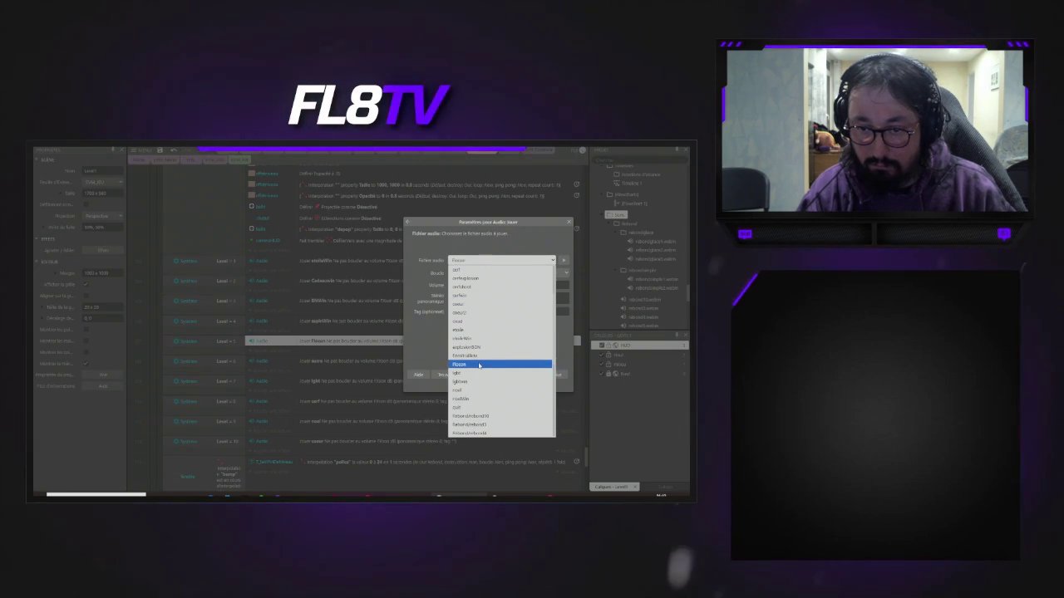
{"action": "scroll", "coordinate": [480, 362], "scroll_direction": "down", "scroll_amount": 5}
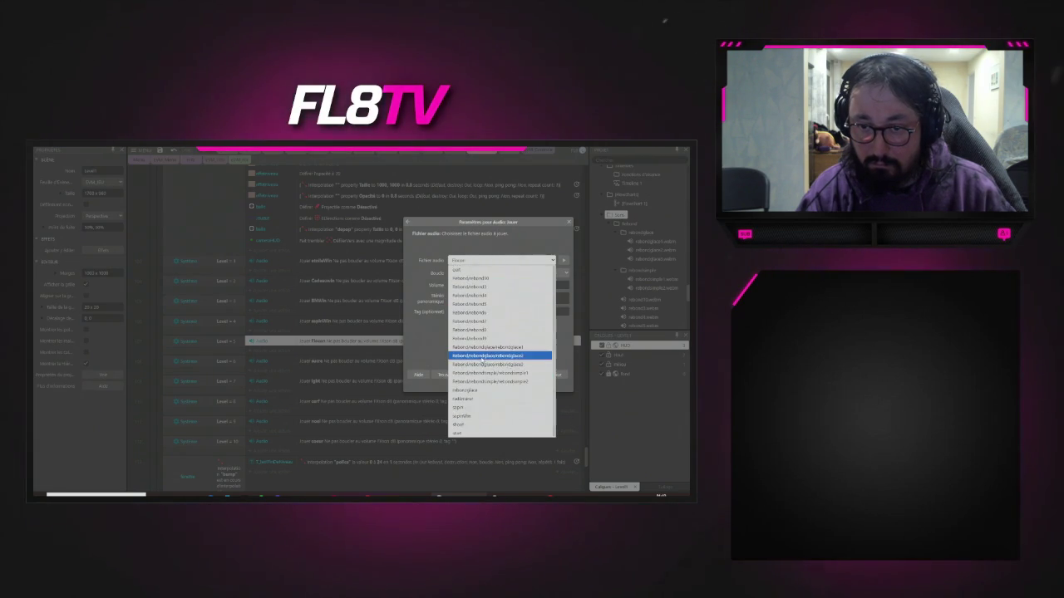
{"action": "left_click", "coordinate": [482, 275]}
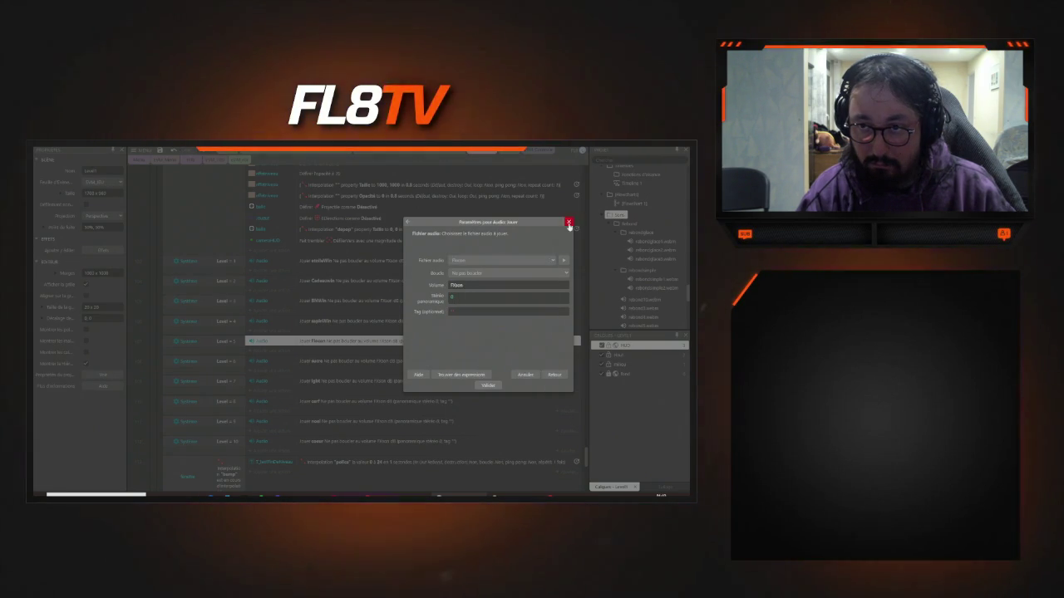
{"action": "left_click", "coordinate": [570, 222]}
{"action": "left_click", "coordinate": [332, 361]}
{"action": "double_click", "coordinate": [332, 360]}
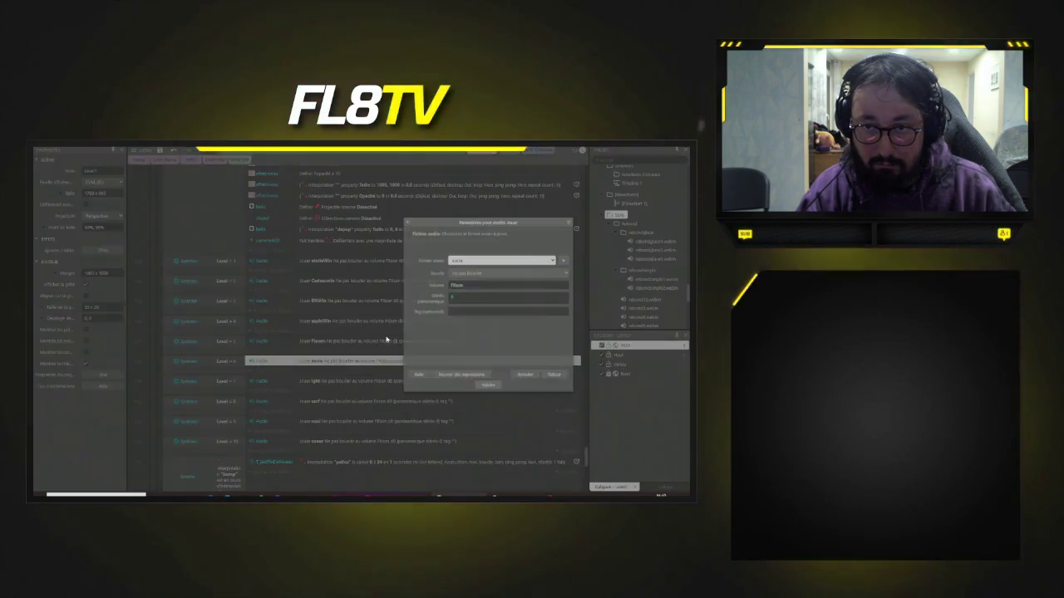
{"action": "left_click", "coordinate": [498, 260]}
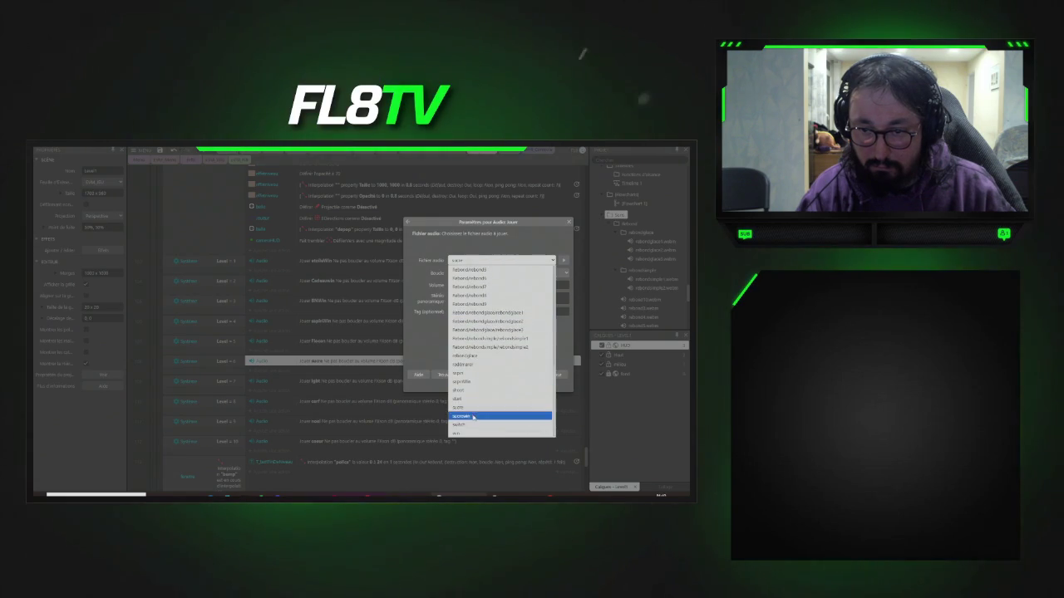
{"action": "left_click", "coordinate": [482, 415]}
{"action": "left_click", "coordinate": [491, 385]}
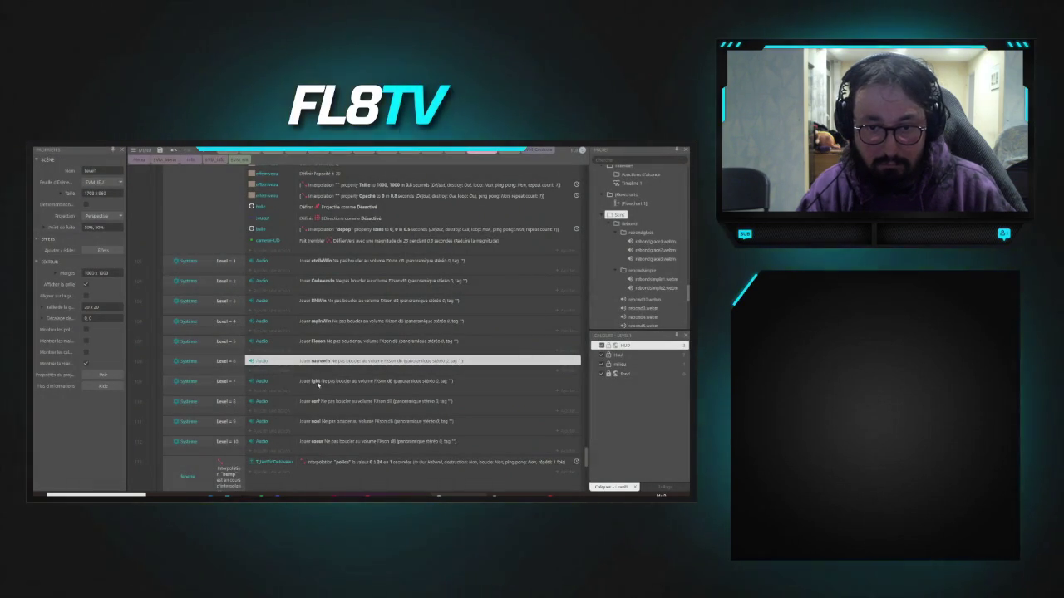
- Set Level 7 to the lightwin track and Level 8 to surfwin, previewing surfwin
{"action": "double_click", "coordinate": [363, 381]}
{"action": "left_click", "coordinate": [534, 263]}
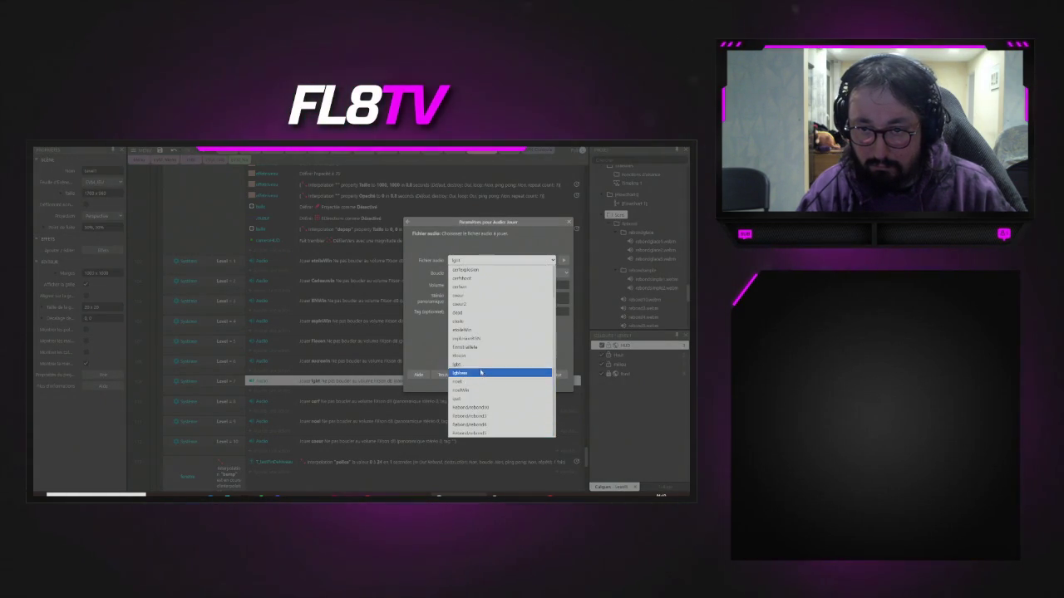
{"action": "scroll", "coordinate": [486, 341], "scroll_direction": "up", "scroll_amount": 3}
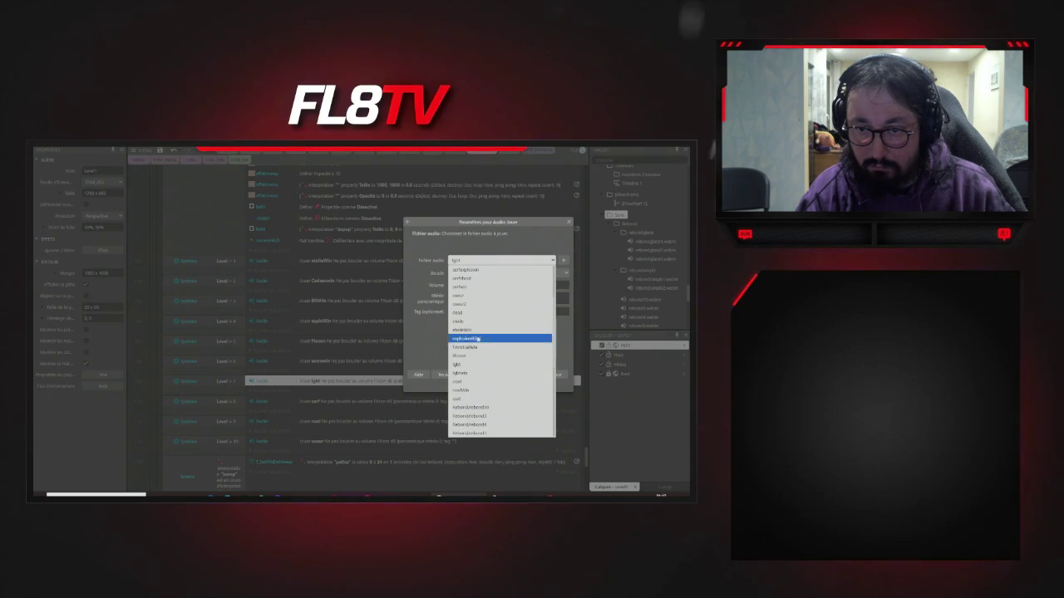
{"action": "left_click", "coordinate": [478, 374]}
{"action": "left_click", "coordinate": [488, 386]}
{"action": "double_click", "coordinate": [358, 402]}
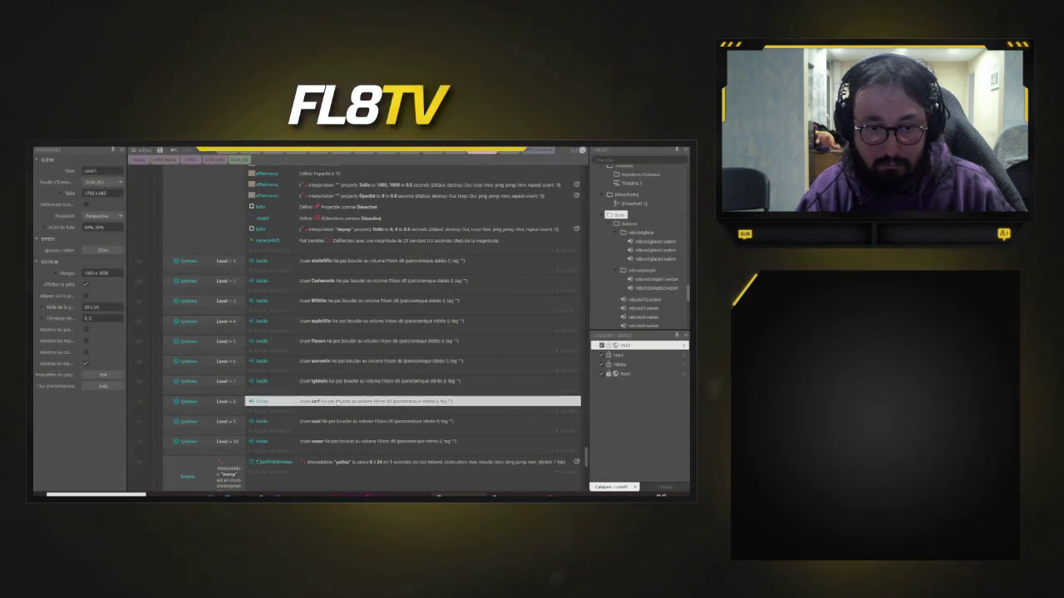
{"action": "left_click", "coordinate": [552, 261]}
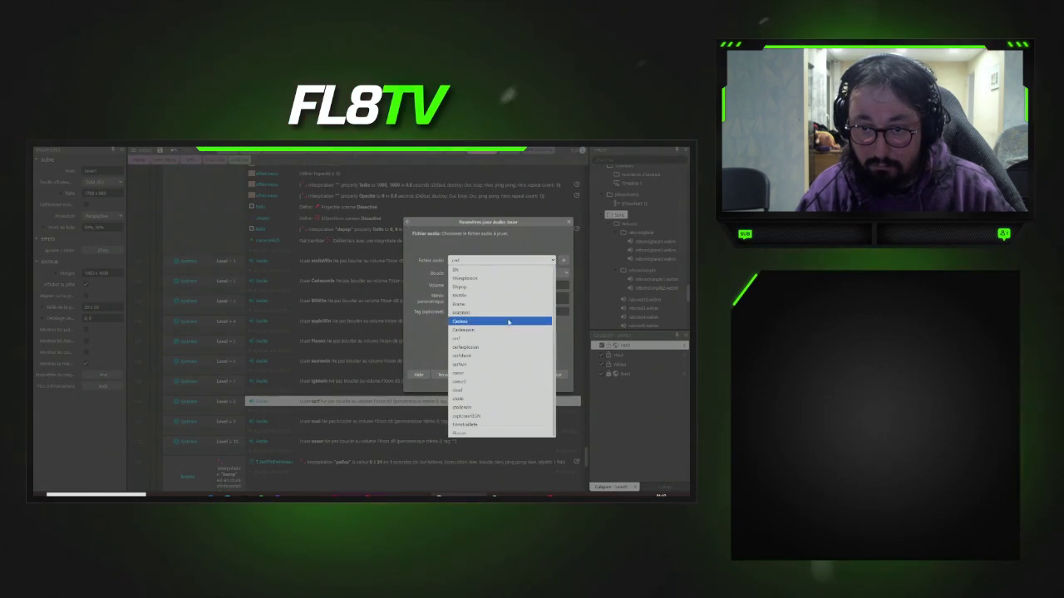
{"action": "left_click", "coordinate": [475, 365]}
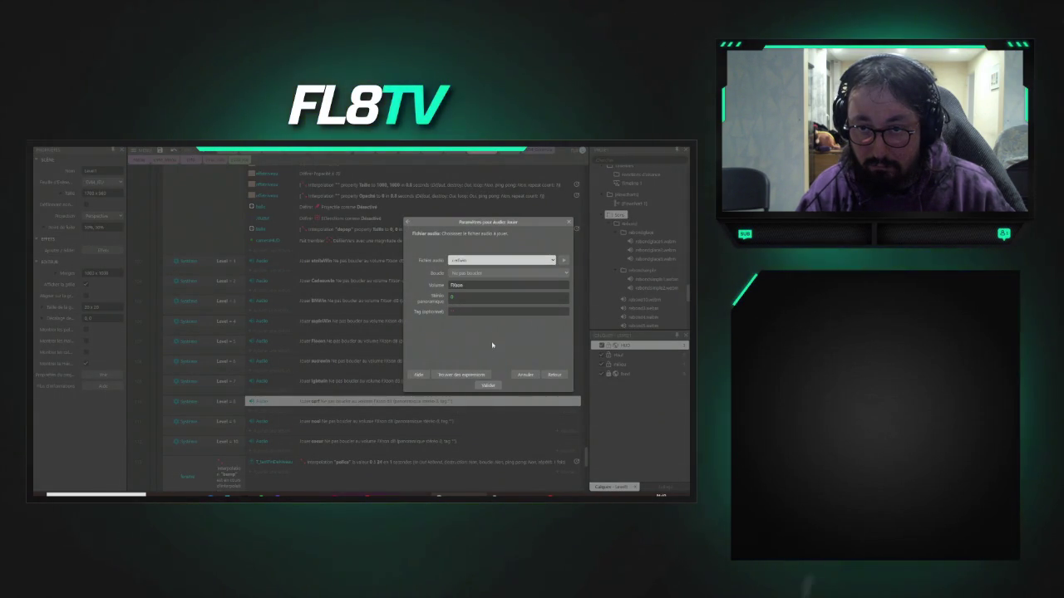
{"action": "left_click", "coordinate": [564, 261]}
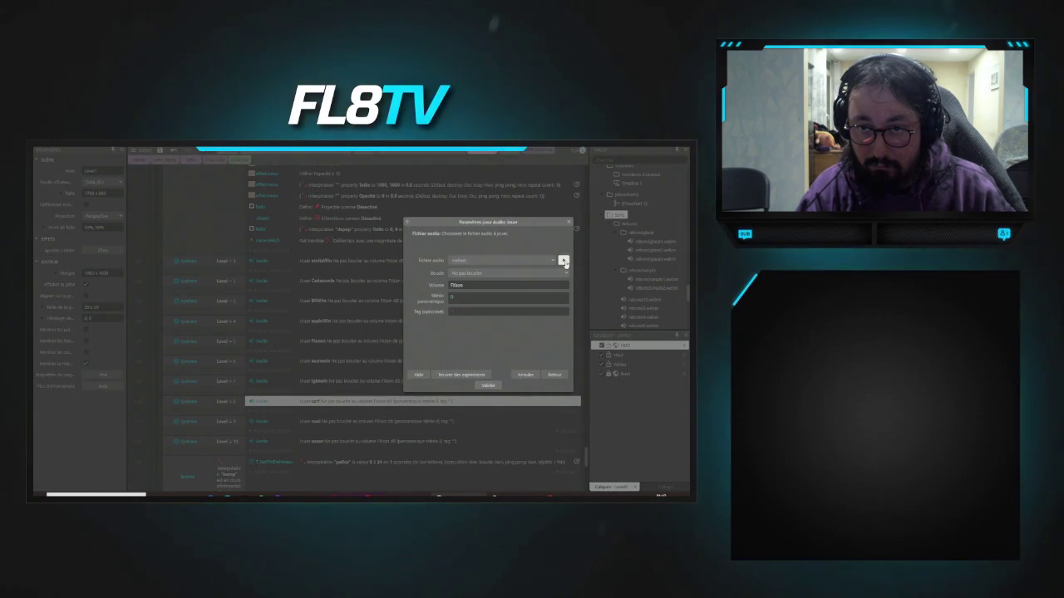
{"action": "left_click", "coordinate": [488, 386]}
- Give Level 9 its own music file and set Level 10 to coeur2
{"action": "left_click", "coordinate": [382, 421]}
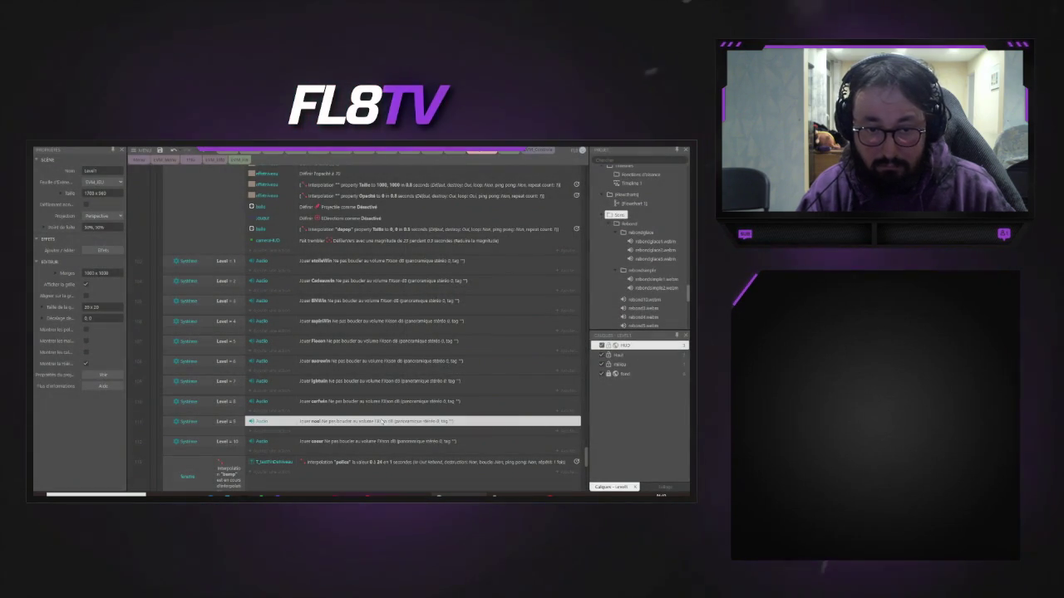
{"action": "double_click", "coordinate": [381, 422]}
{"action": "left_click", "coordinate": [515, 261]}
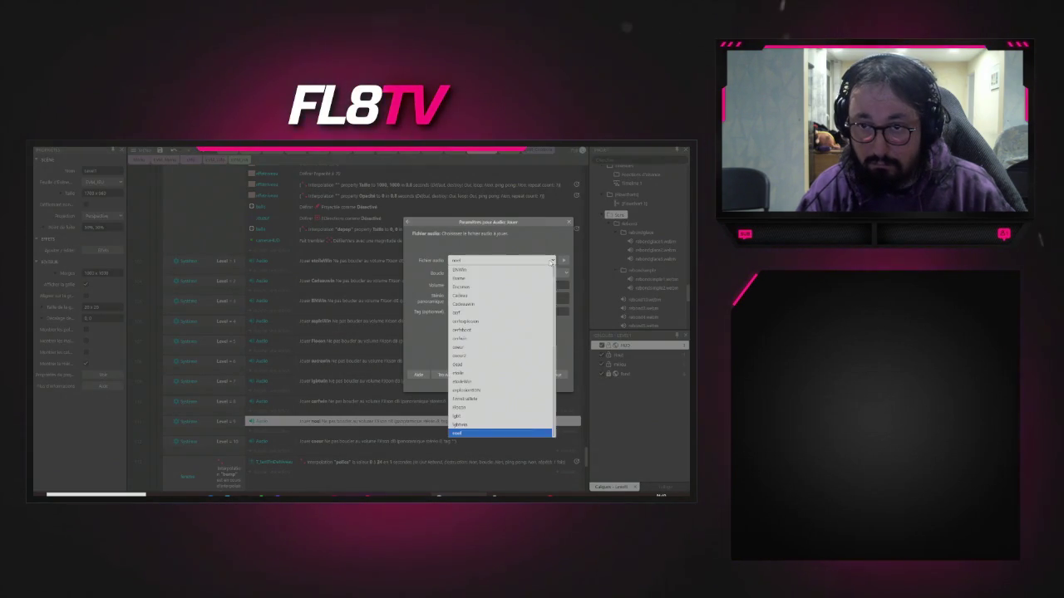
{"action": "left_click", "coordinate": [478, 373]}
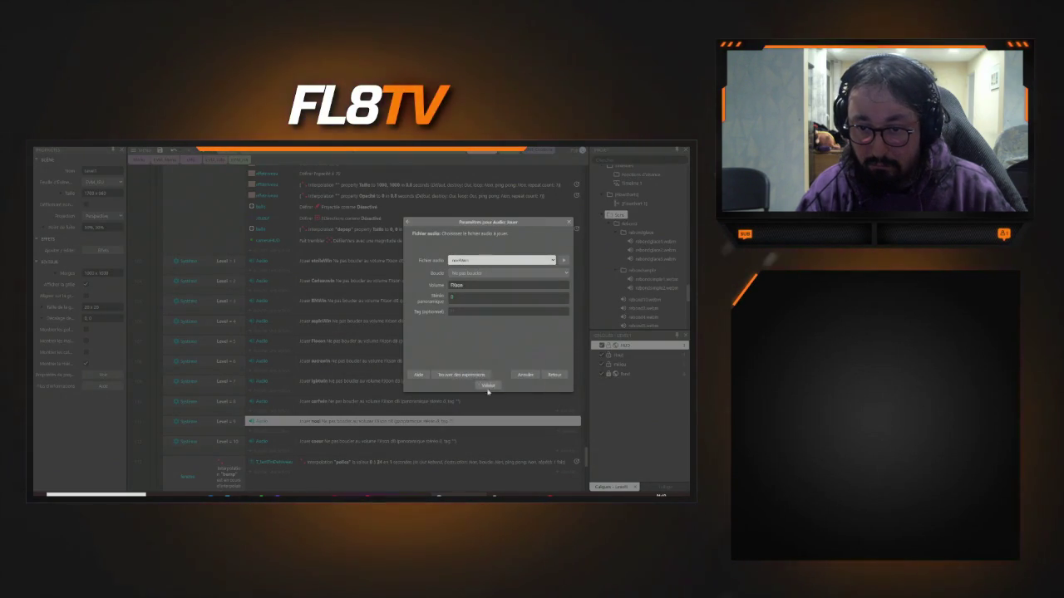
{"action": "left_click", "coordinate": [484, 386]}
{"action": "double_click", "coordinate": [357, 441]}
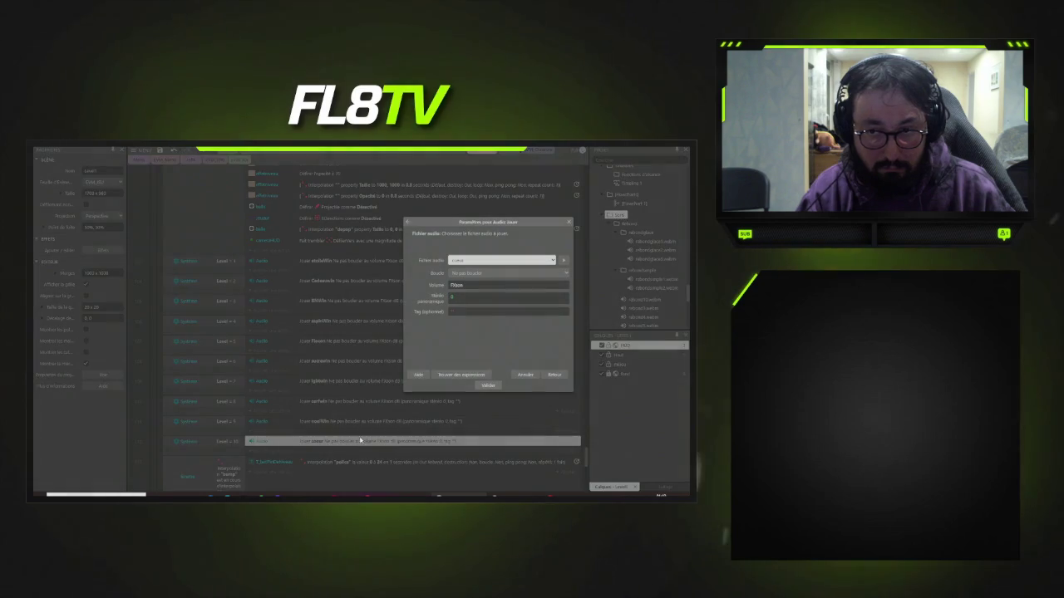
{"action": "left_click", "coordinate": [553, 261]}
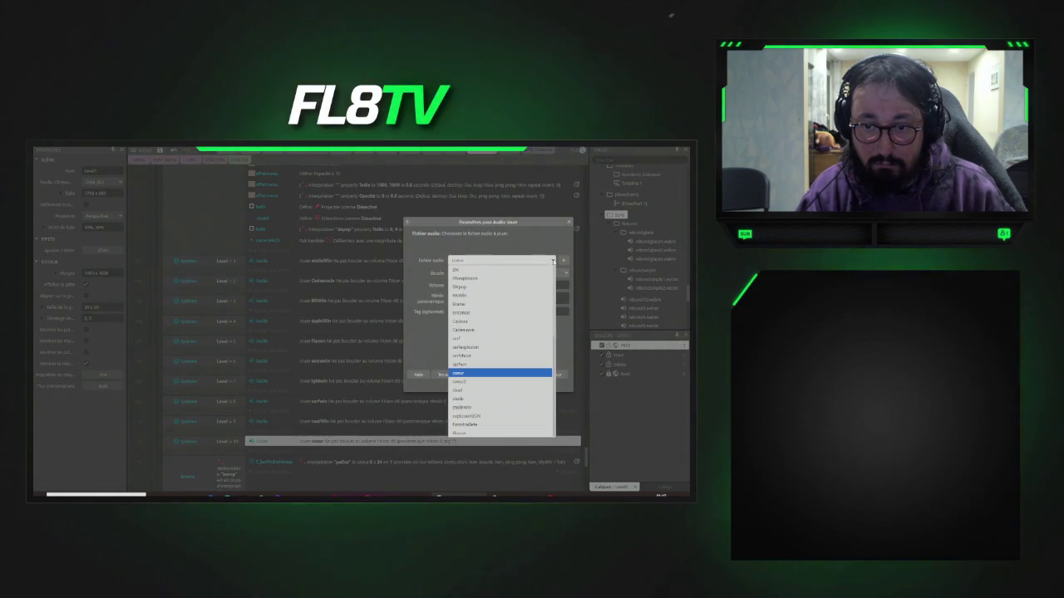
{"action": "left_click", "coordinate": [466, 382]}
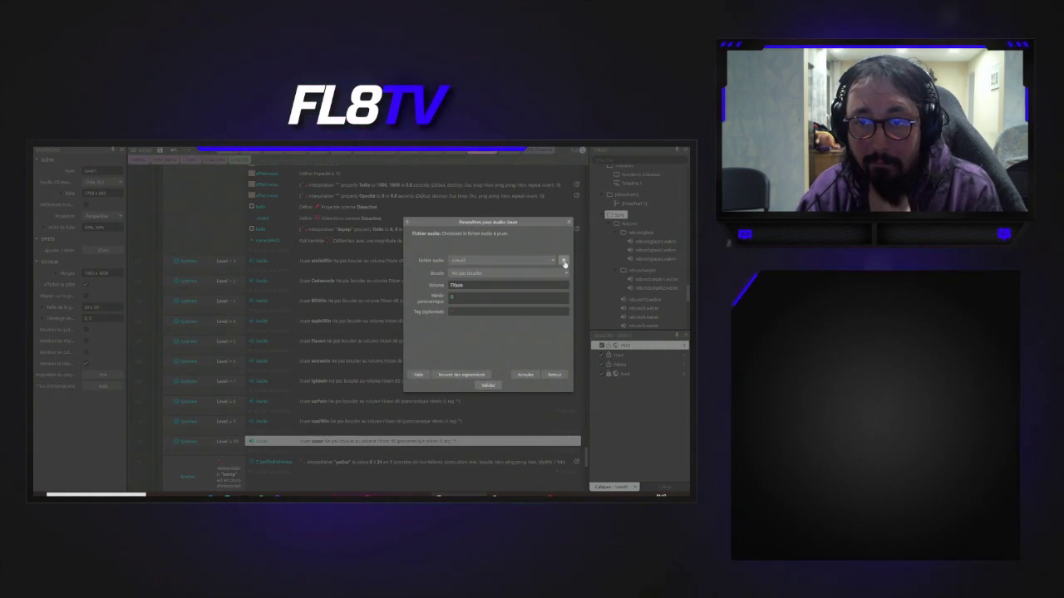
{"action": "left_click", "coordinate": [489, 386]}
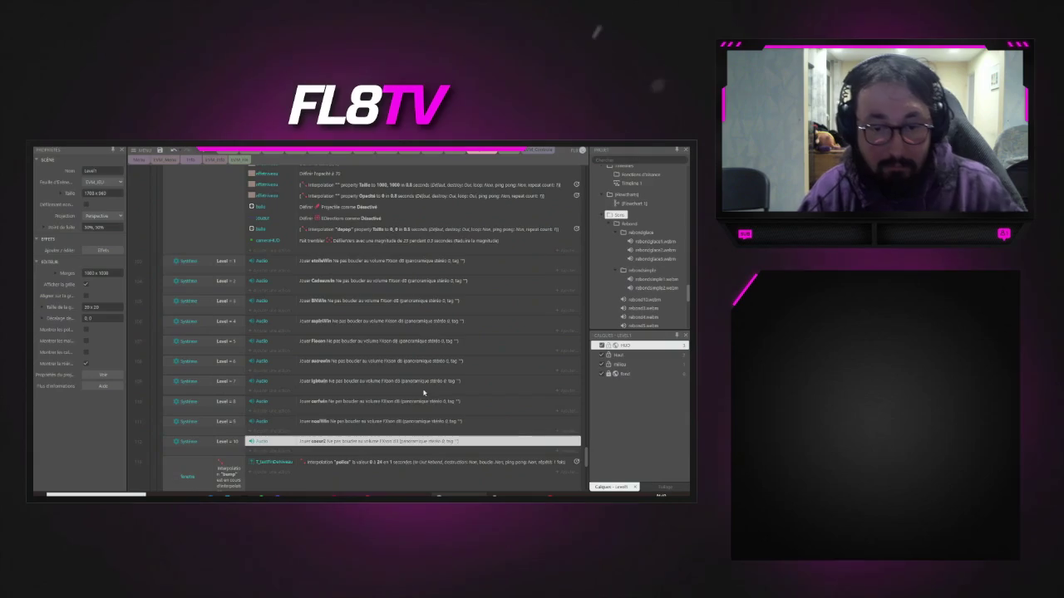
{"action": "scroll", "coordinate": [325, 352], "scroll_direction": "down", "scroll_amount": 3}
{"action": "scroll", "coordinate": [325, 335], "scroll_direction": "down", "scroll_amount": 5}
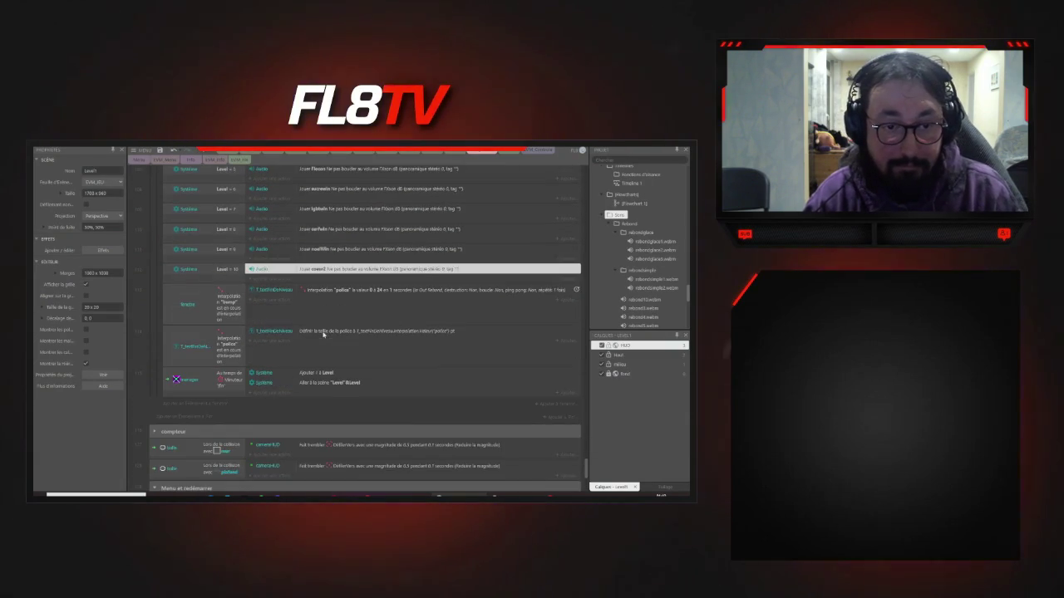
- Run a quick preview of Level1 and close it
{"action": "scroll", "coordinate": [325, 335], "scroll_direction": "up", "scroll_amount": 8}
{"action": "left_click", "coordinate": [215, 159]}
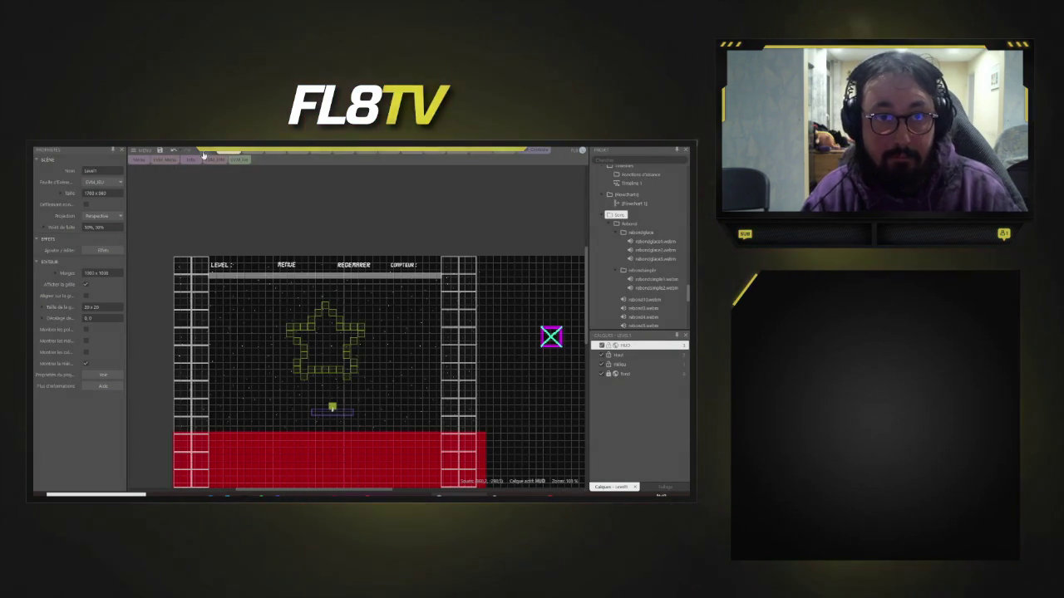
{"action": "left_click", "coordinate": [211, 153]}
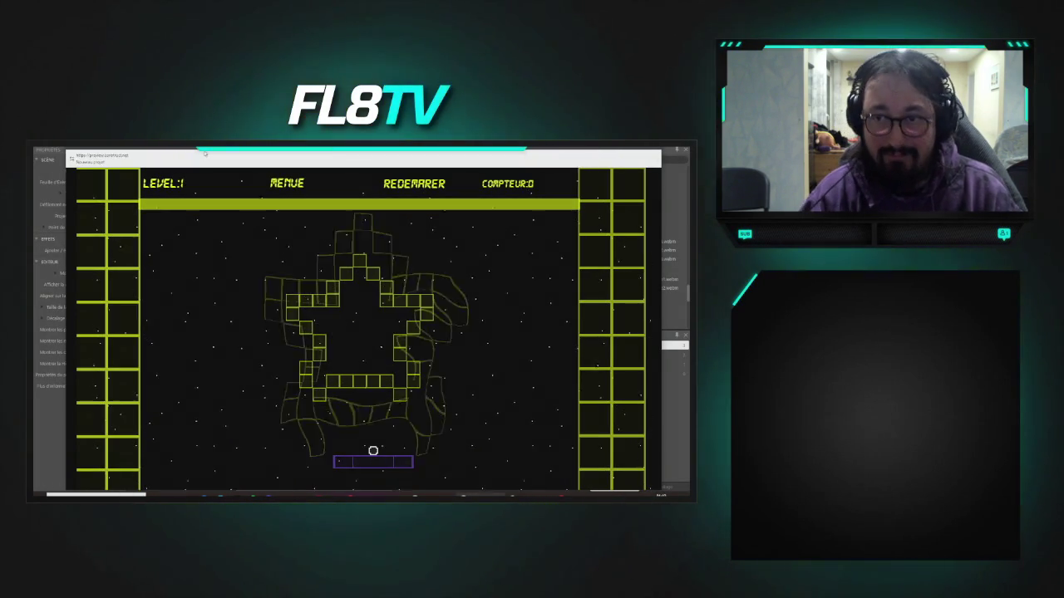
{"action": "left_click", "coordinate": [651, 153]}
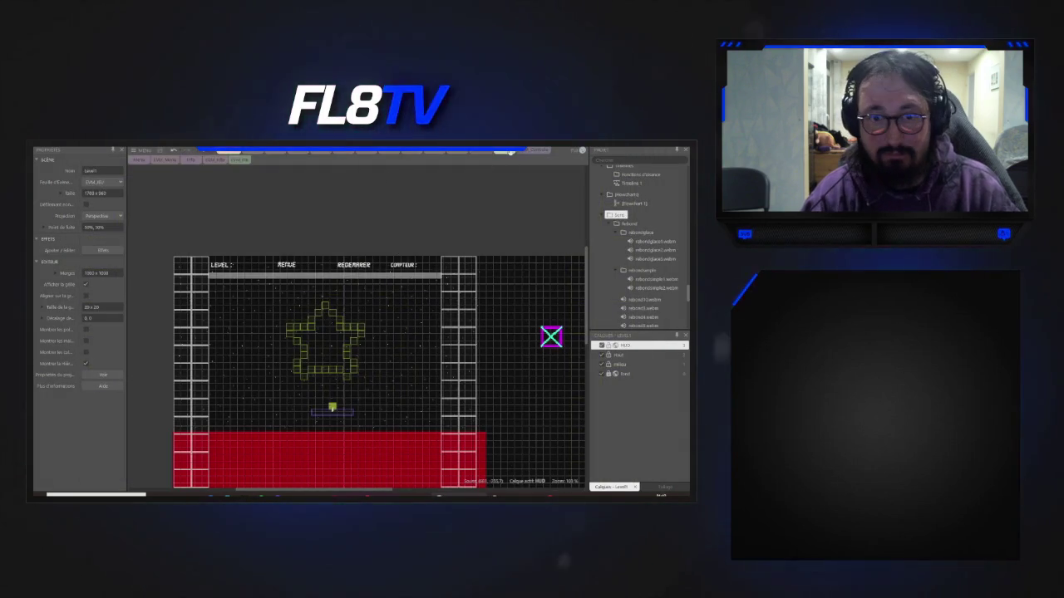
- In the Bank scene's events, select the ten Level 1–10 music events to copy them
{"action": "left_click", "coordinate": [502, 153]}
{"action": "left_click", "coordinate": [536, 151]}
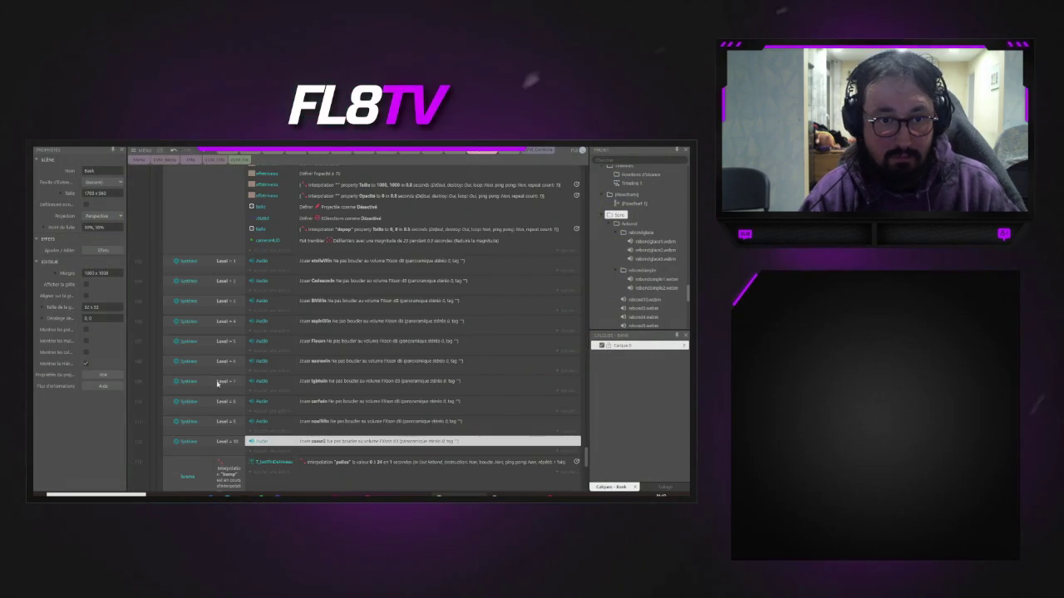
{"action": "left_click", "coordinate": [169, 284], "text": "ctrl"}
{"action": "left_click", "coordinate": [169, 304], "text": "ctrl"}
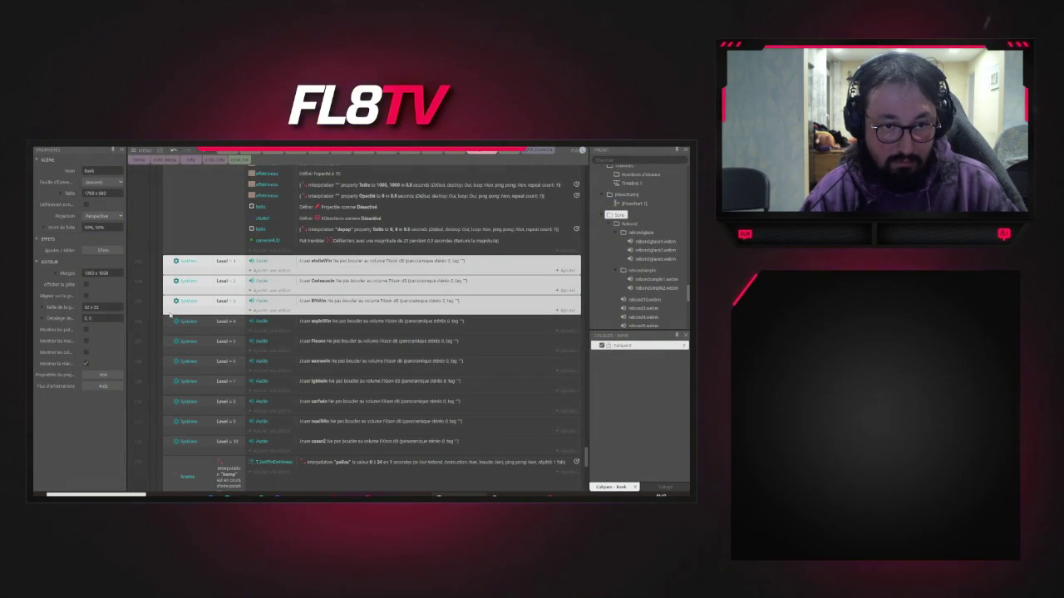
{"action": "left_click", "coordinate": [169, 324], "text": "ctrl"}
{"action": "left_click", "coordinate": [169, 344], "text": "ctrl"}
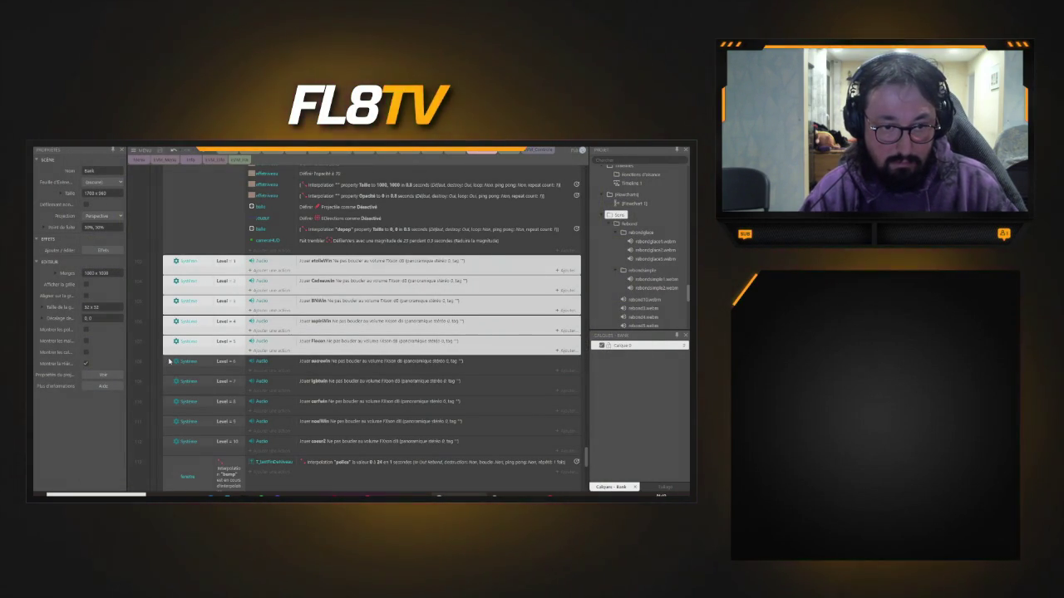
{"action": "left_click", "coordinate": [169, 362], "text": "ctrl"}
{"action": "left_click", "coordinate": [169, 382], "text": "ctrl"}
{"action": "left_click", "coordinate": [169, 402], "text": "ctrl"}
{"action": "left_click", "coordinate": [168, 422], "text": "ctrl"}
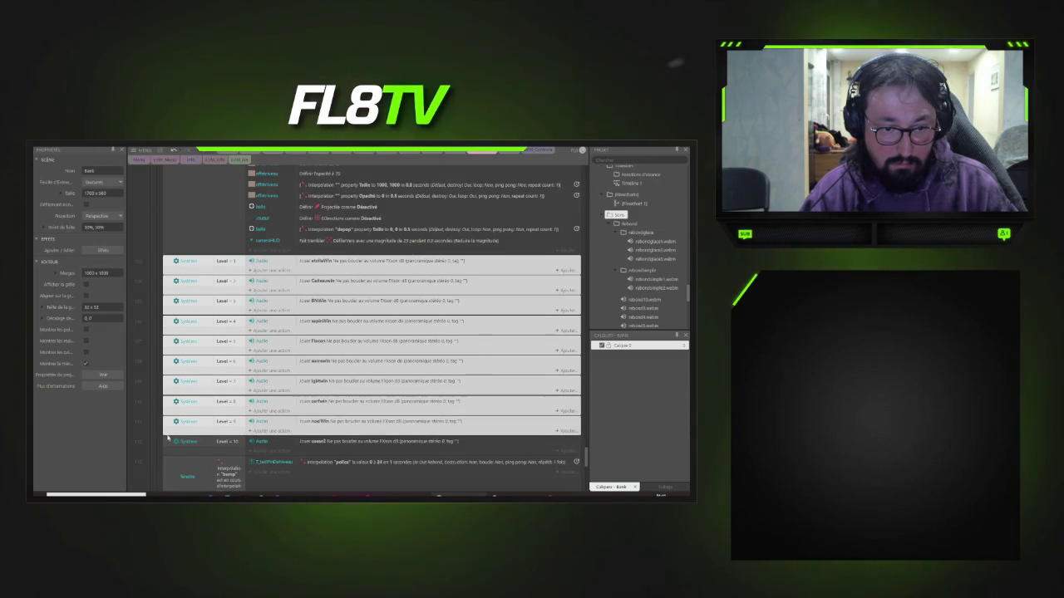
{"action": "left_click", "coordinate": [168, 440], "text": "ctrl"}
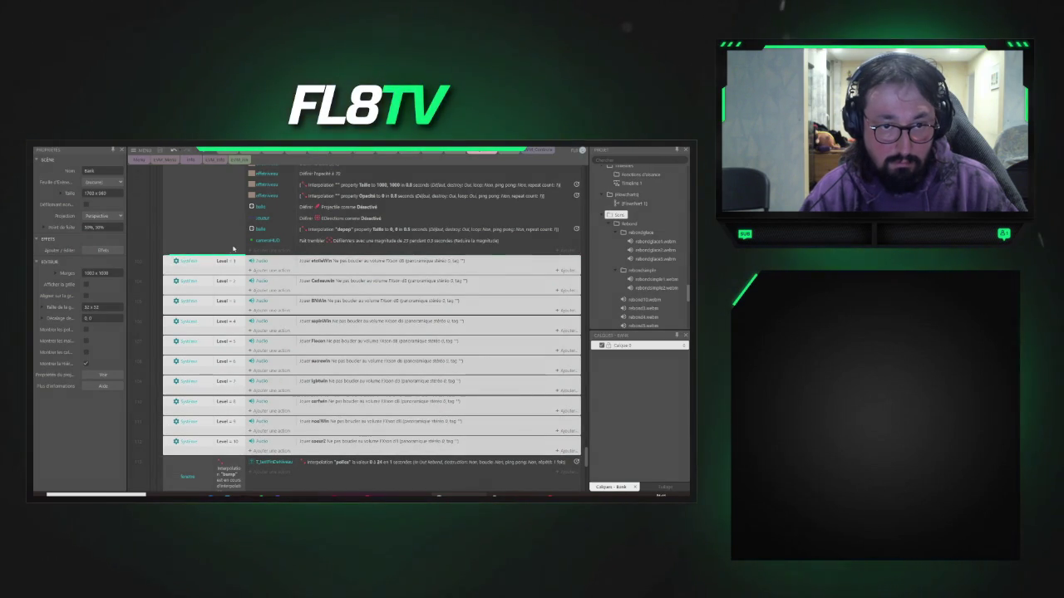
{"action": "key", "text": "Delete"}
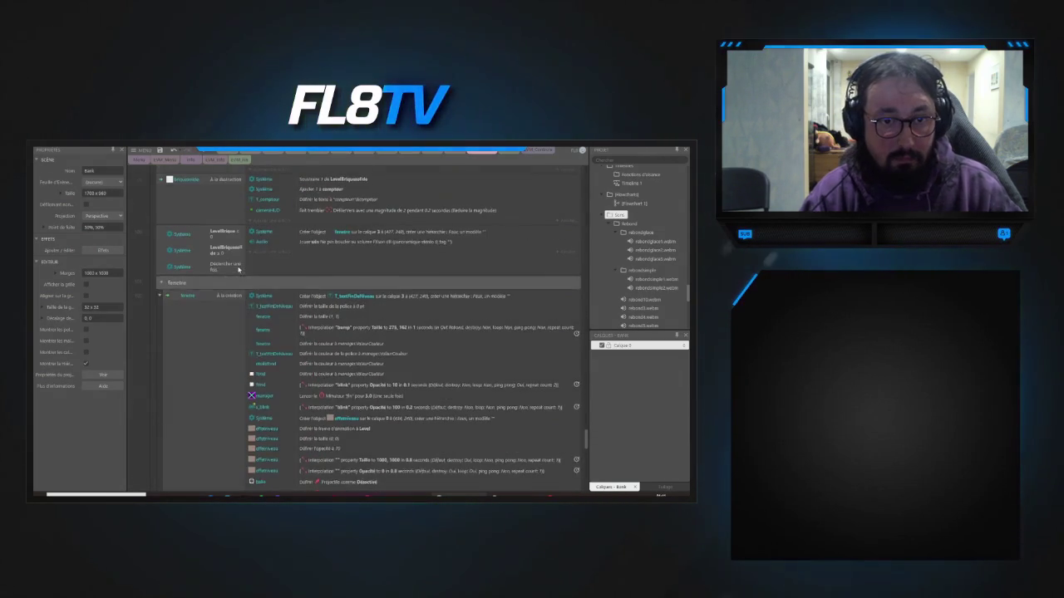
- Scroll through the Bank events, then go back to the Level1 scene editor
{"action": "scroll", "coordinate": [238, 270], "scroll_direction": "down", "scroll_amount": 3}
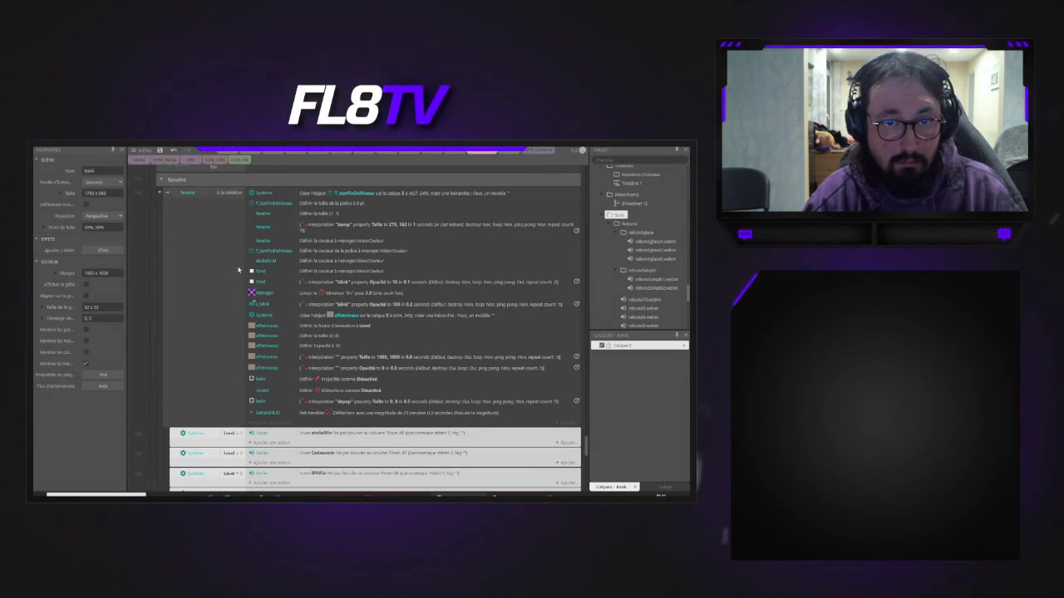
{"action": "scroll", "coordinate": [238, 269], "scroll_direction": "down", "scroll_amount": 10}
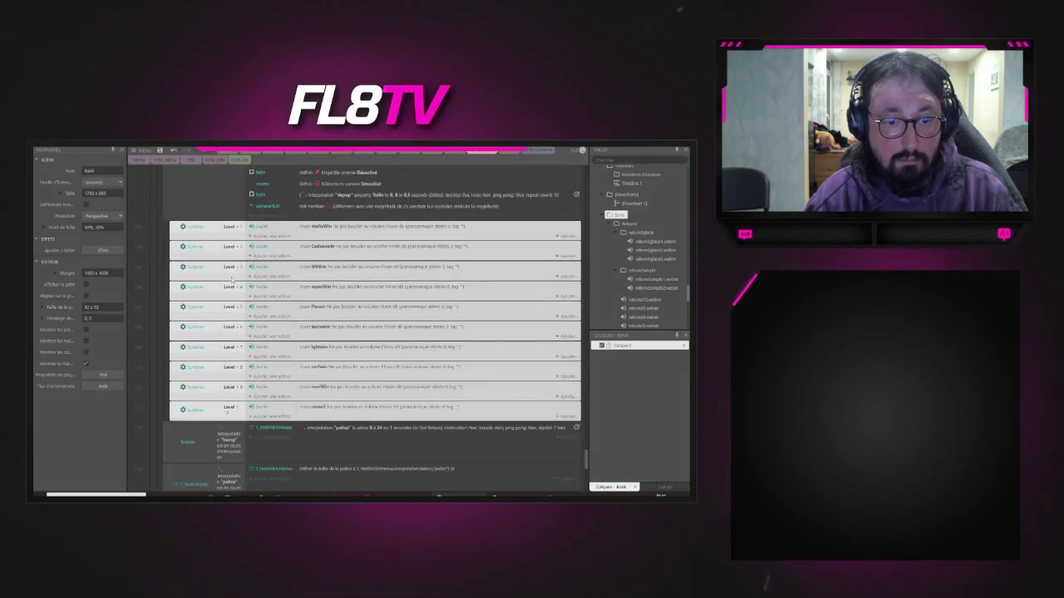
{"action": "scroll", "coordinate": [226, 294], "scroll_direction": "up", "scroll_amount": 10}
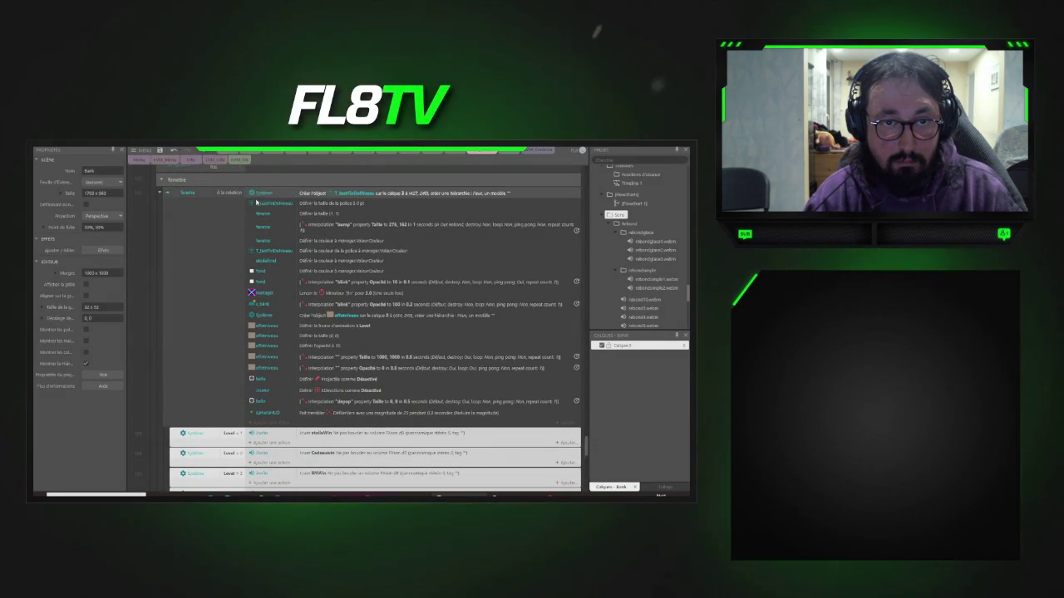
{"action": "scroll", "coordinate": [247, 276], "scroll_direction": "up", "scroll_amount": 3}
{"action": "left_click", "coordinate": [218, 157]}
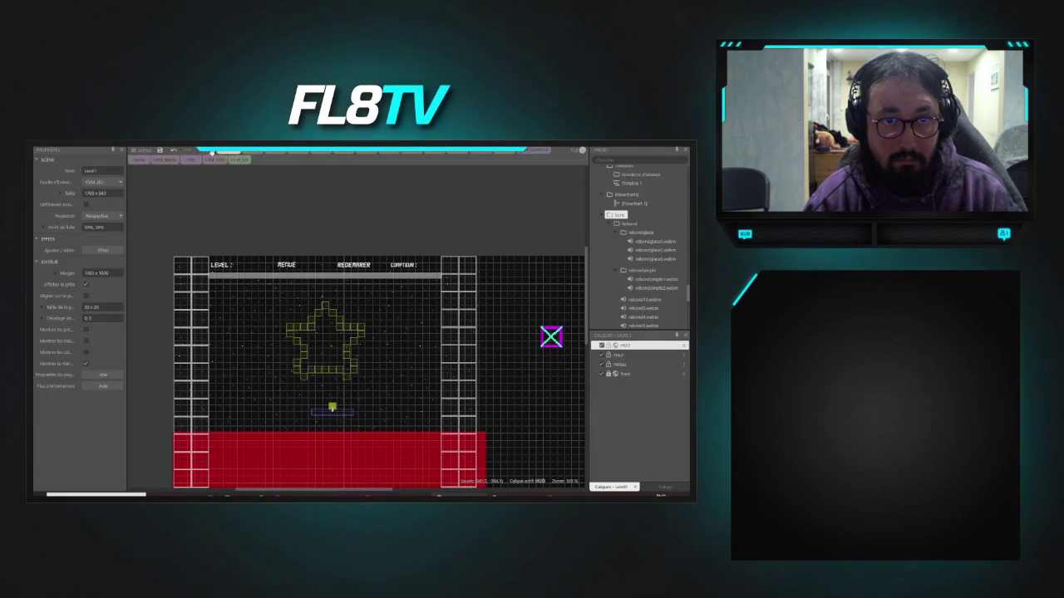
- Preview Level1 and steer the paddle left and right to break star bricks until the counter reaches 19
{"action": "left_click", "coordinate": [204, 154]}
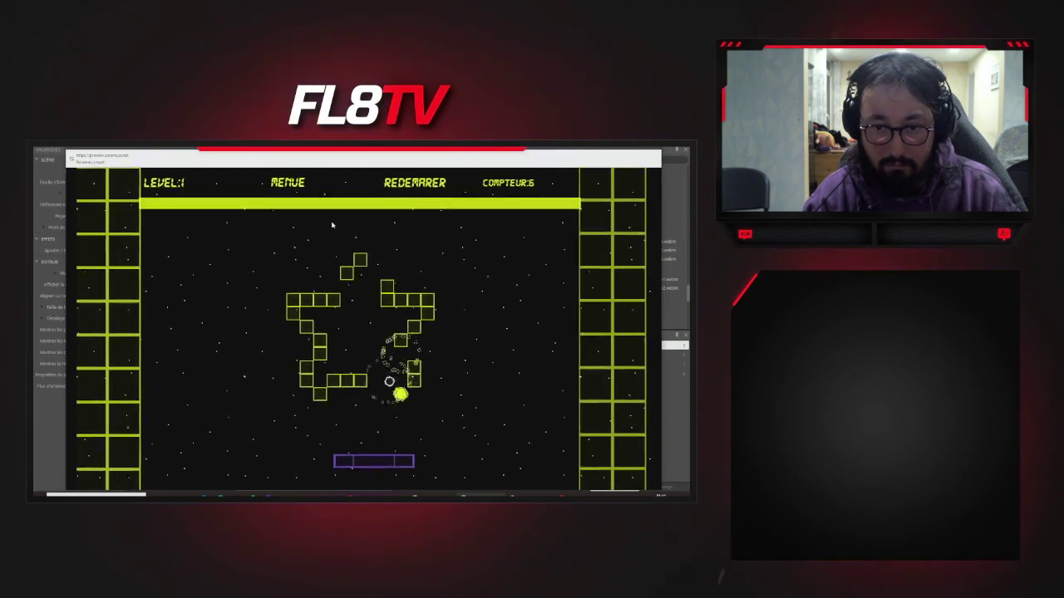
{"action": "key", "text": "Right"}
{"action": "key", "text": "Left"}
{"action": "key", "text": "Right"}
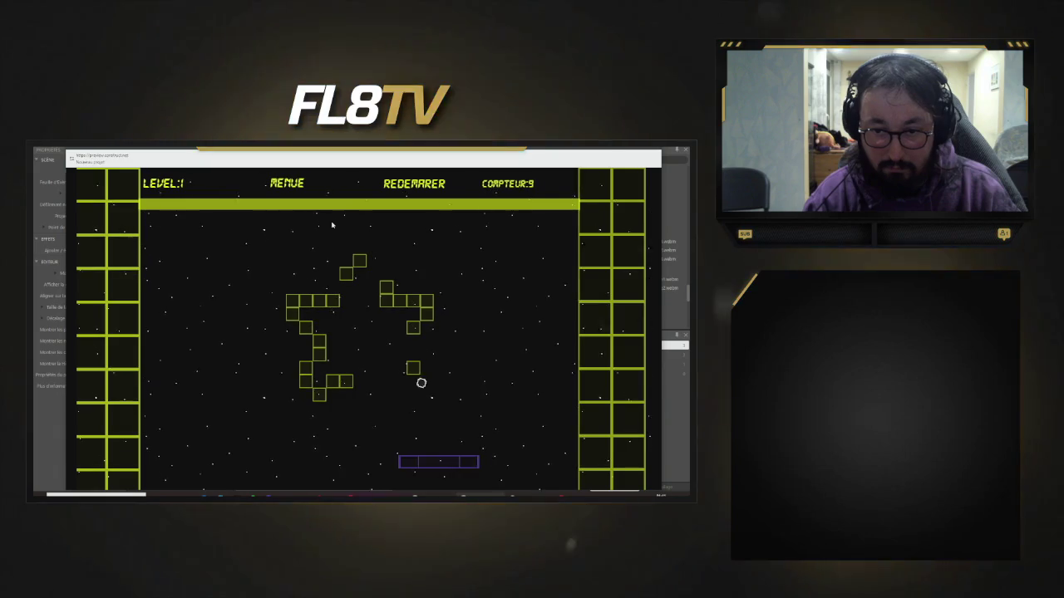
{"action": "key", "text": "Left"}
{"action": "key", "text": "Left"}
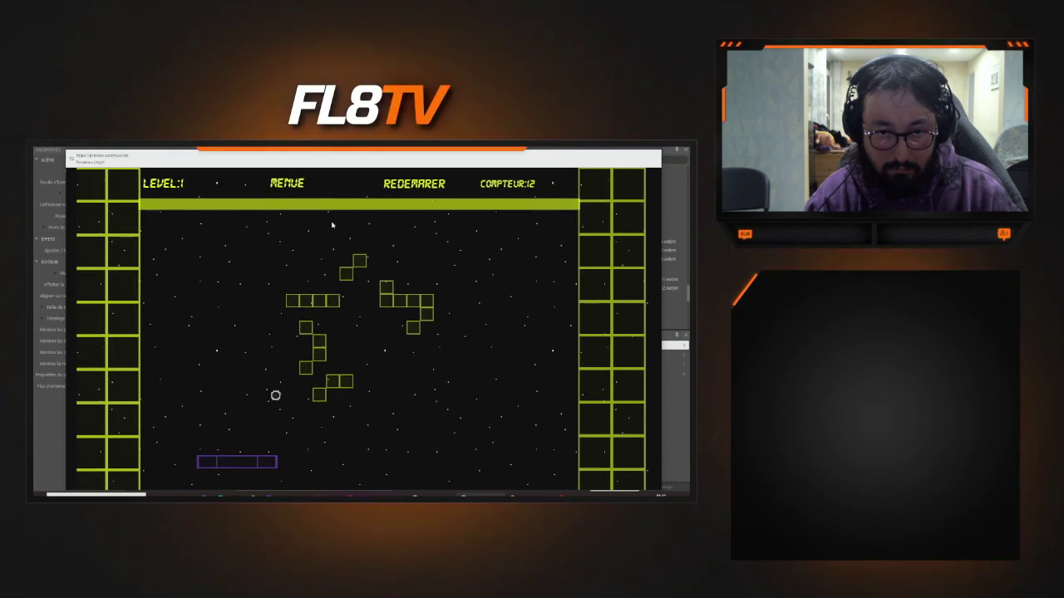
{"action": "key", "text": "Left"}
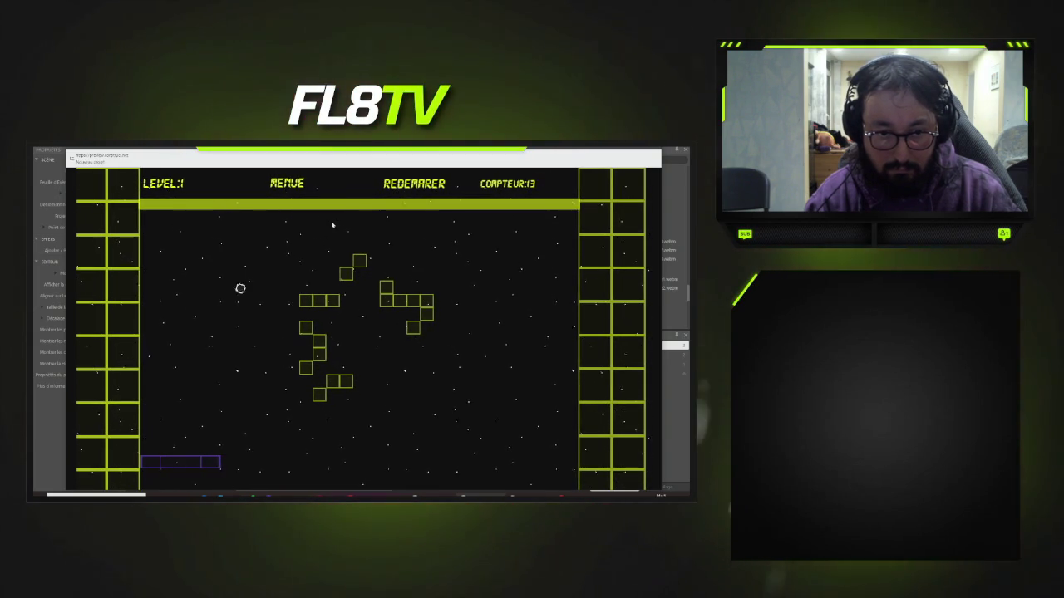
{"action": "key", "text": "Right"}
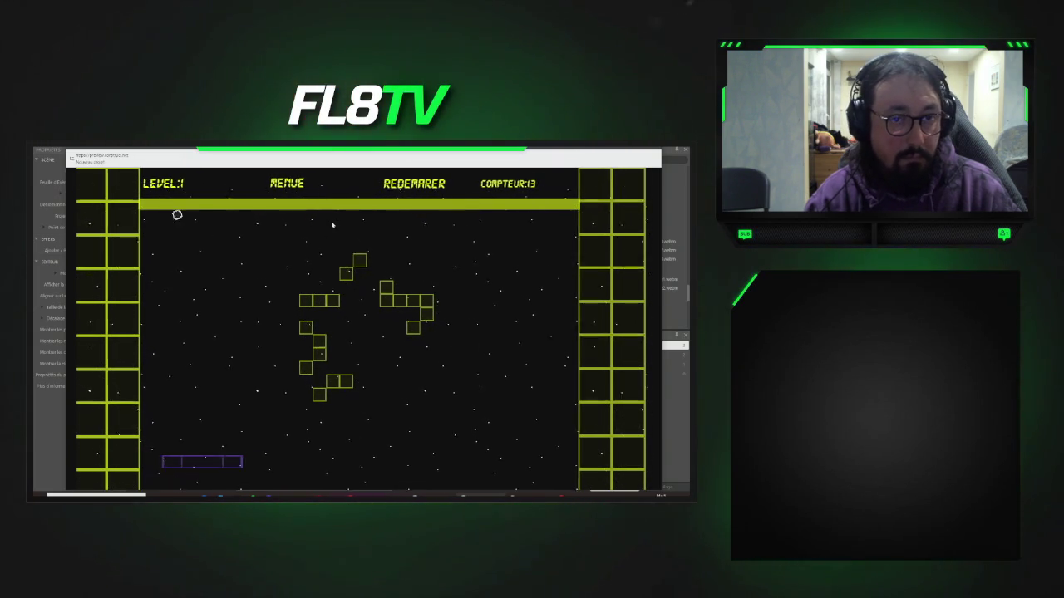
{"action": "key", "text": "Right"}
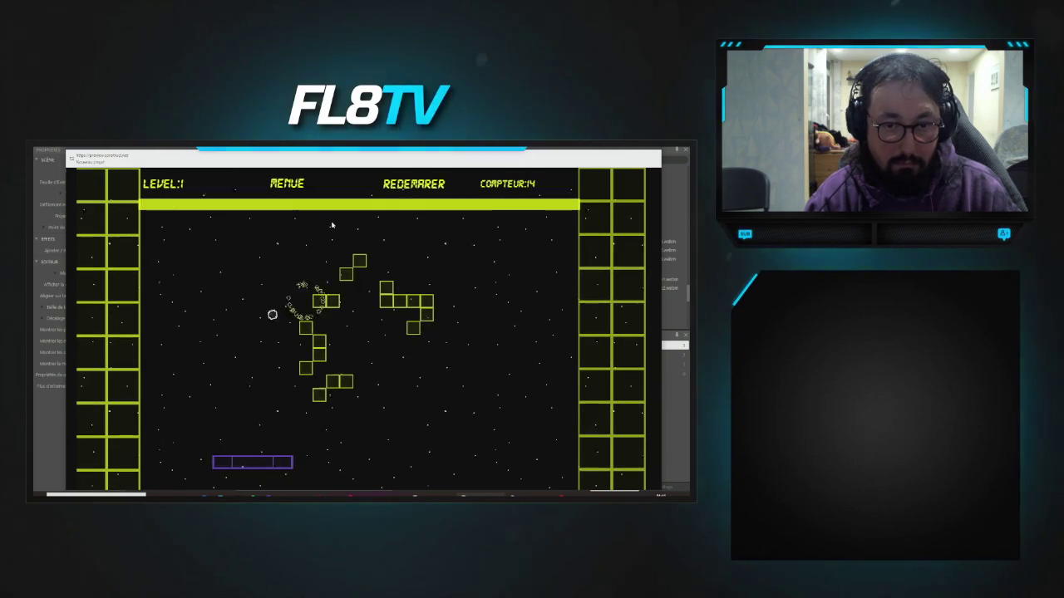
{"action": "key", "text": "Left"}
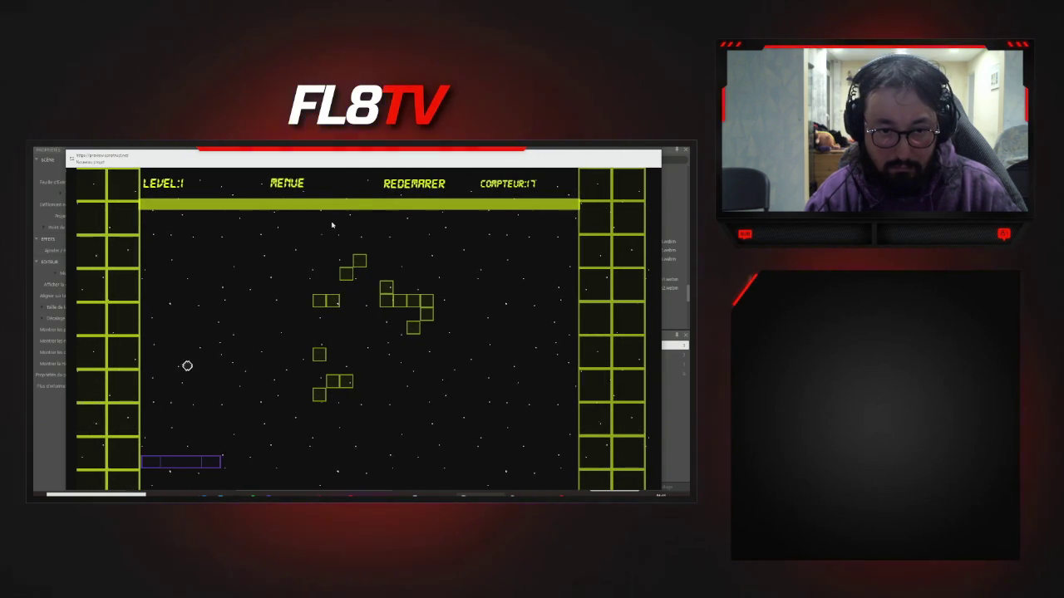
{"action": "key", "text": "Right"}
{"action": "key", "text": "Left"}
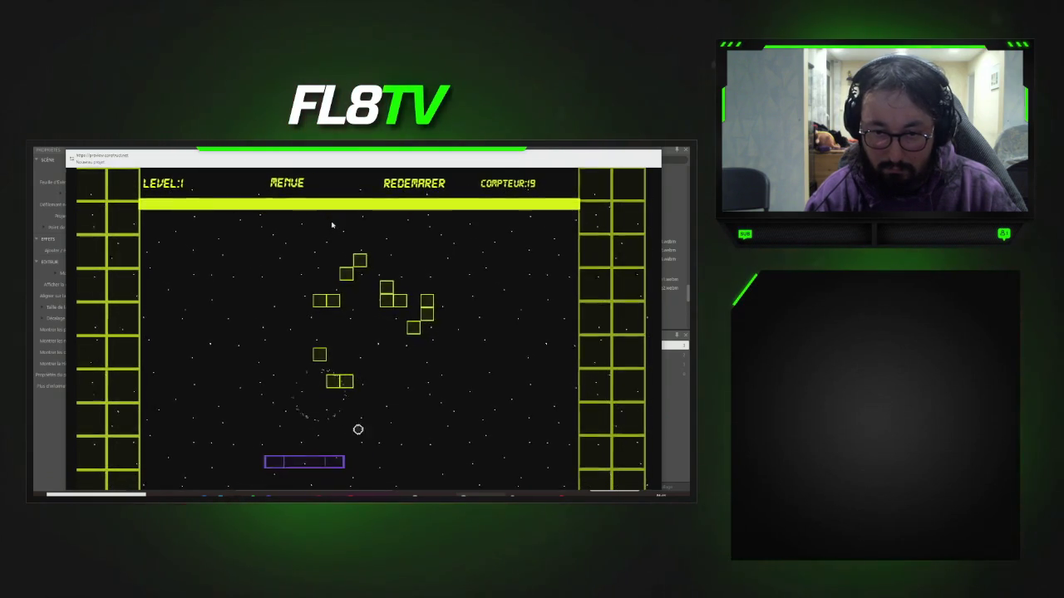